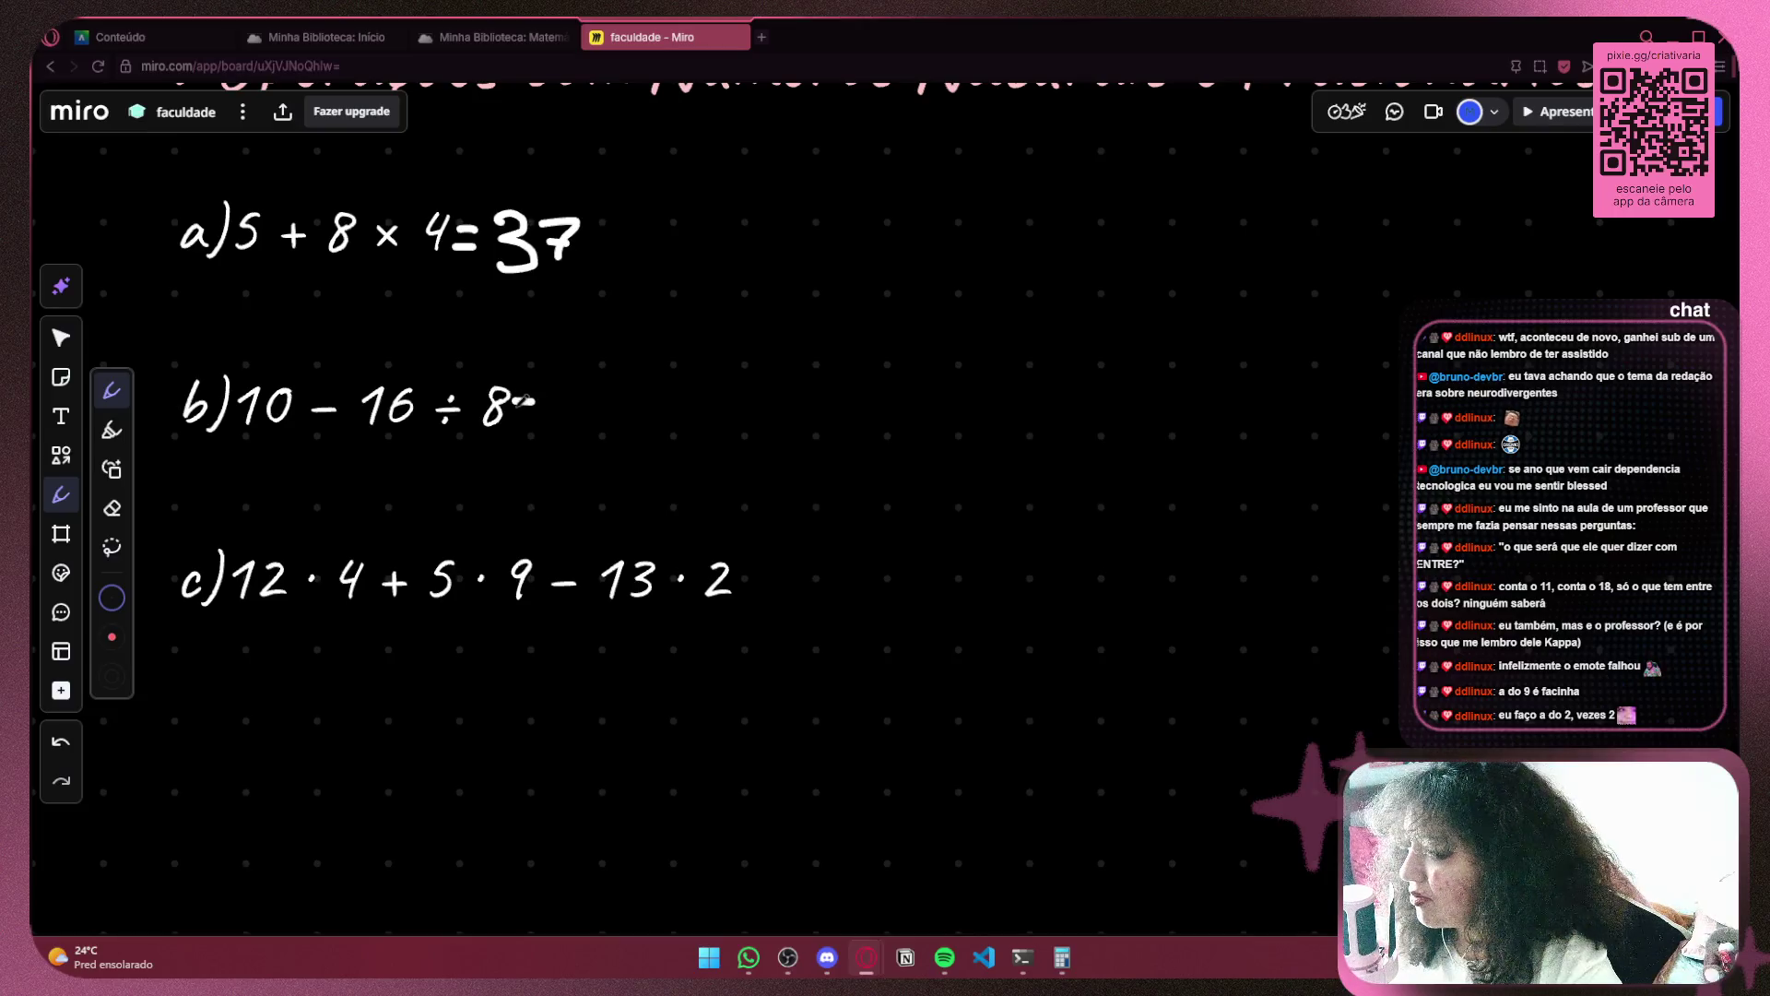
Handwrite 8 after b) 10 − 16 ÷ 8 = and an equals sign closing c)'s expression
mouse_move(360, 415)
left_mouse_down()
mouse_move(451, 451)
mouse_move(490, 420)
left_mouse_up()
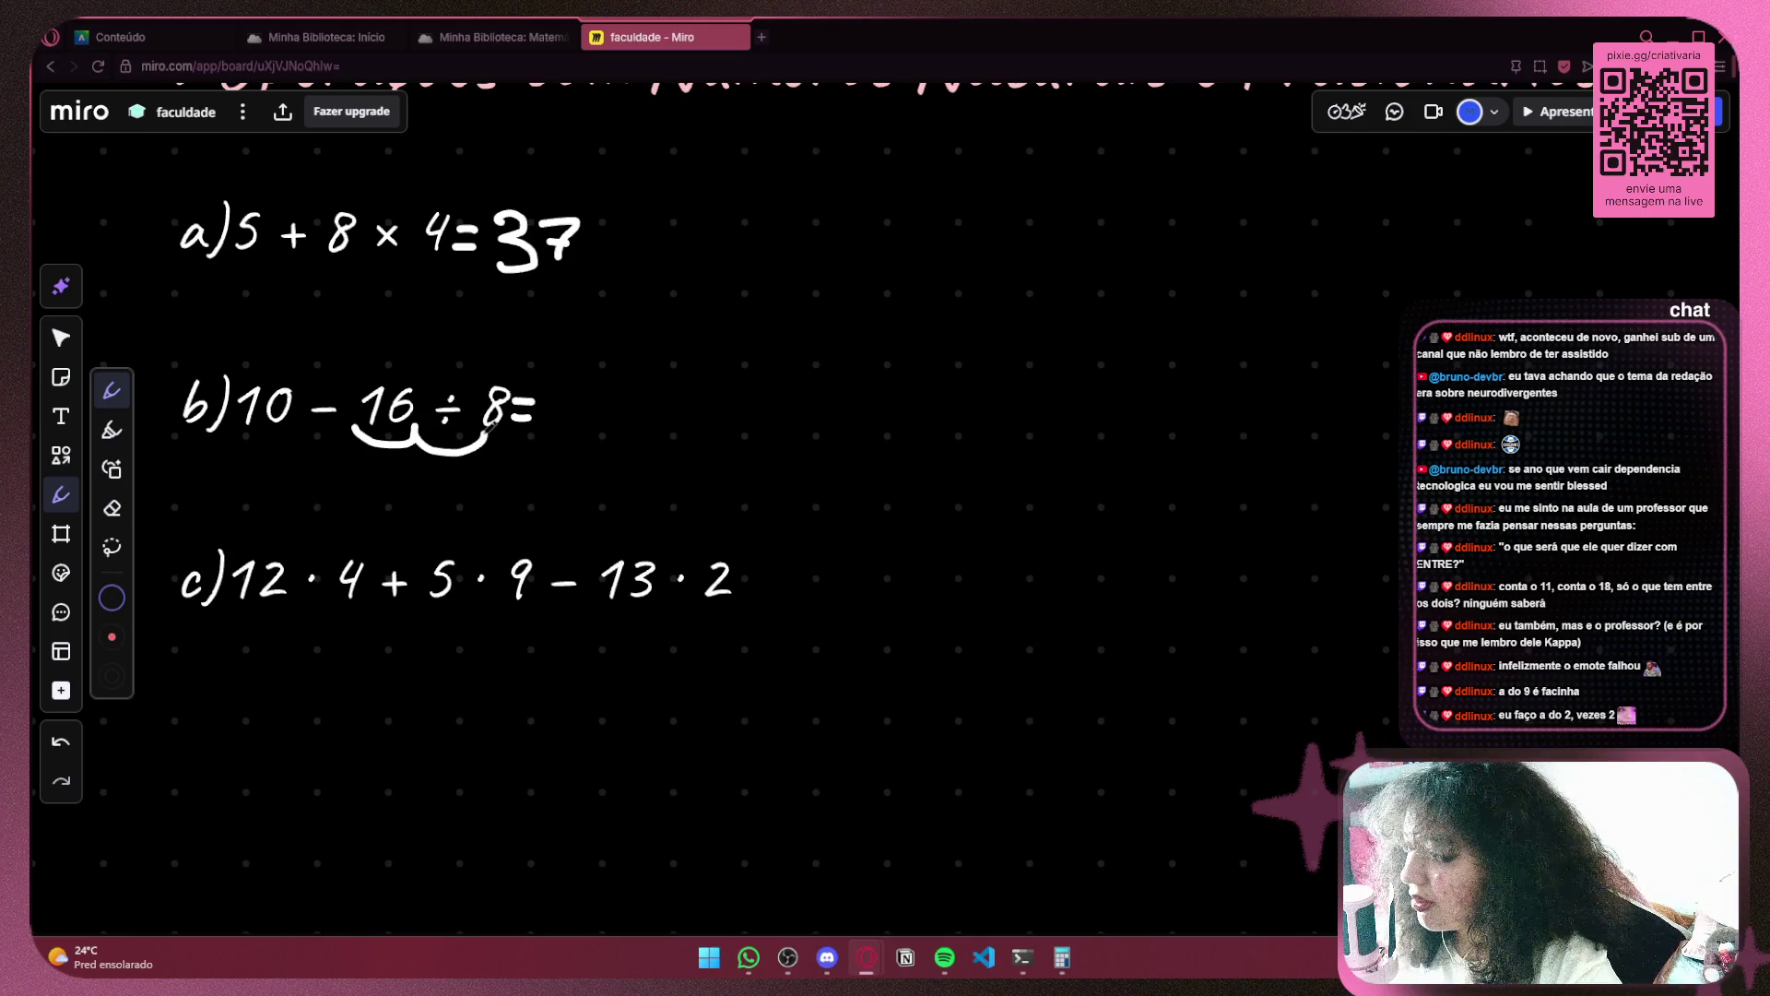
key("ctrl+z")
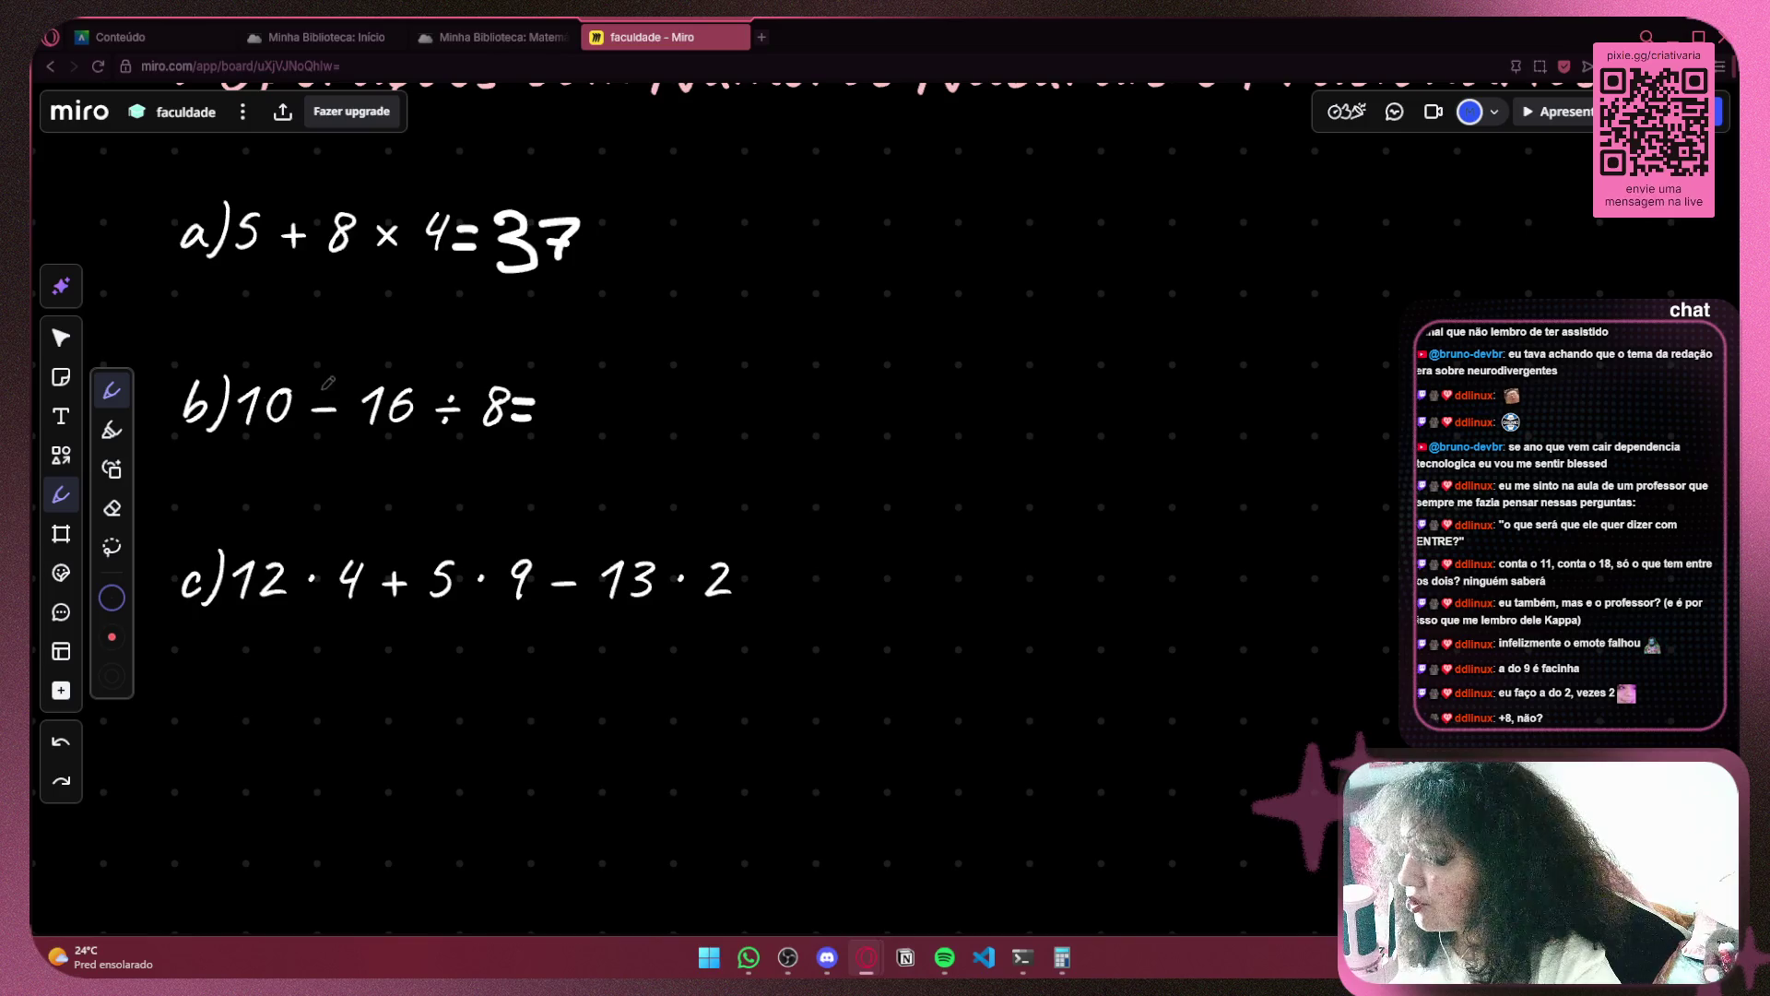
mouse_move(579, 385)
left_mouse_down()
mouse_move(564, 413)
mouse_move(577, 382)
left_mouse_up()
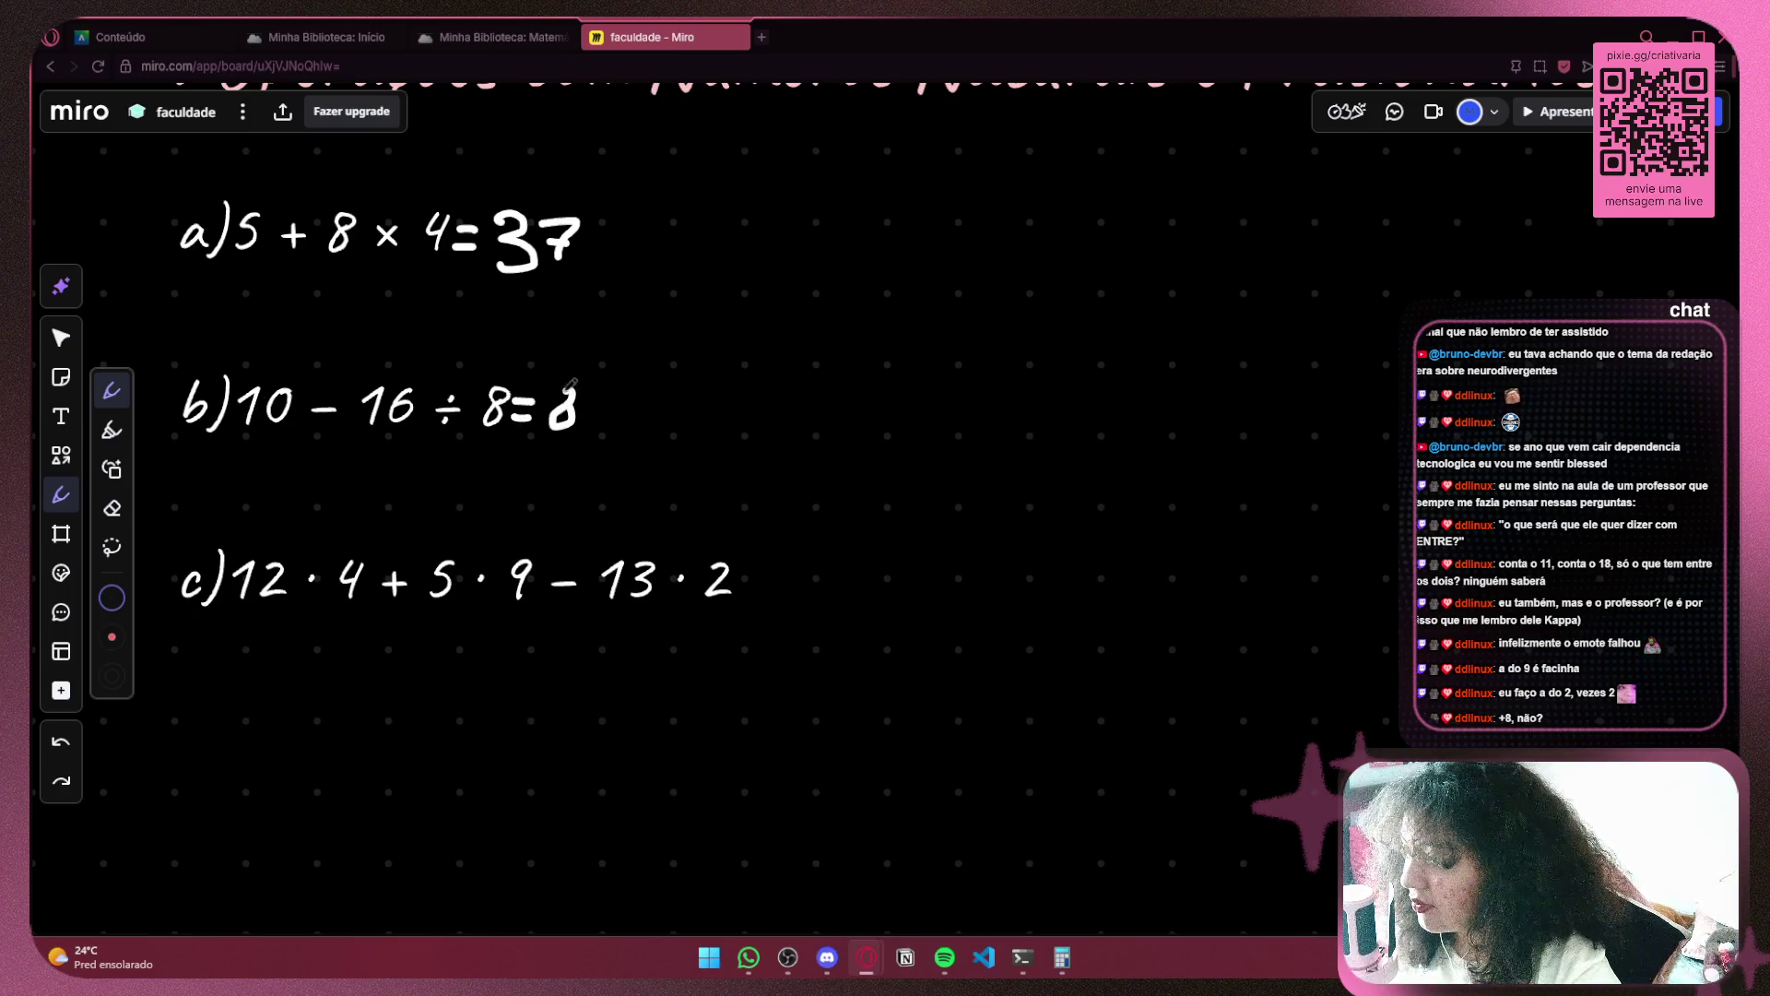
left_click_drag(649, 452, 458, 345)
left_click_drag(550, 467, 572, 477)
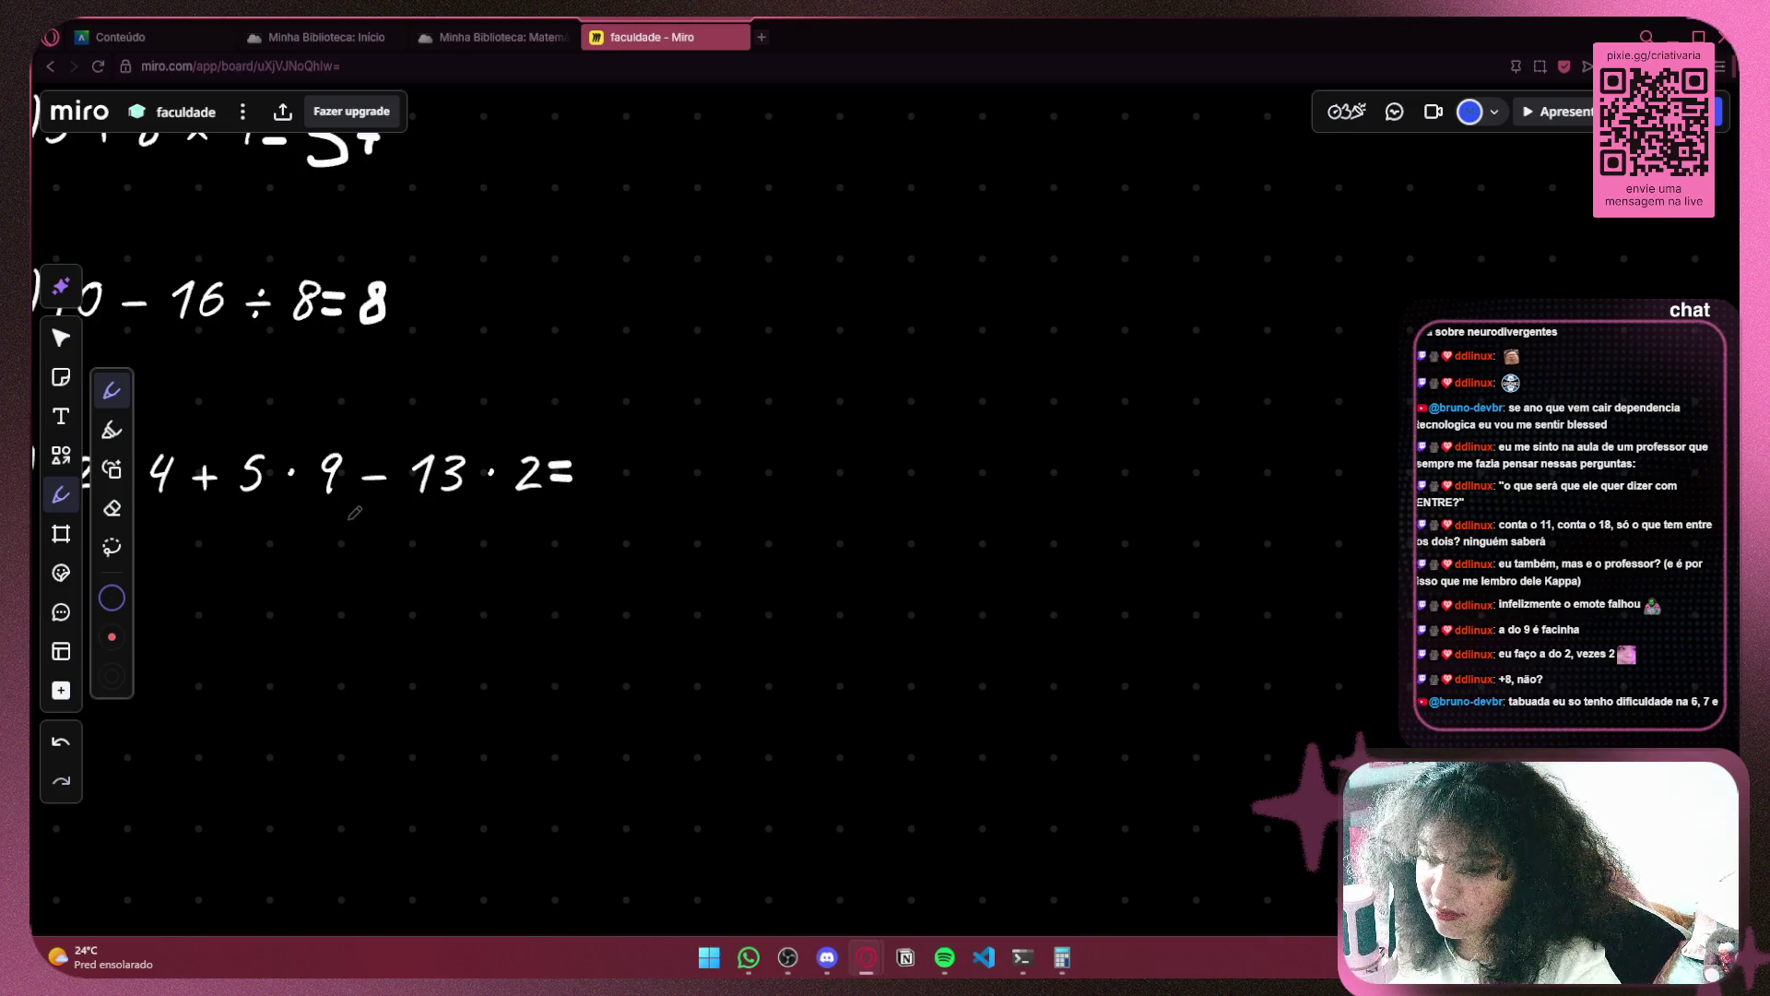
mouse_move(354, 512)
left_mouse_down()
mouse_move(611, 529)
mouse_move(603, 579)
mouse_move(560, 577)
left_mouse_up()
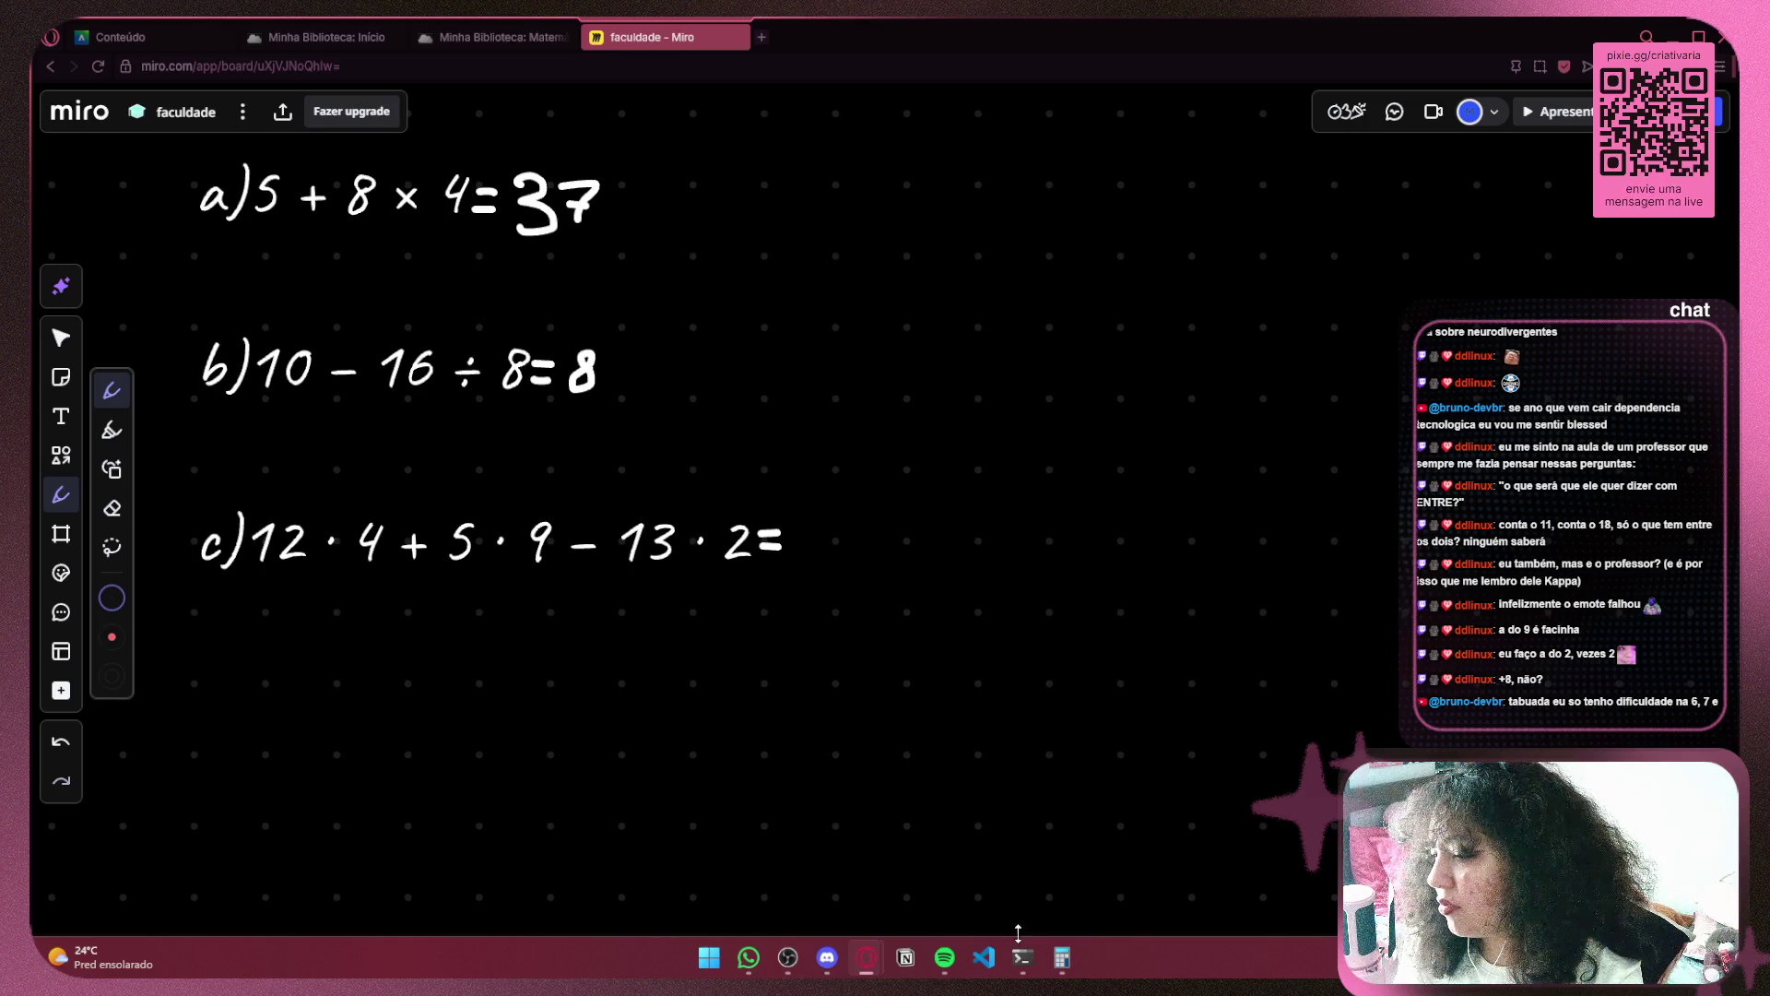
Bring up Windows Calculator and clear a mistaken 1 + 3 entry
left_click(1062, 957)
left_click_drag(1494, 285, 1143, 242)
left_click(1123, 795)
left_click(1328, 791)
left_click(1279, 787)
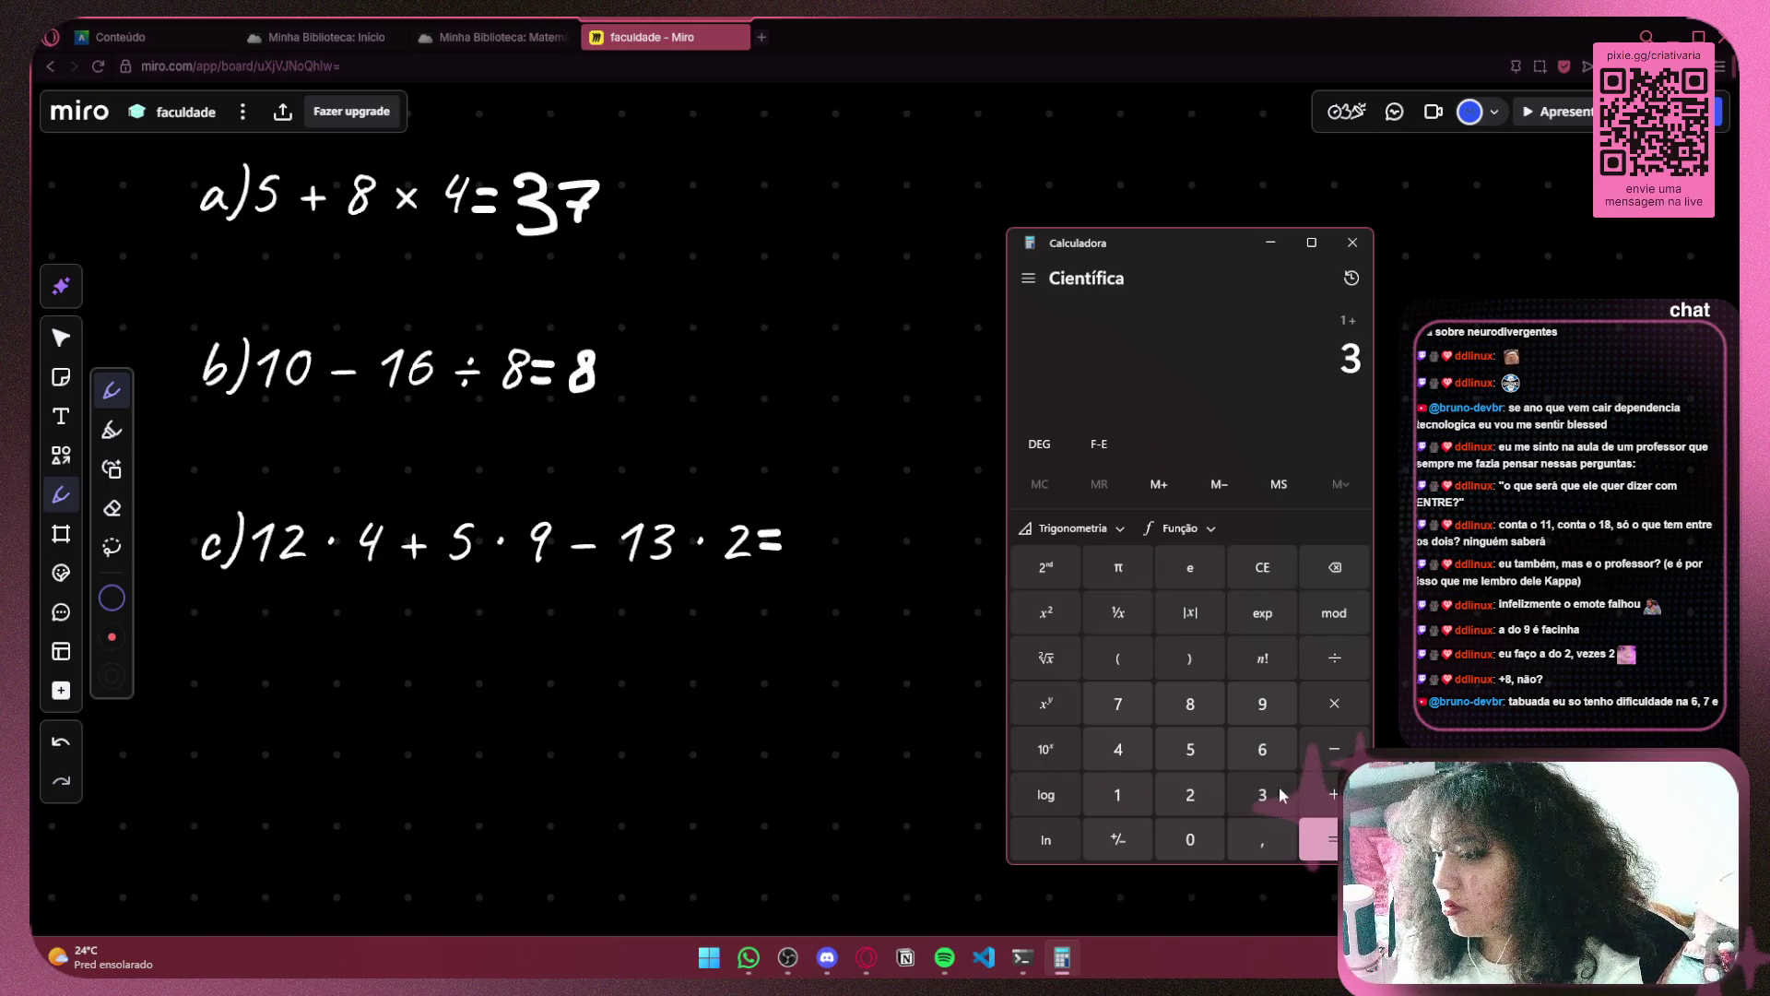
left_click(1277, 585)
left_click(1276, 585)
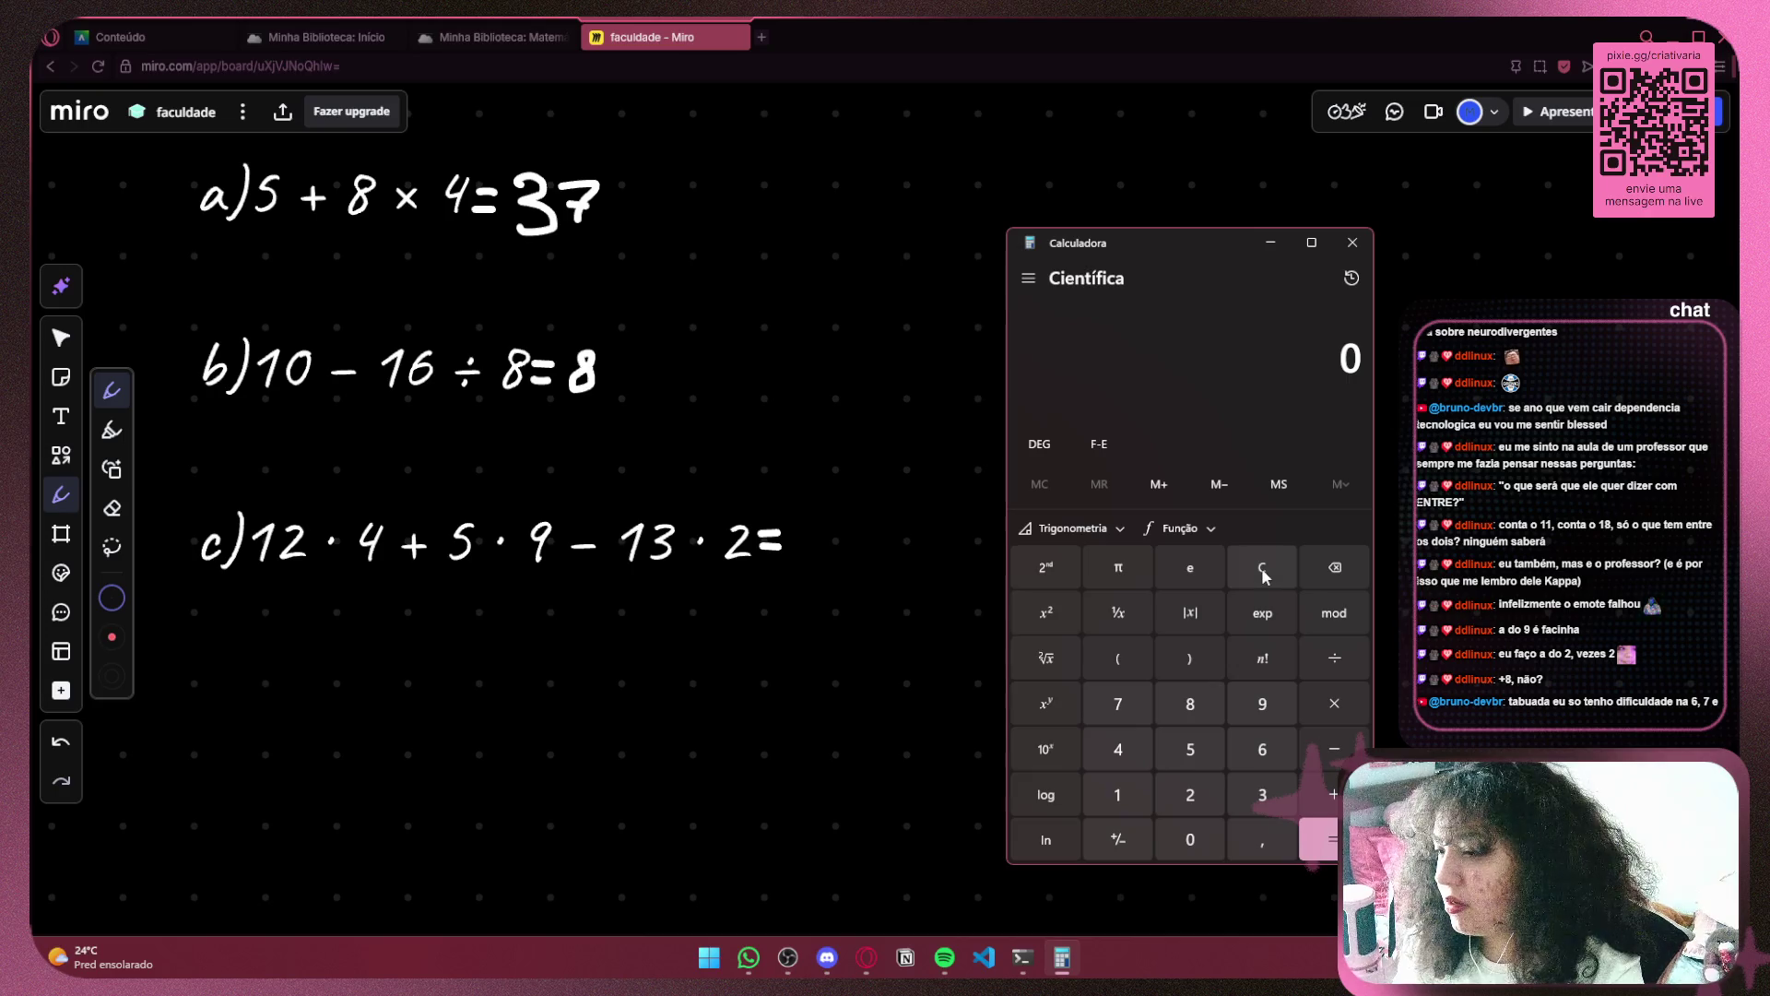
Compute 13 × 2 = 26 in Calculator and return to the Miro board
left_click(1120, 794)
left_click(1240, 797)
left_click(1334, 705)
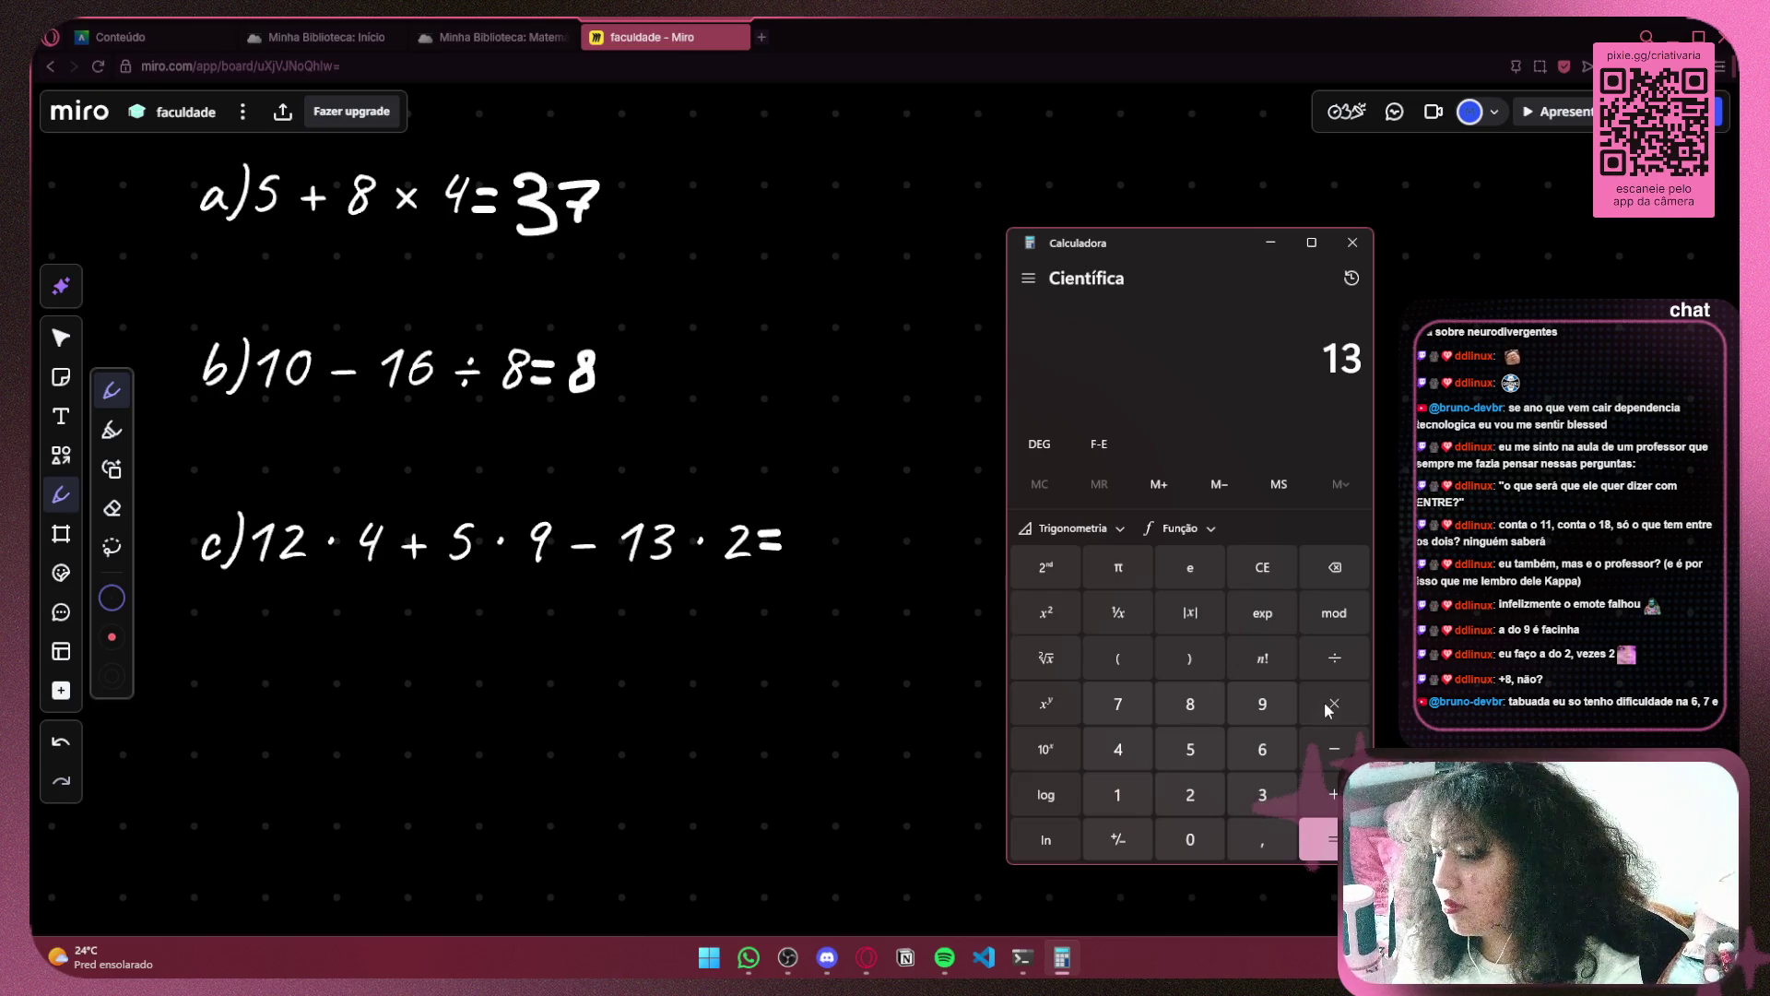
left_click(1192, 795)
left_click(1319, 827)
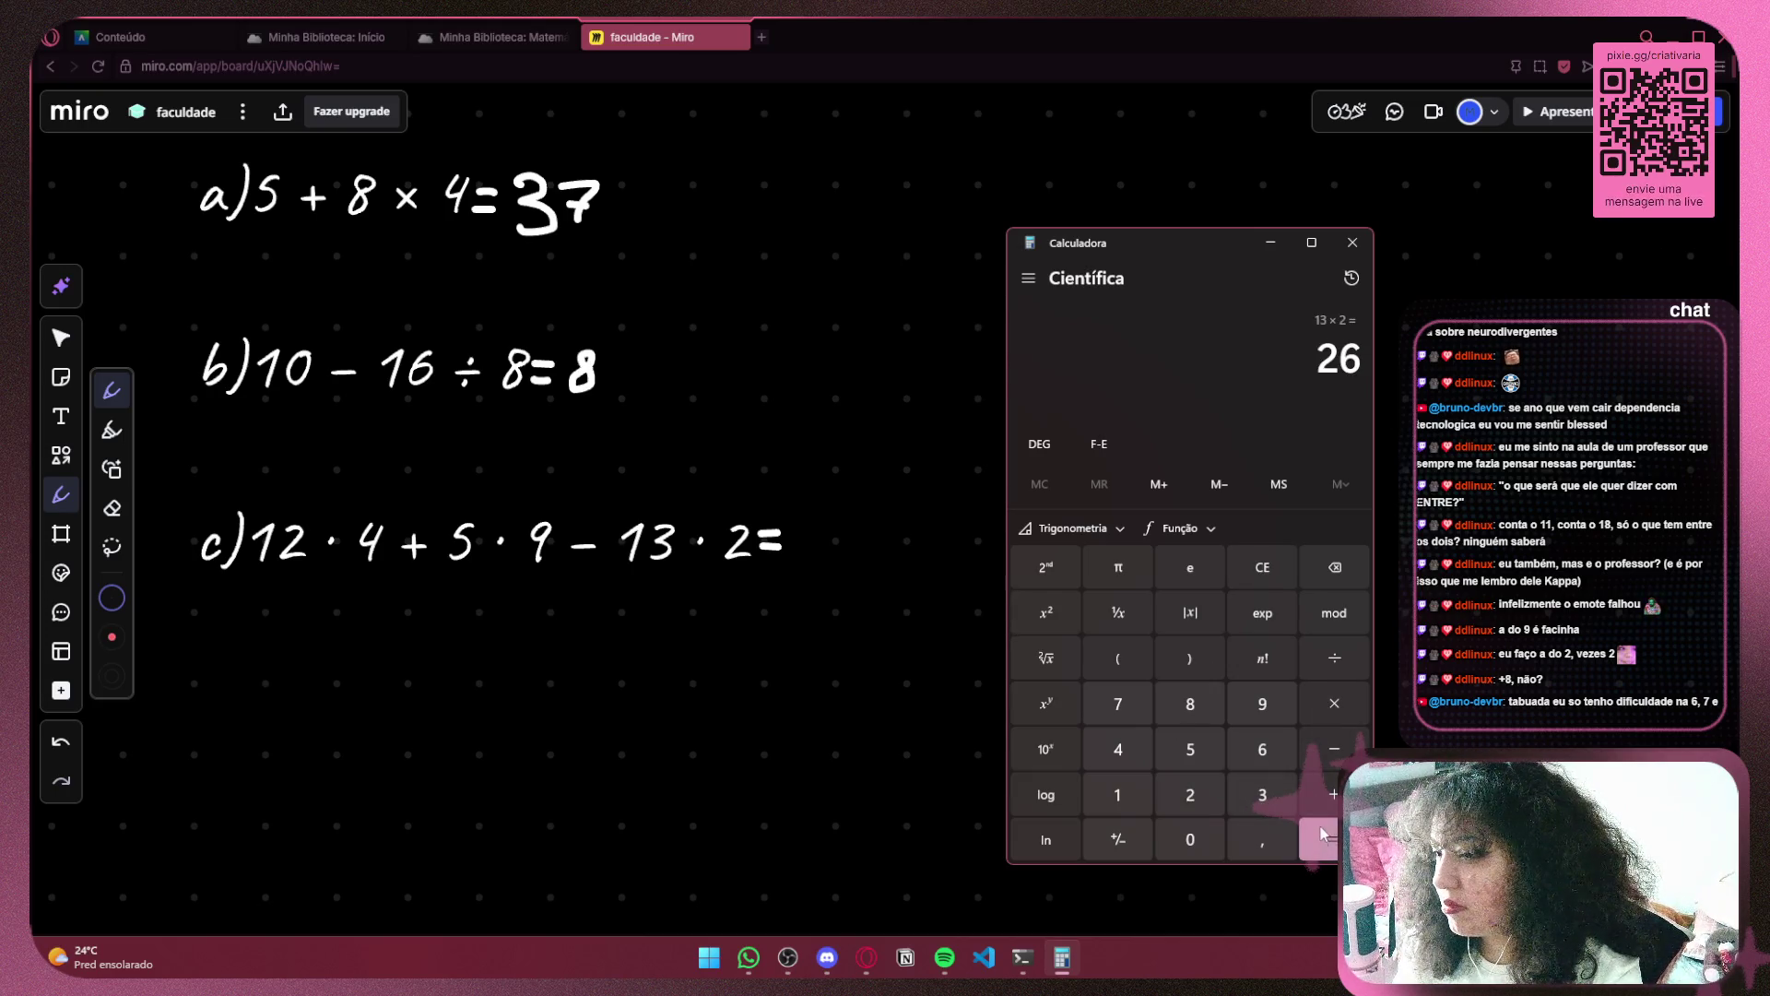
left_click(856, 559)
scroll(833, 544, "down", 1)
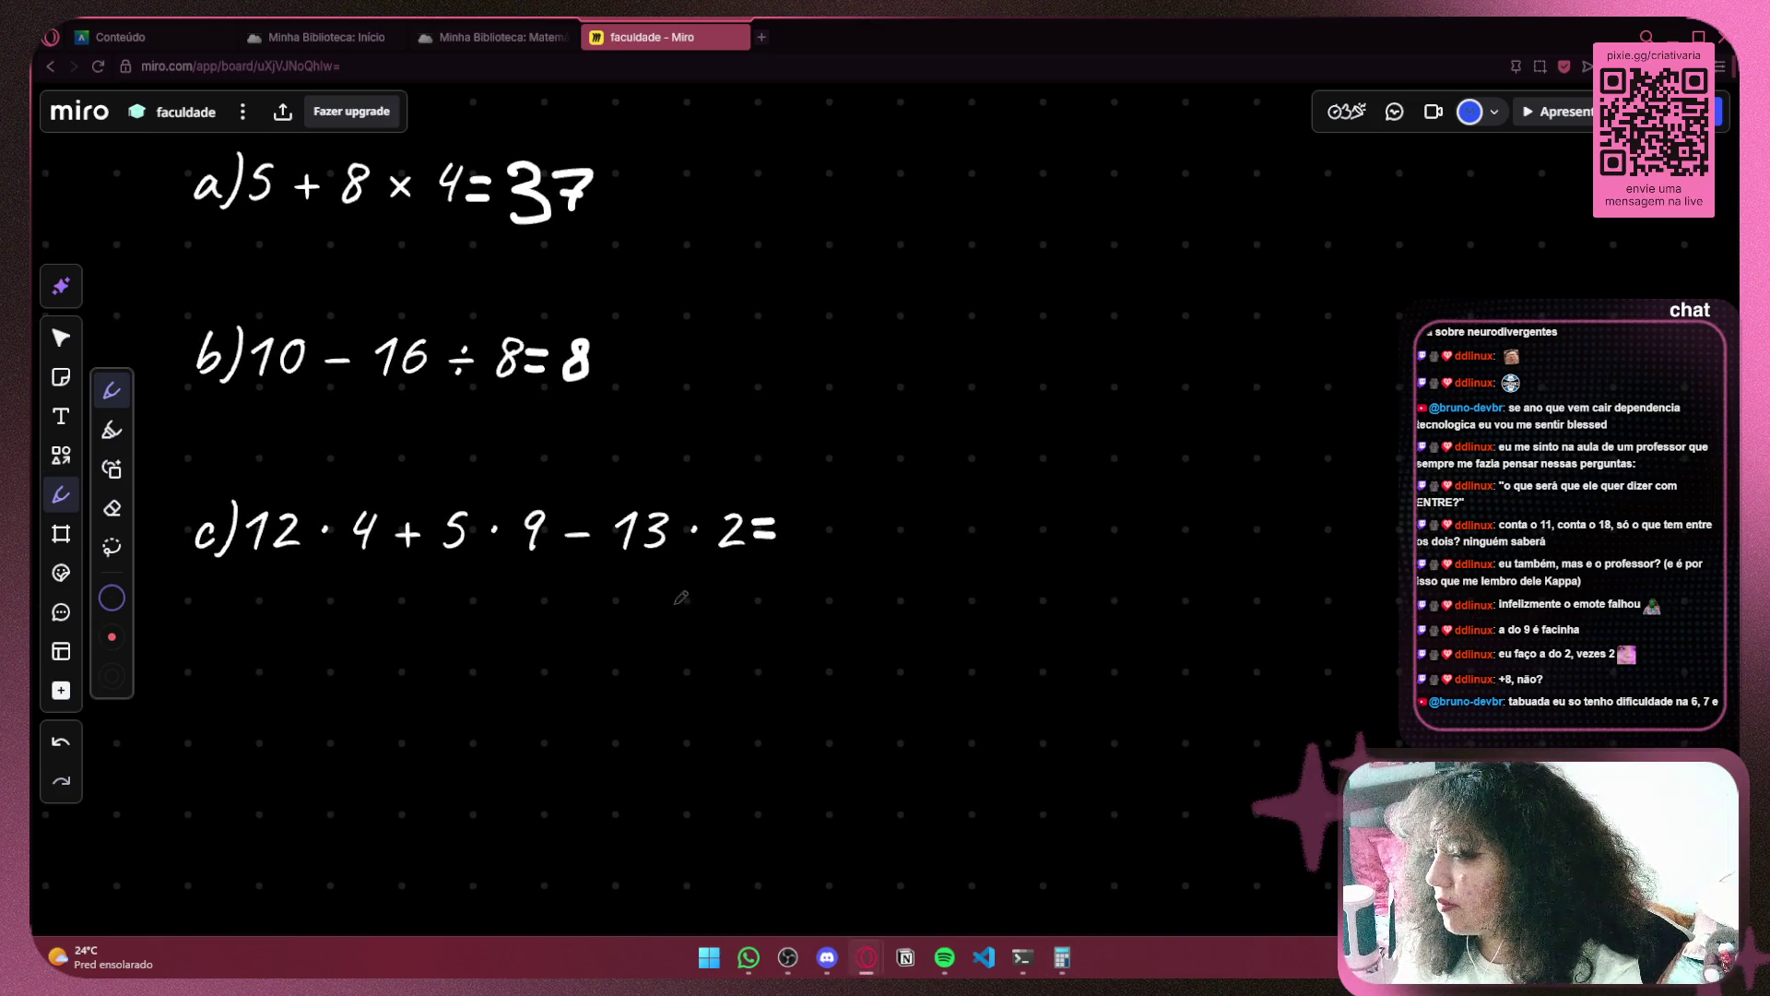
Handwrite 26 under 13 · 2 and 45 under 5 · 9
mouse_move(643, 594)
left_mouse_down()
mouse_move(650, 632)
mouse_move(697, 639)
mouse_move(711, 595)
mouse_move(699, 623)
left_mouse_up()
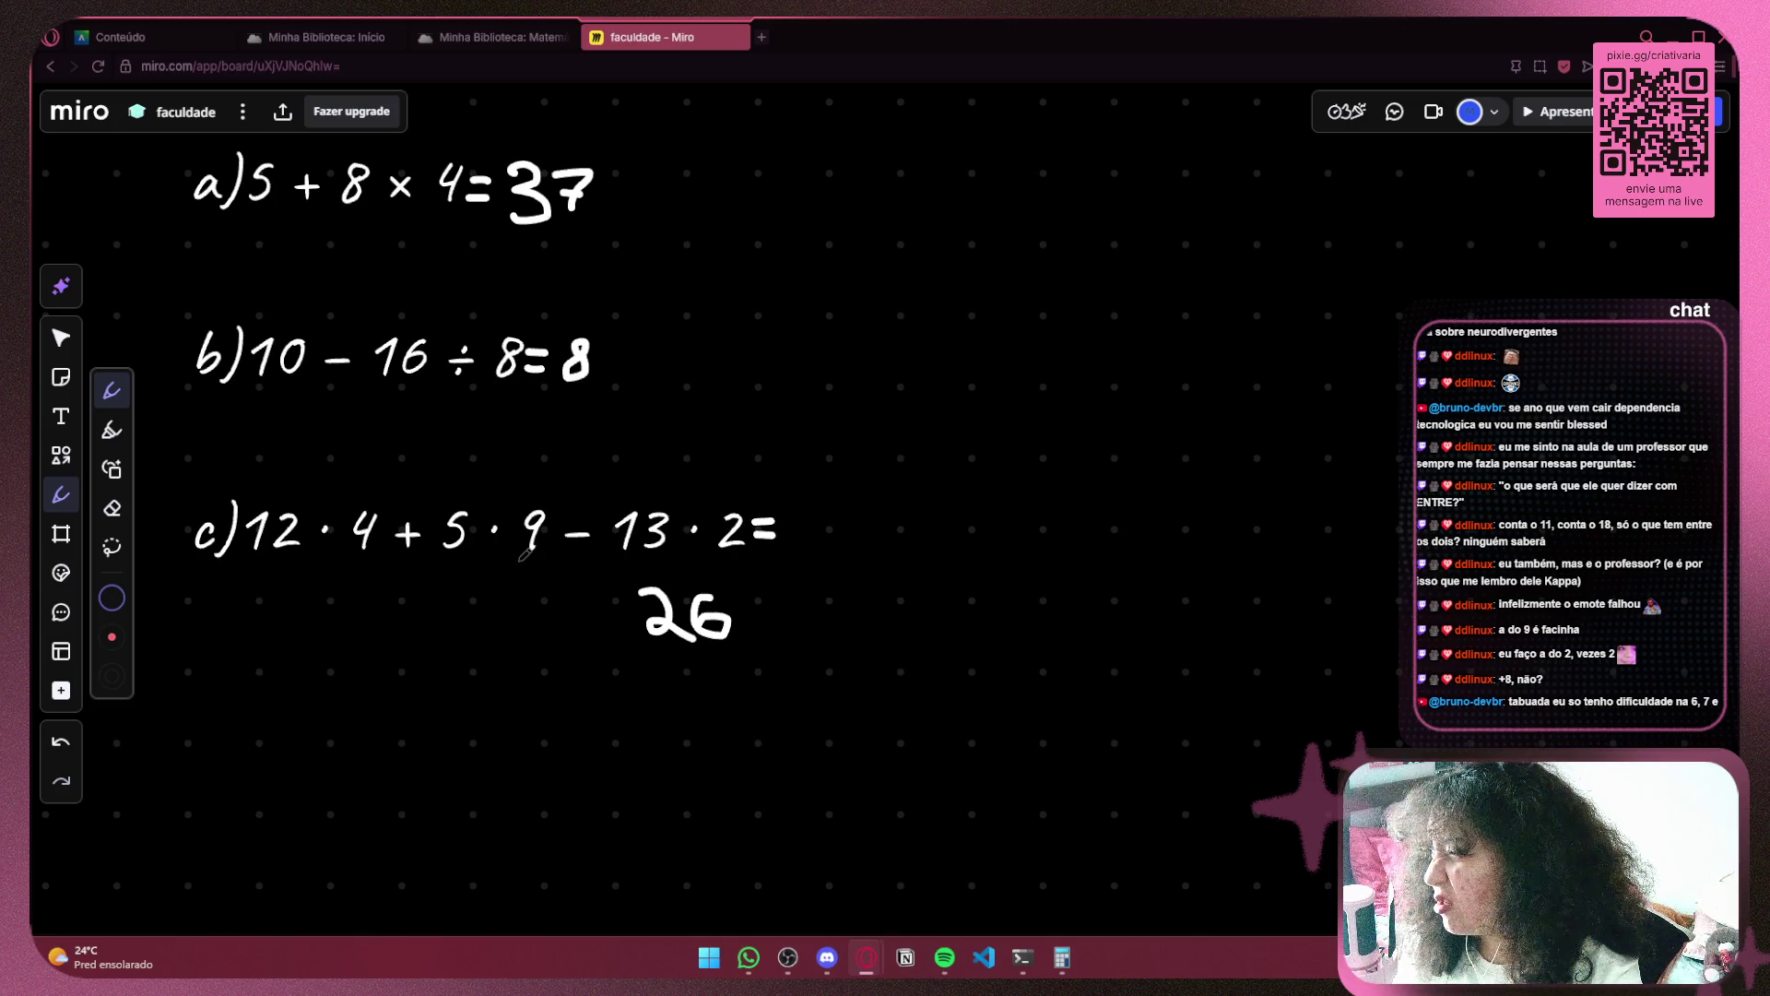
left_click_drag(448, 591, 475, 622)
left_click_drag(469, 590, 469, 650)
mouse_move(494, 592)
left_mouse_down()
mouse_move(533, 613)
mouse_move(507, 646)
left_mouse_up()
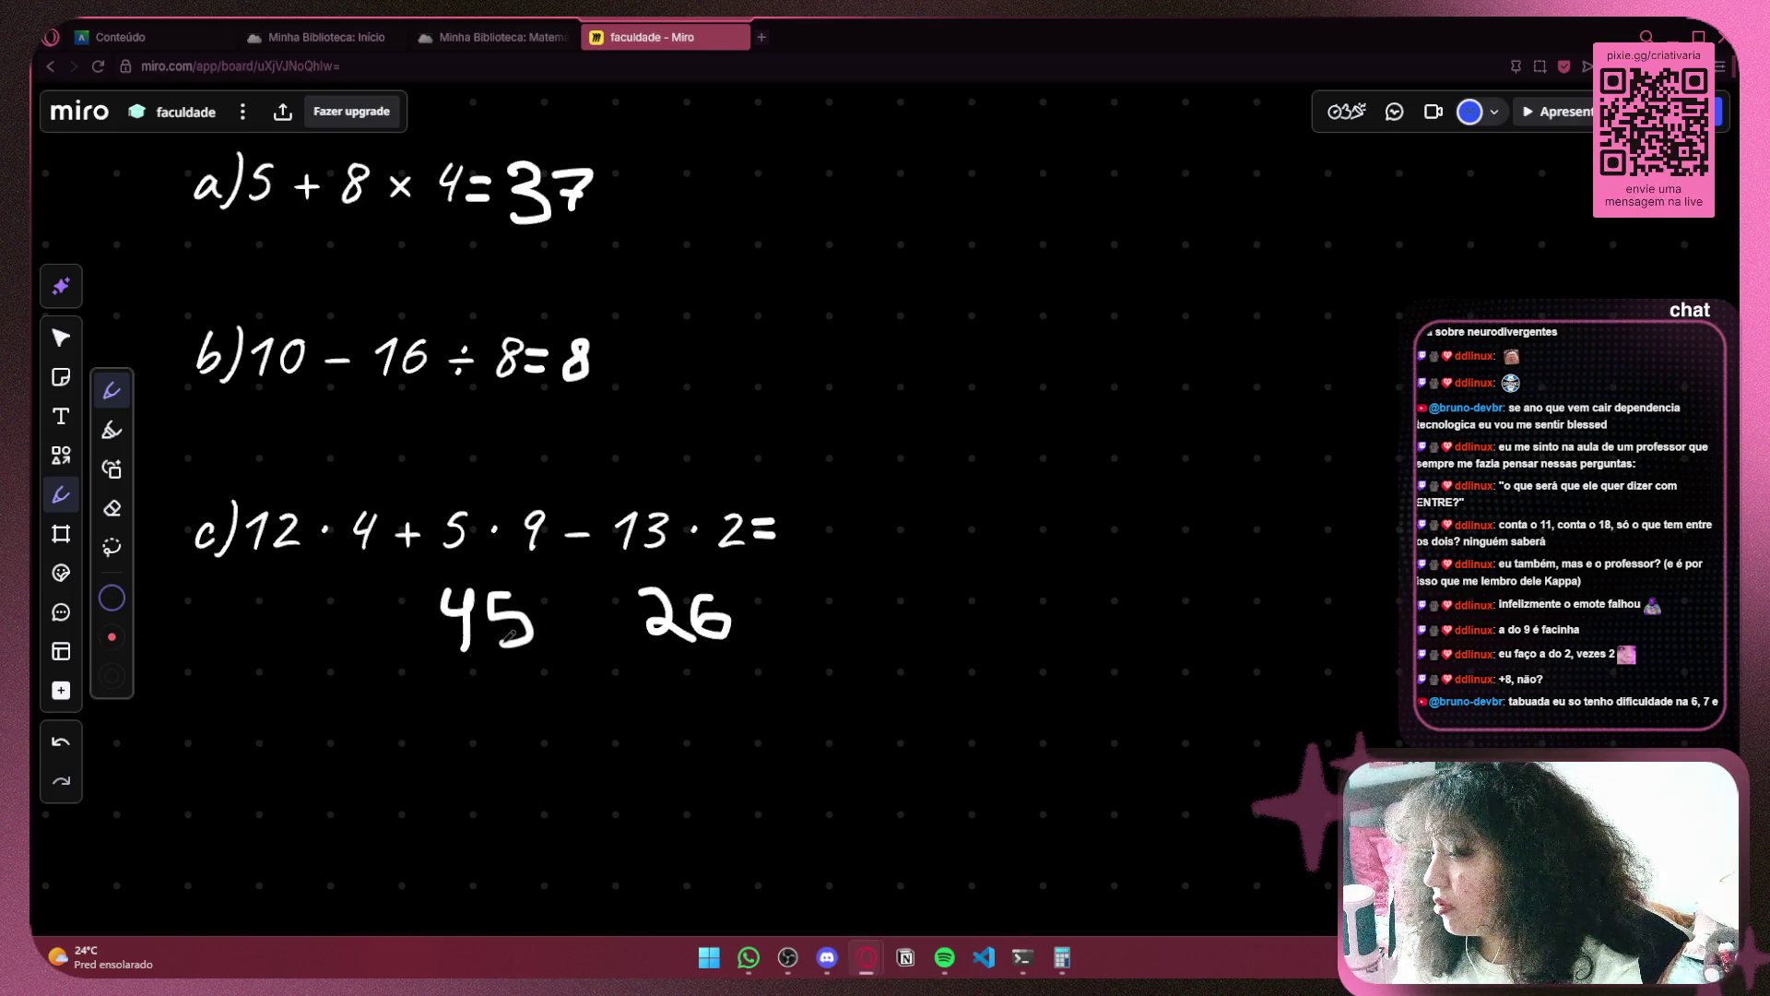
left_click_drag(280, 535, 480, 499)
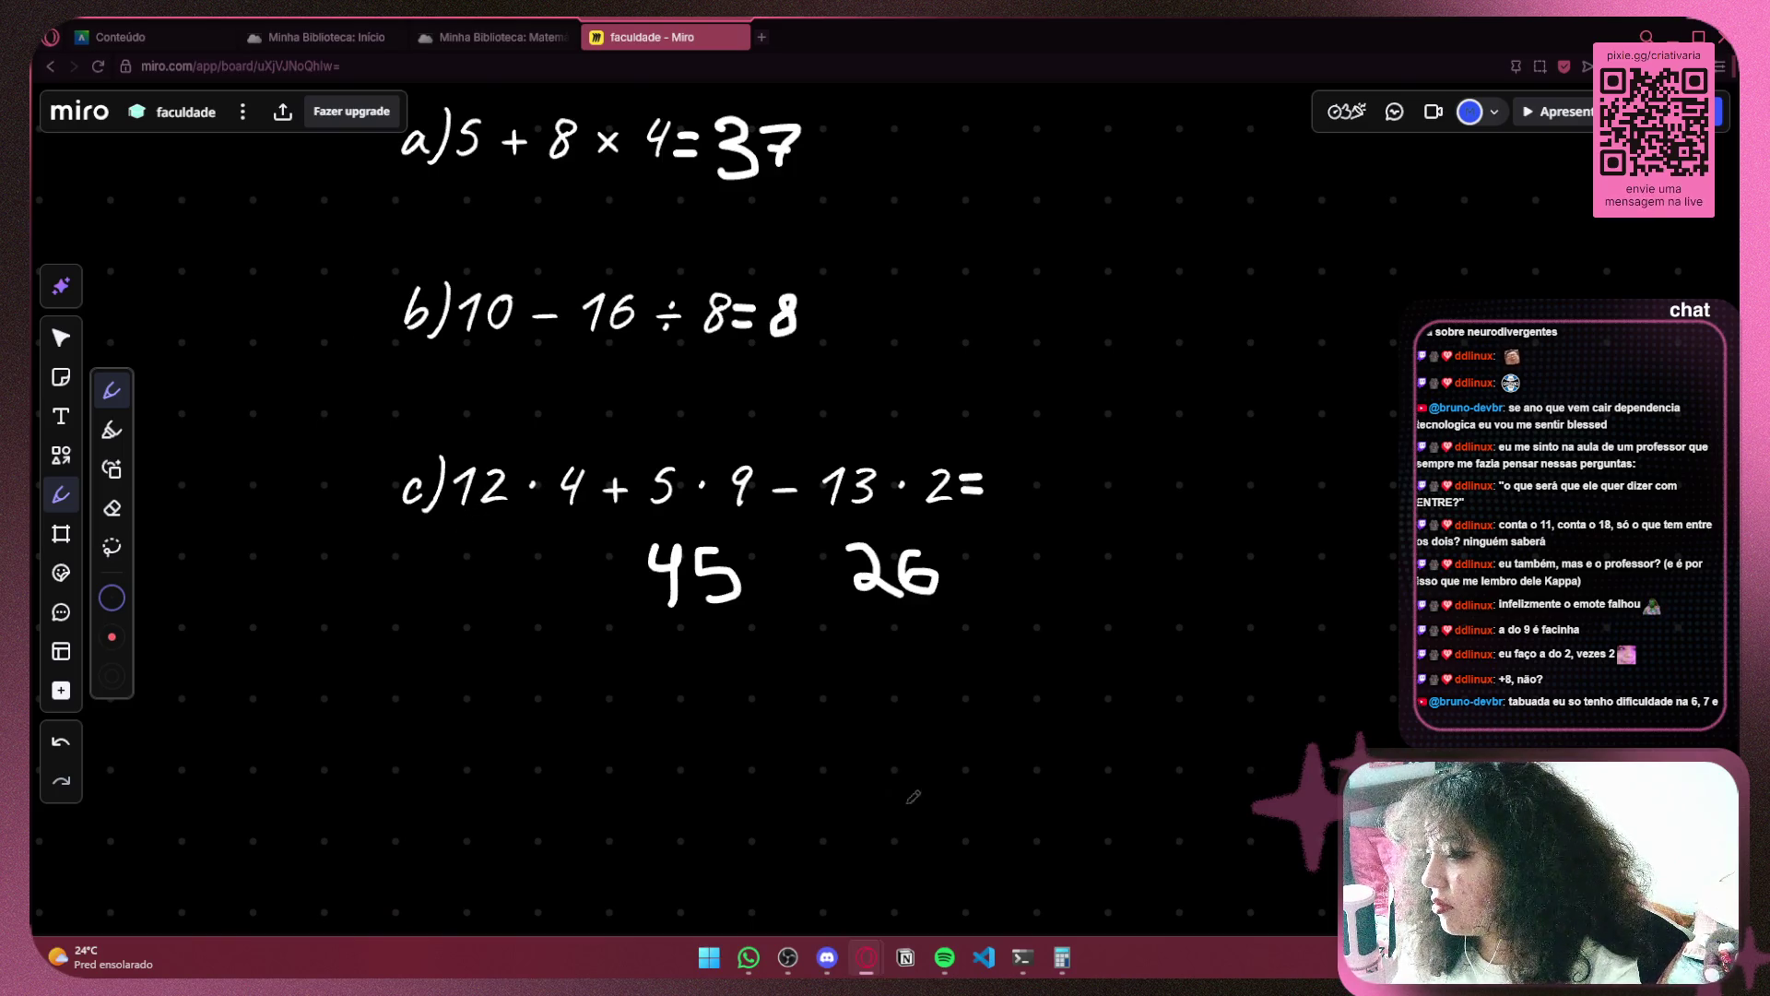
Calculate 12 × 4 = 48 in Calculator and write 48 under 12 · 4
left_click(1062, 959)
left_click(1262, 567)
left_click(1143, 792)
left_click(1201, 797)
left_click(1149, 754)
key("Return")
mouse_move(478, 538)
left_mouse_down()
mouse_move(507, 544)
mouse_move(498, 597)
mouse_move(518, 590)
mouse_move(550, 552)
mouse_move(571, 435)
left_mouse_up()
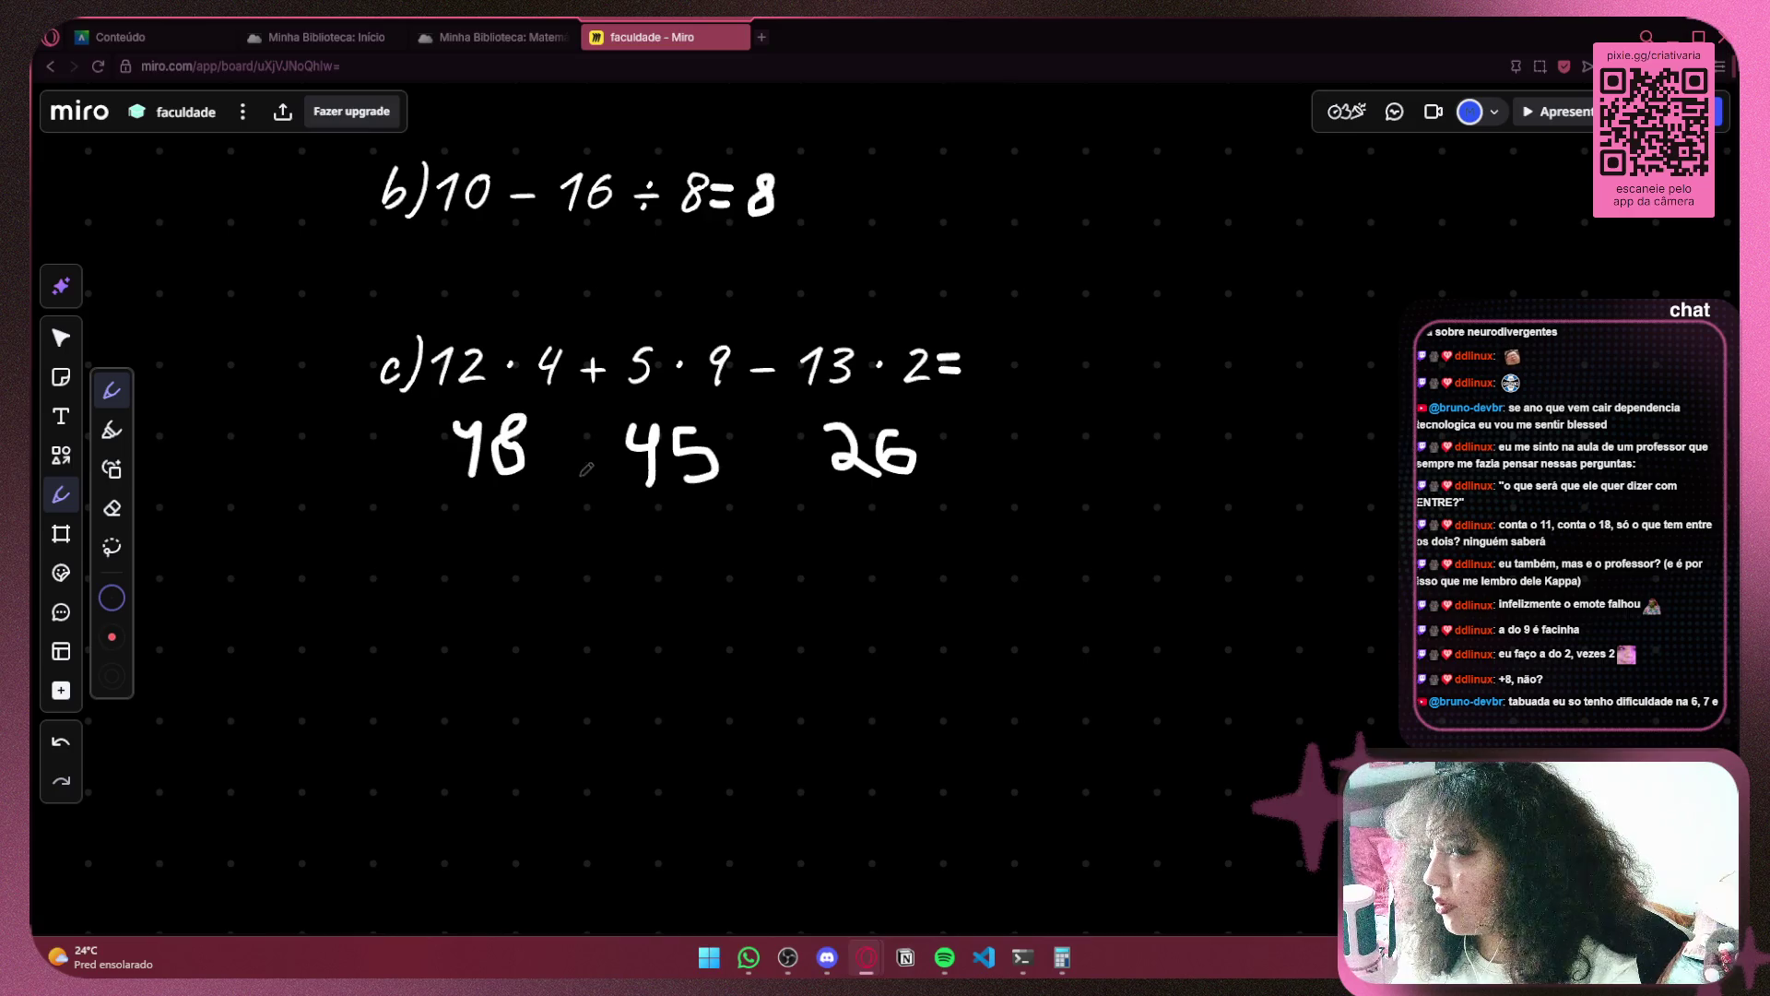
Write the partial total 93 below the products in expression c)
mouse_move(560, 561)
left_mouse_down()
mouse_move(542, 622)
mouse_move(575, 584)
left_mouse_up()
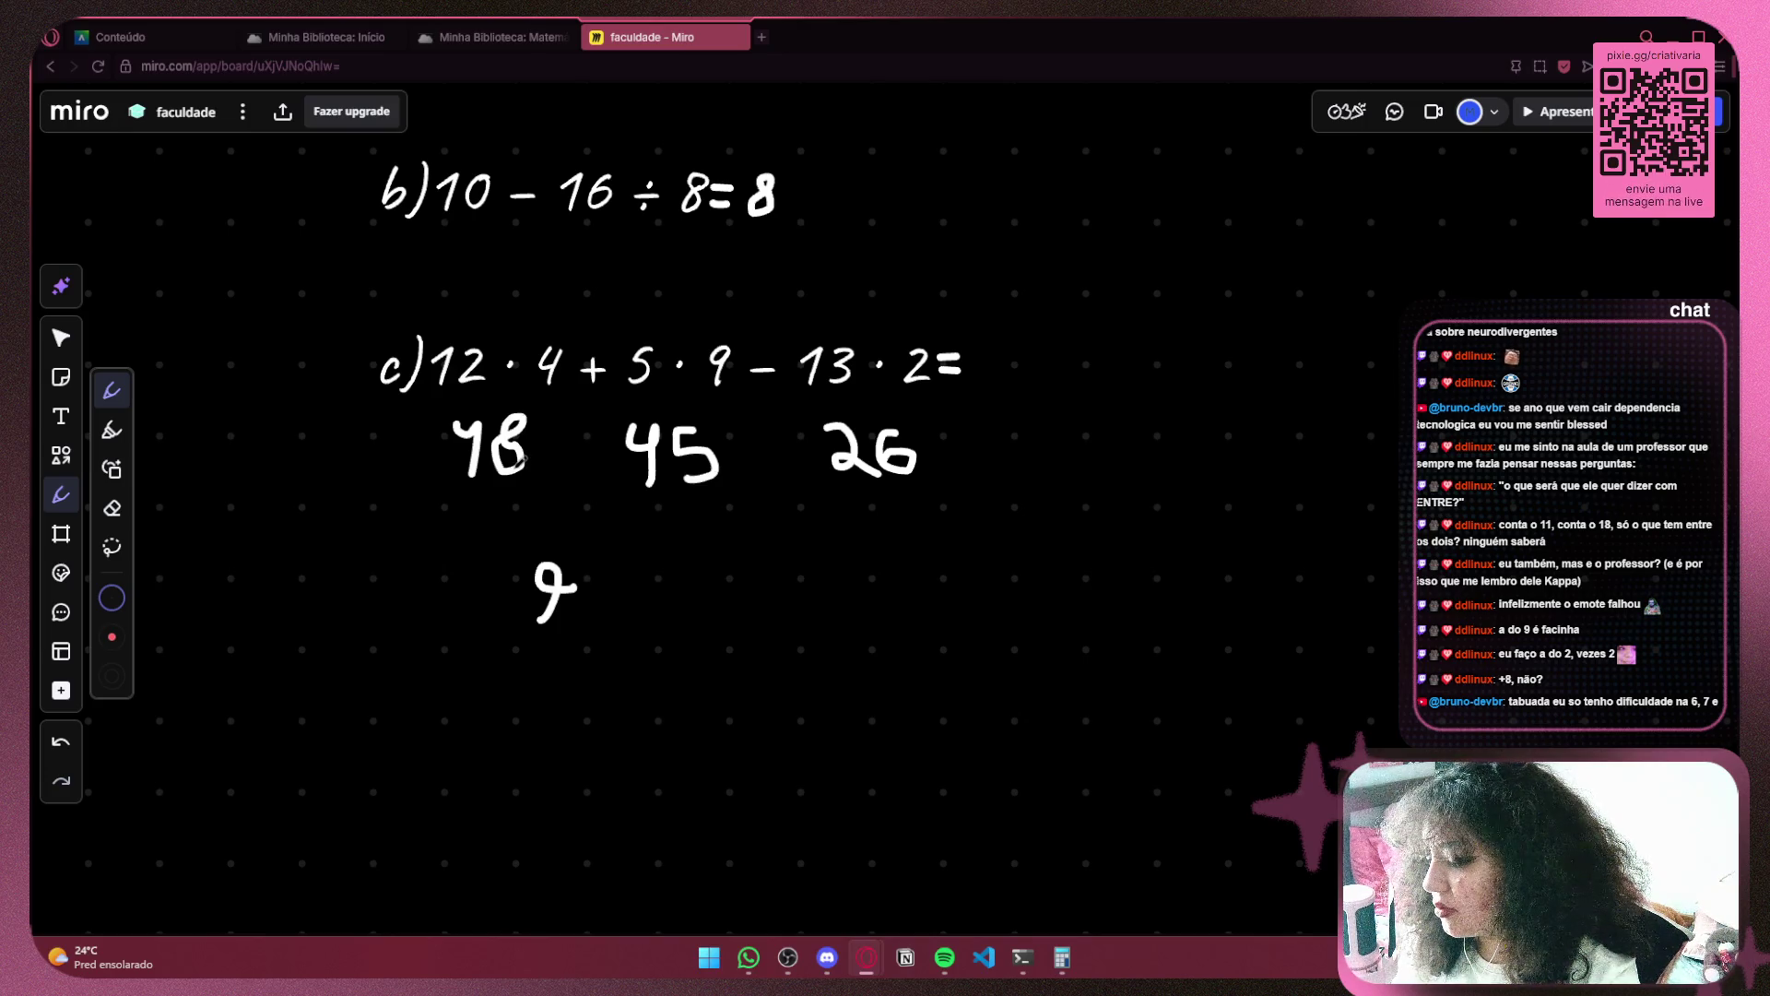
left_click_drag(602, 579, 542, 620)
left_click_drag(750, 528, 761, 539)
scroll(756, 516, "right", 3)
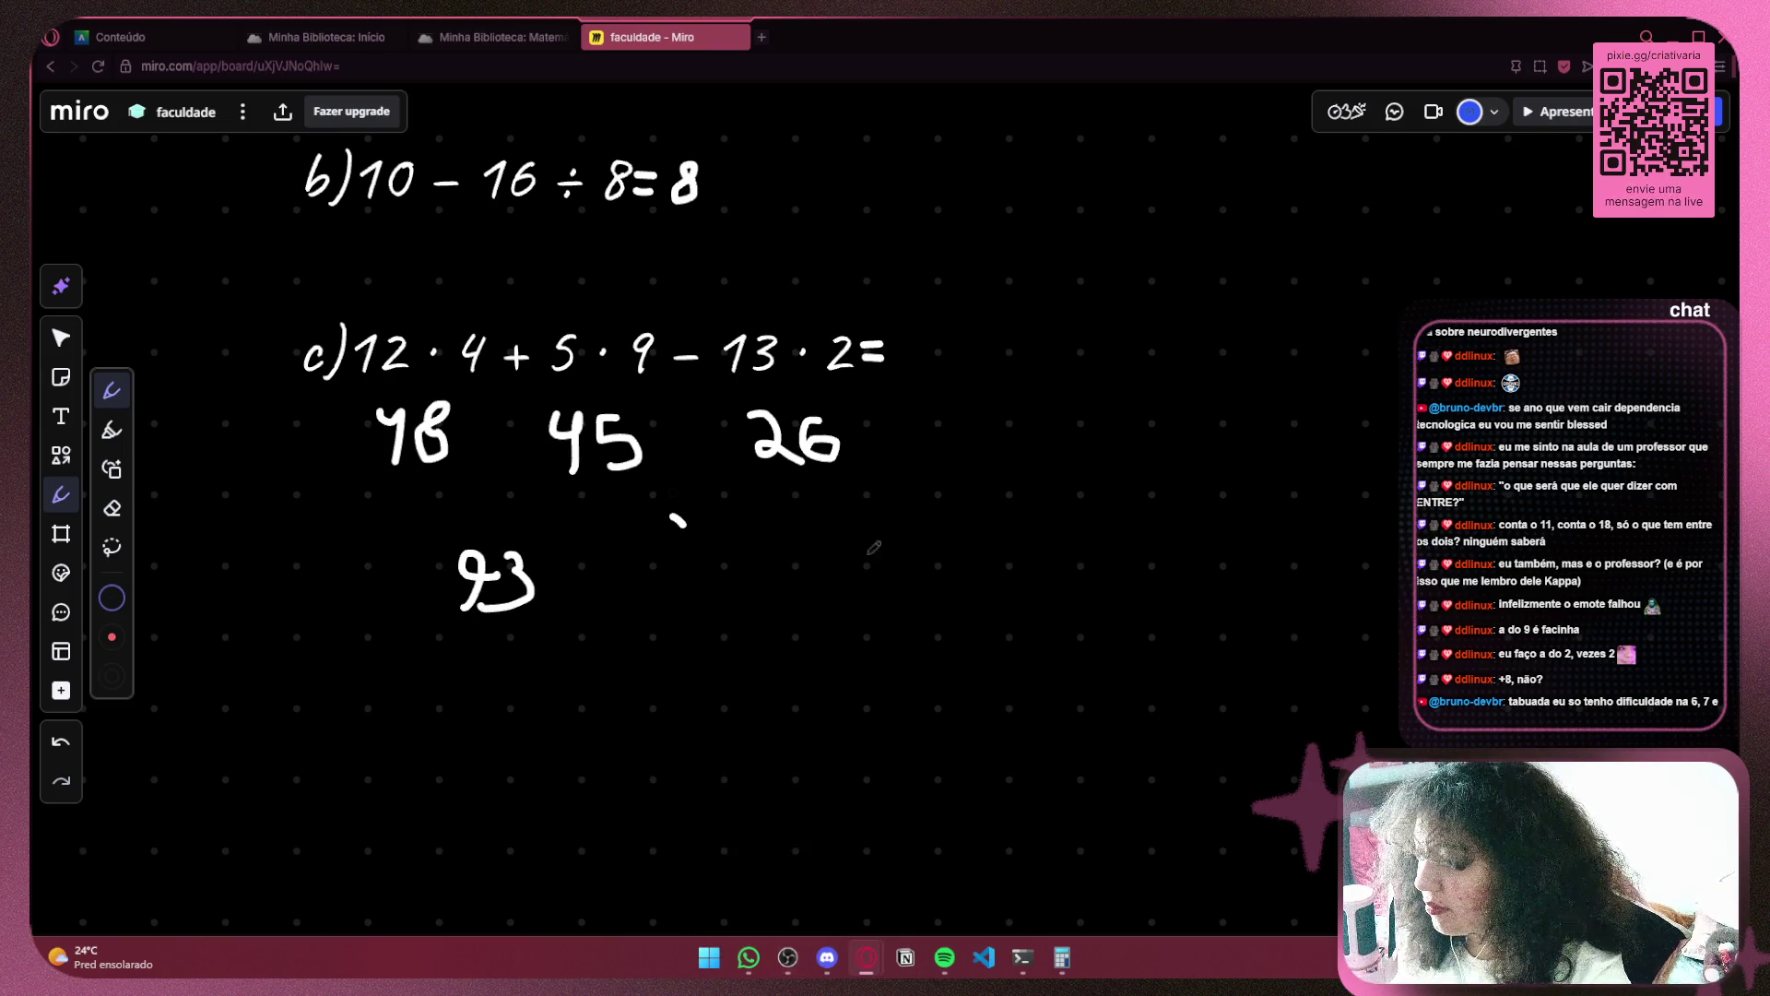
Glance at the Matemática Básica book tab, then close the faculdade Miro tab
left_click(800, 964)
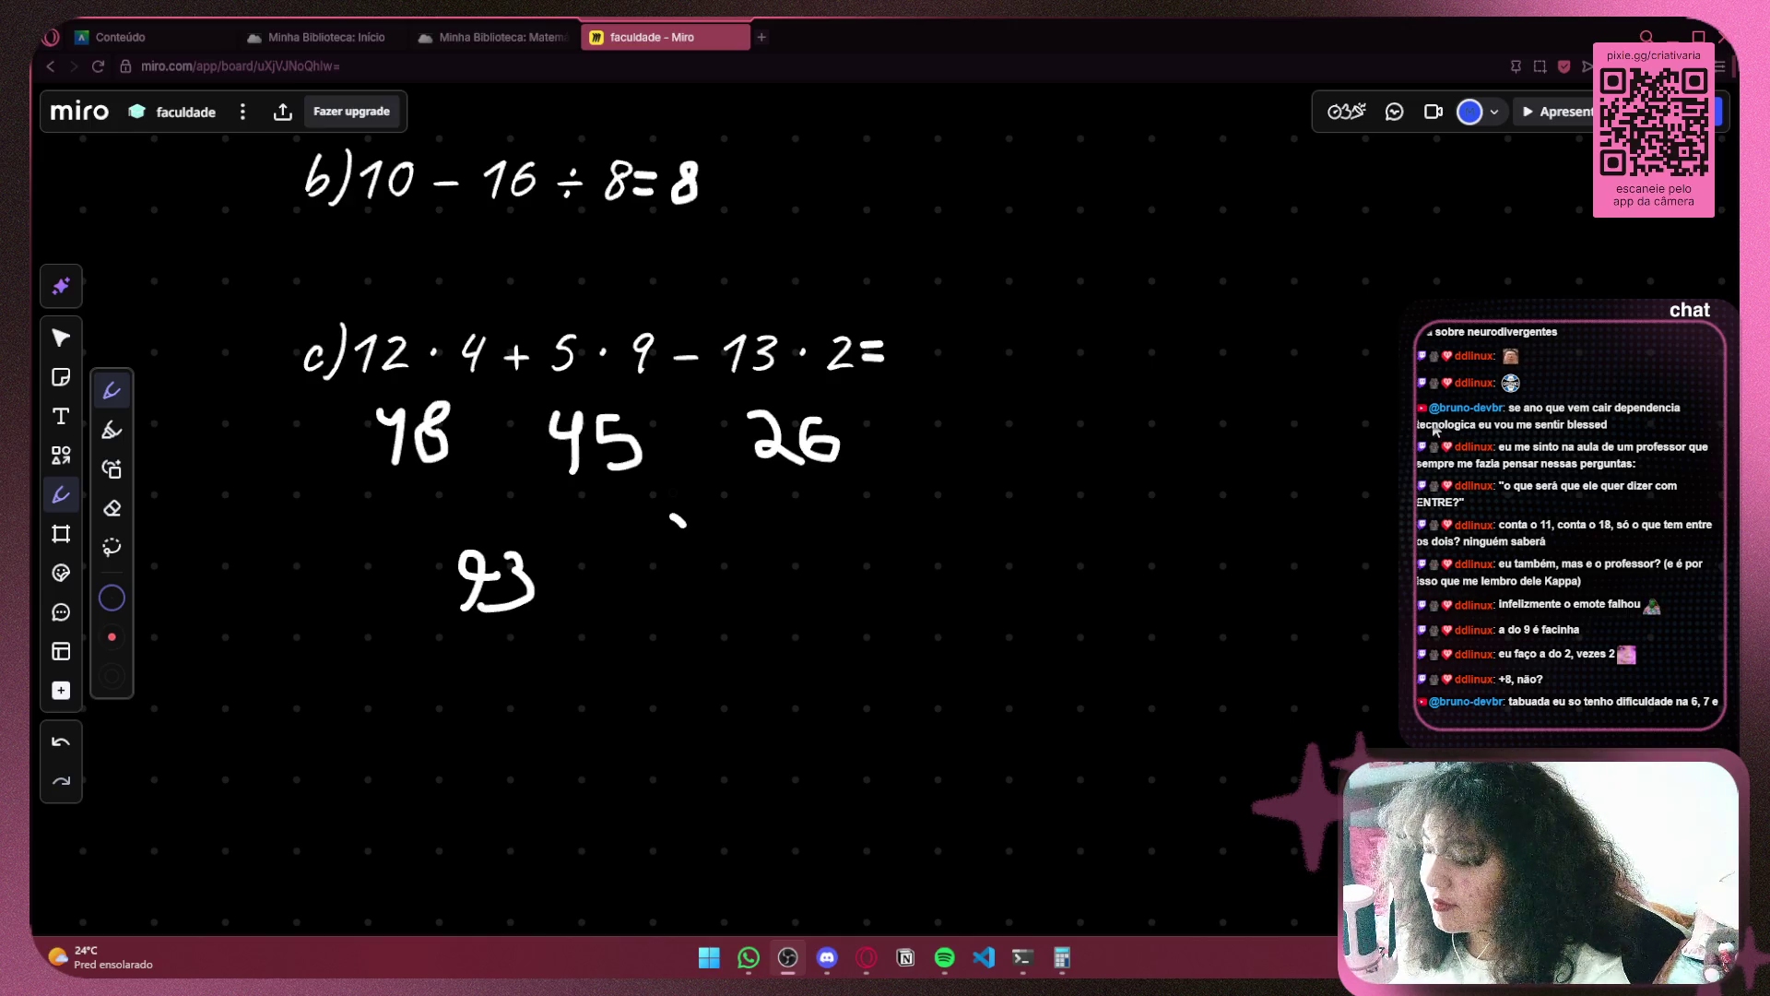
left_click(867, 959)
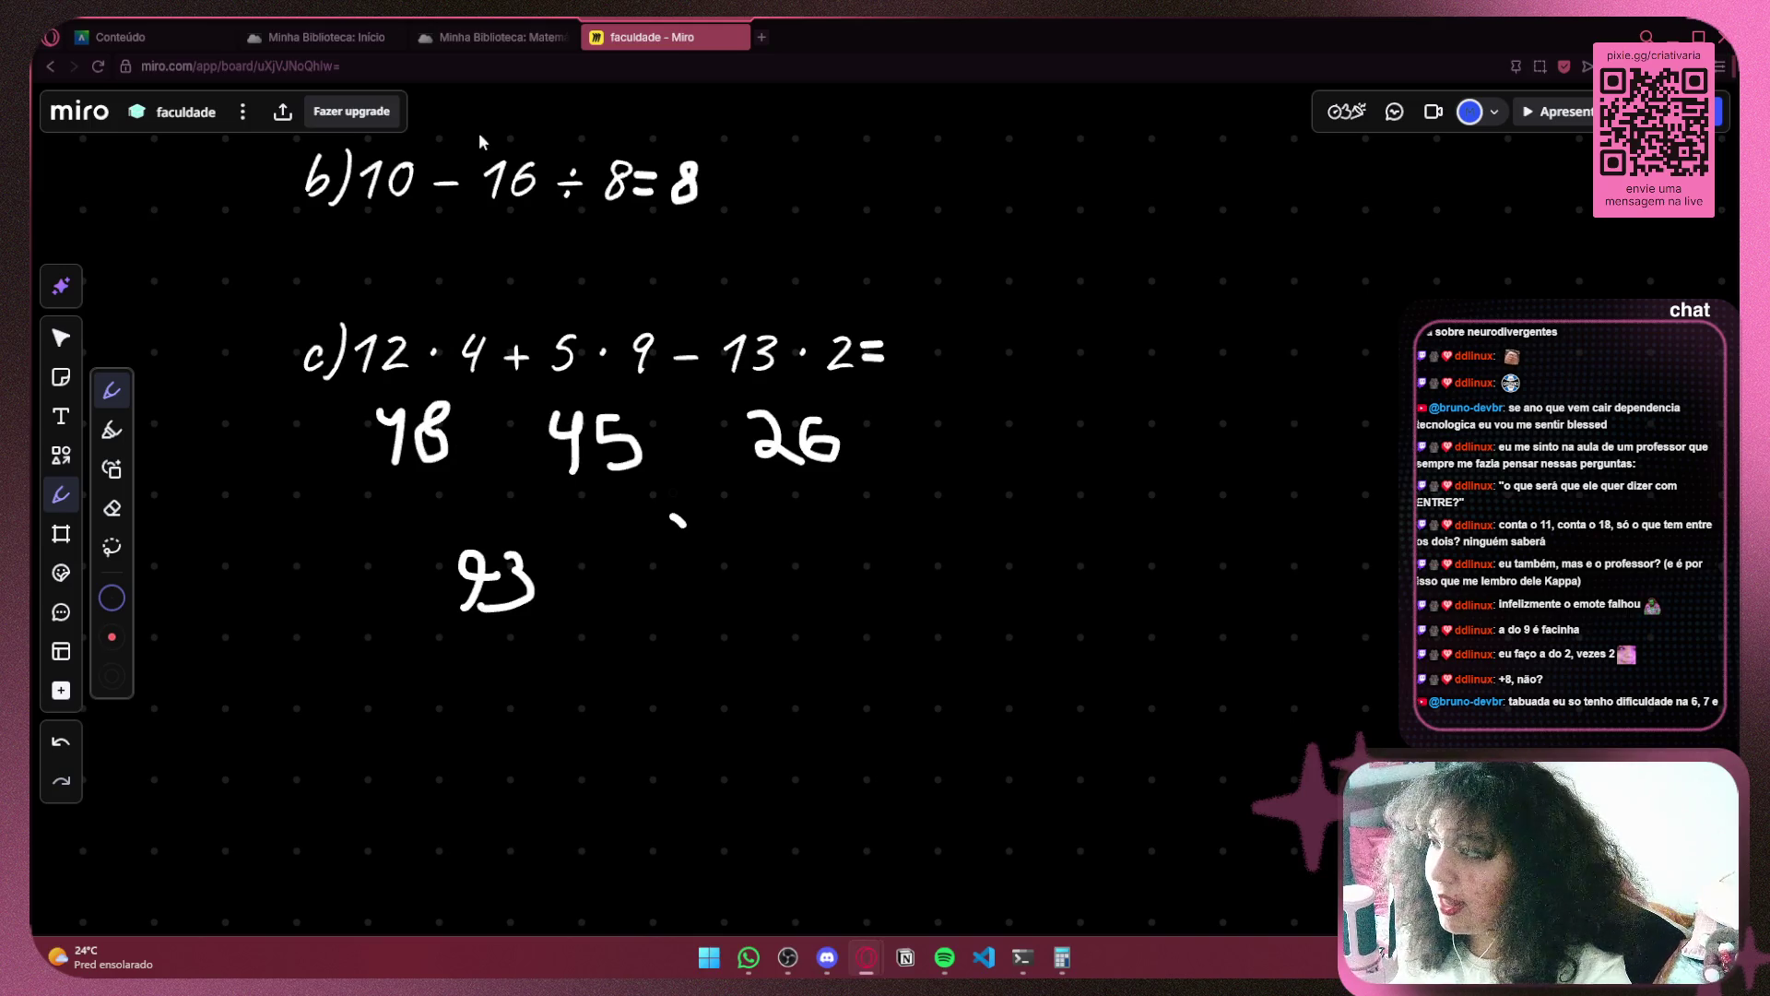
left_click(498, 37)
left_click(666, 37)
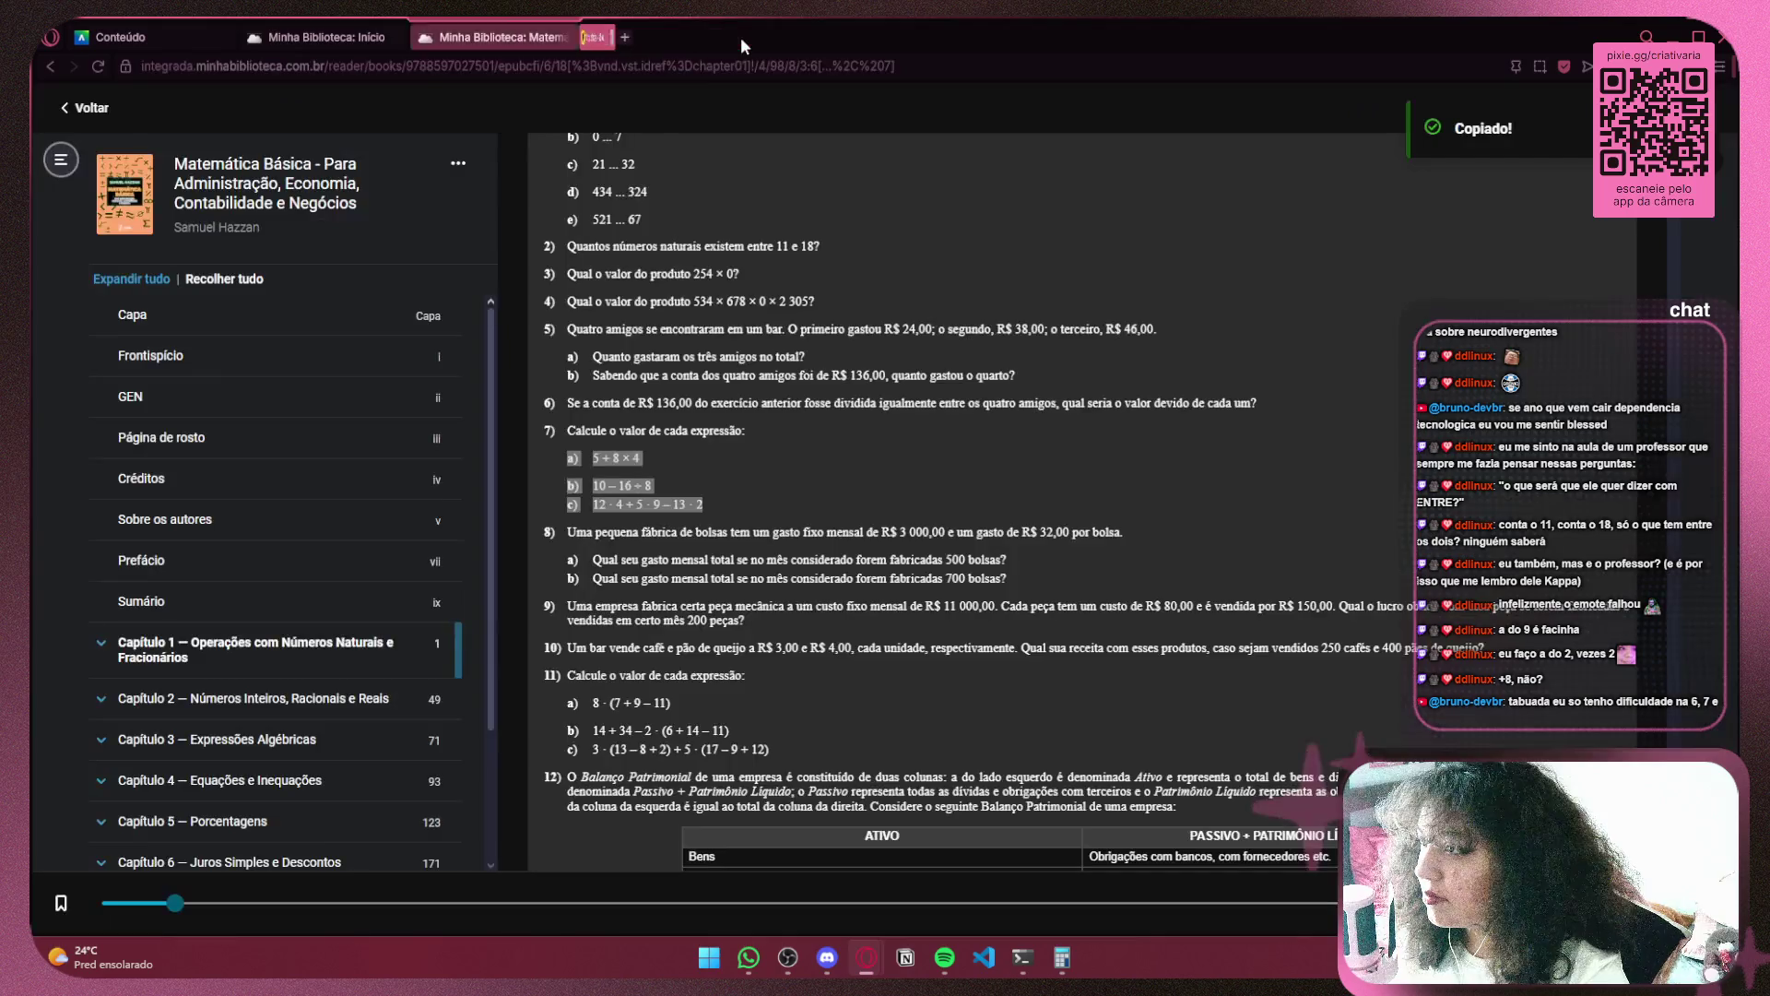
left_click(740, 37)
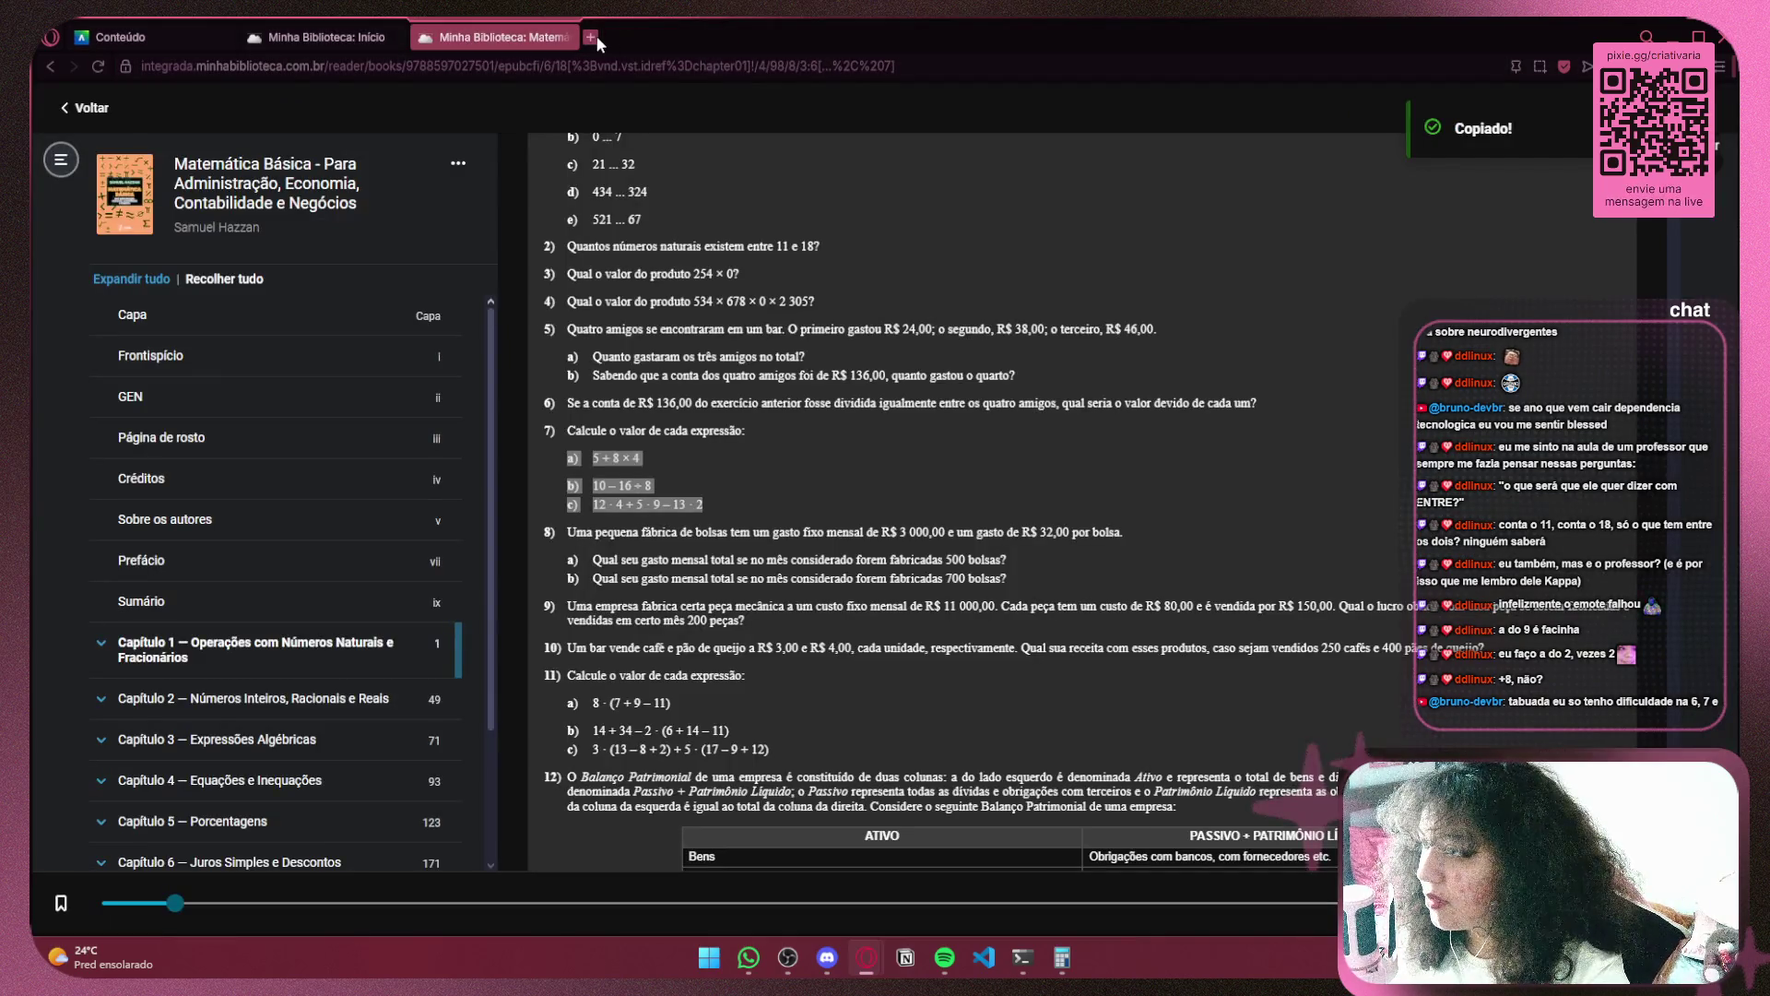
Enter miro in a new tab's address bar and open the faculdade board from the dashboard
left_click(591, 37)
type("miro.com/app/dashboard/")
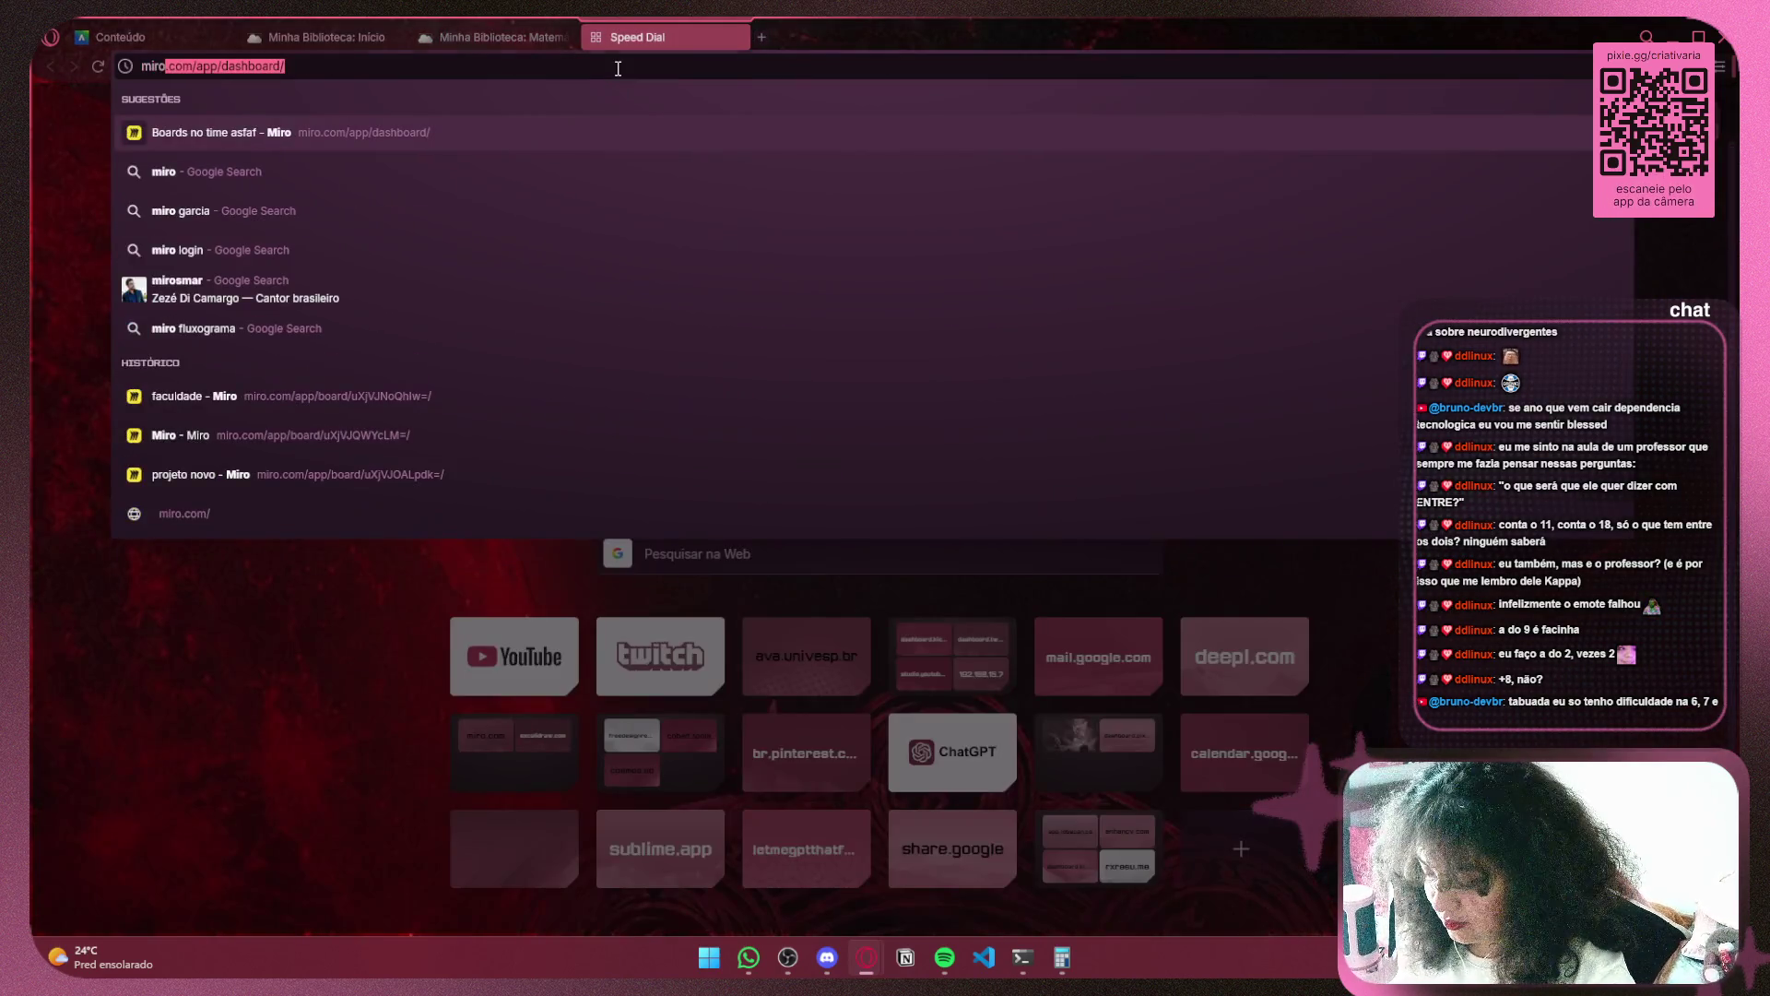
key("Return")
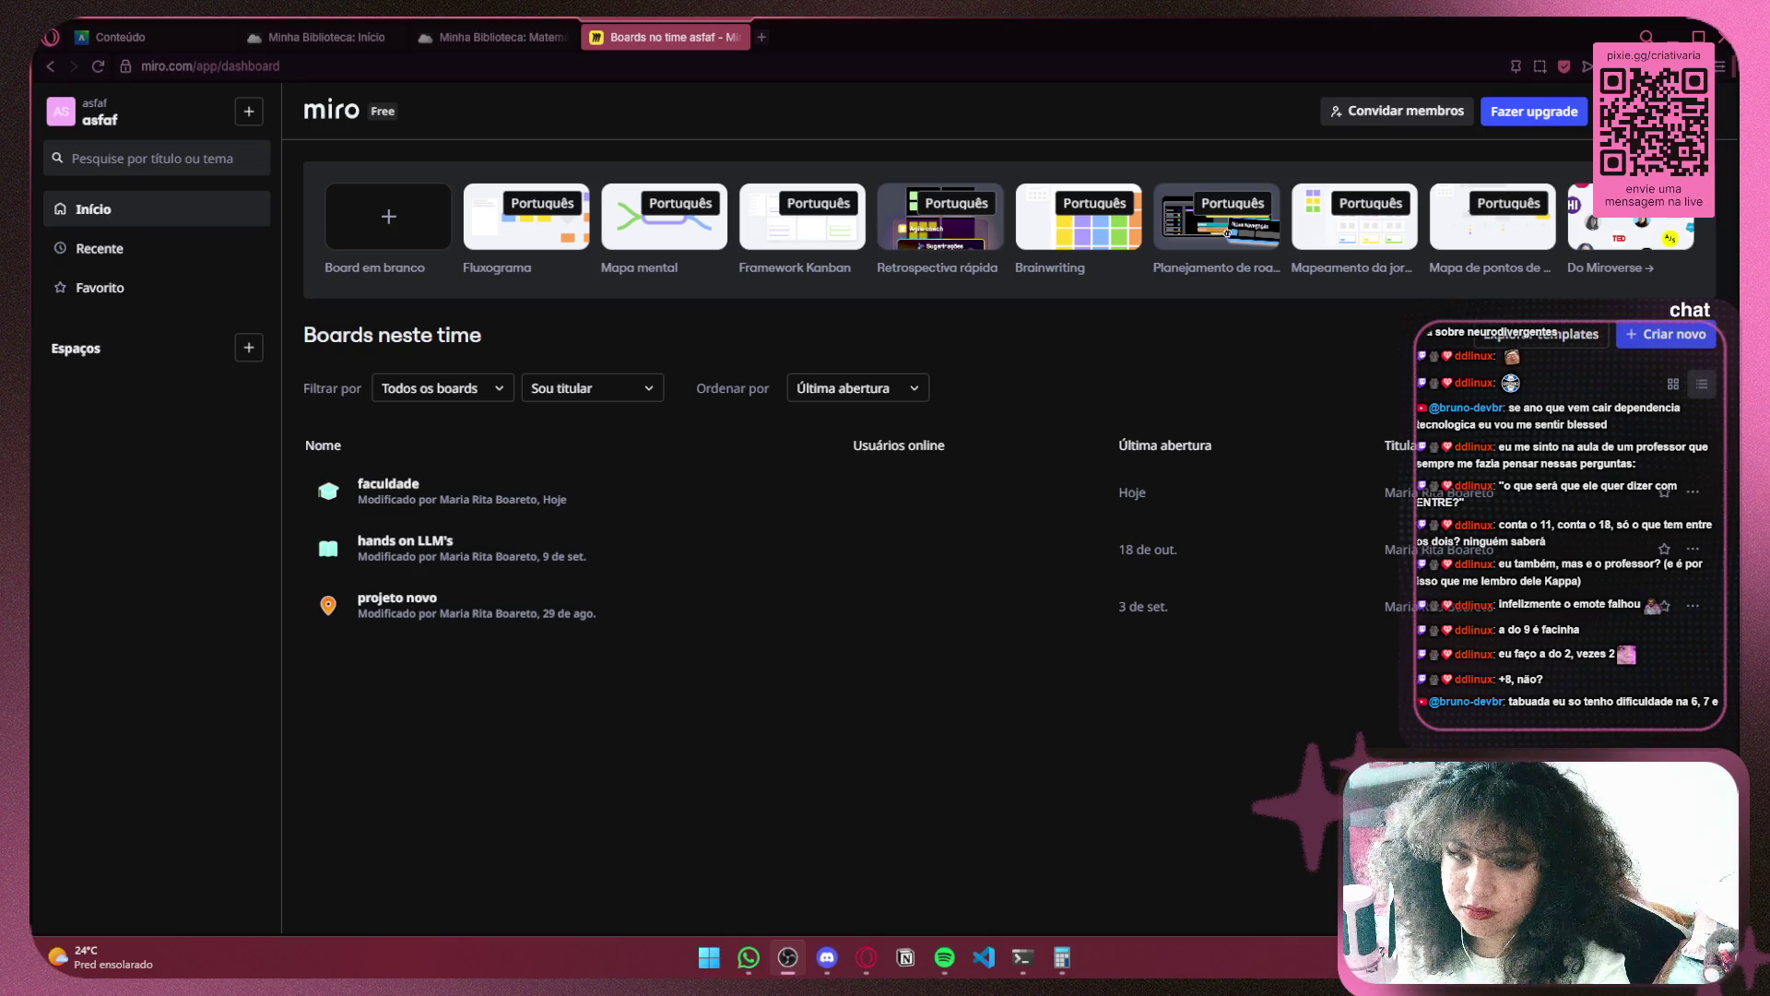
left_click(418, 480)
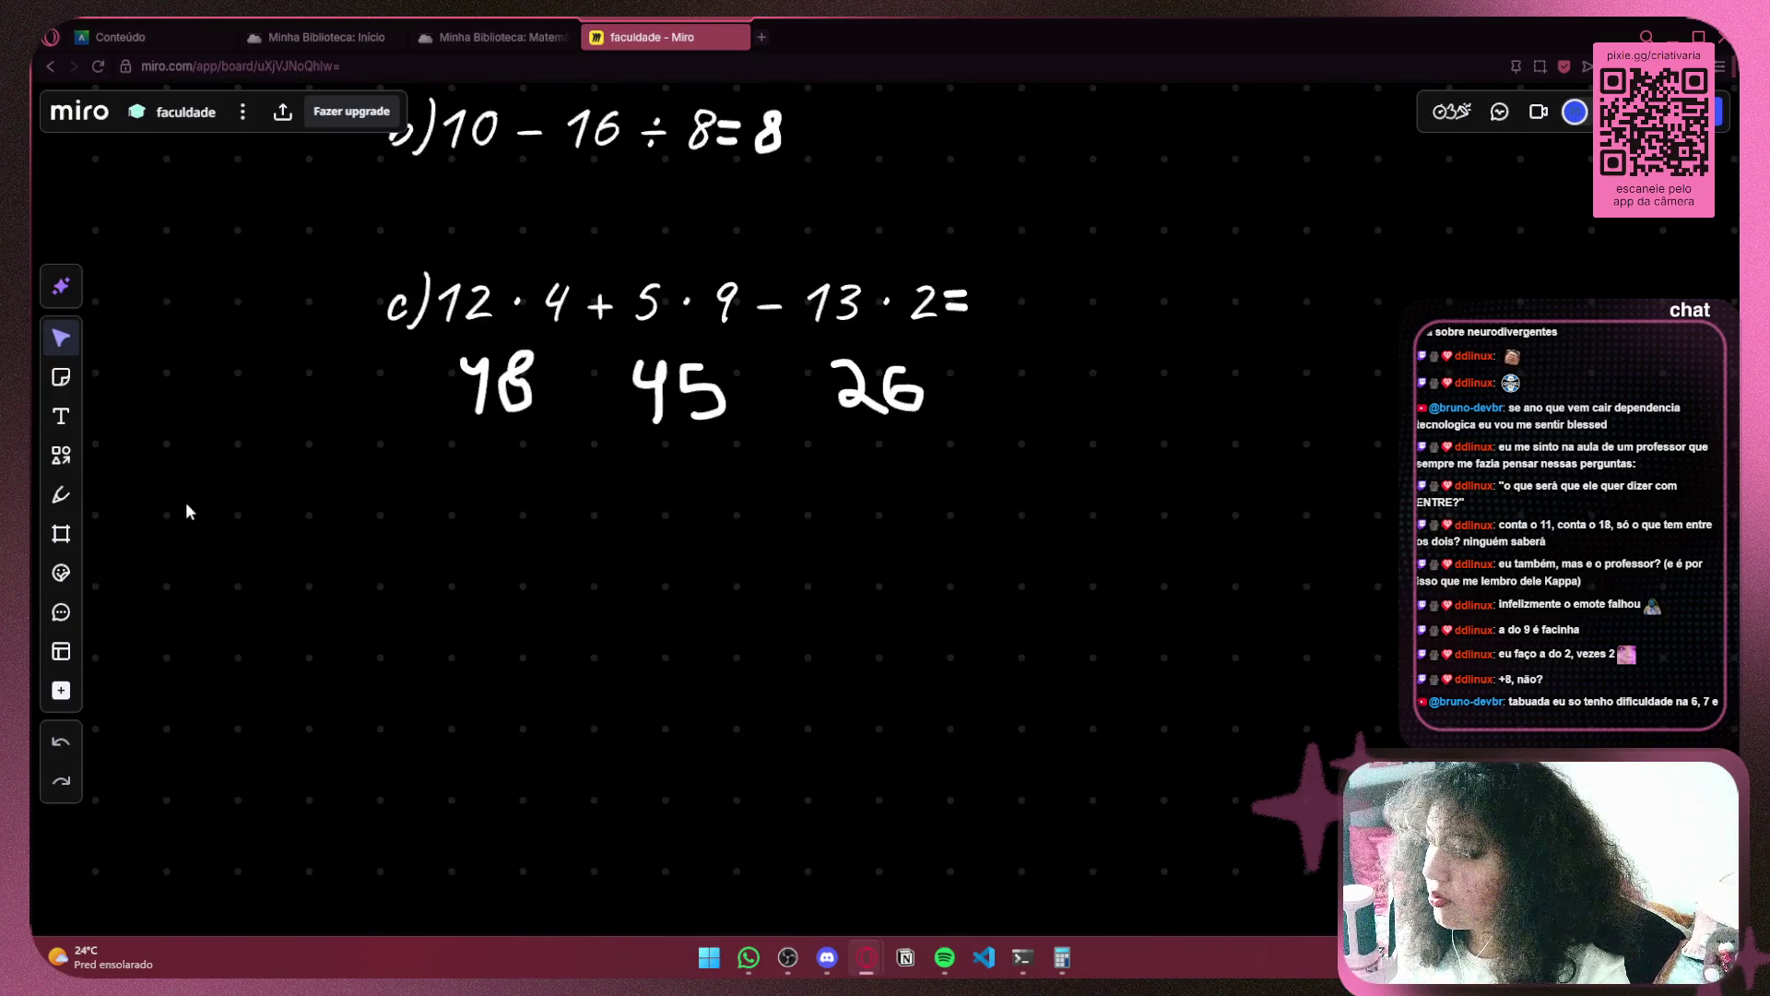
left_click(67, 501)
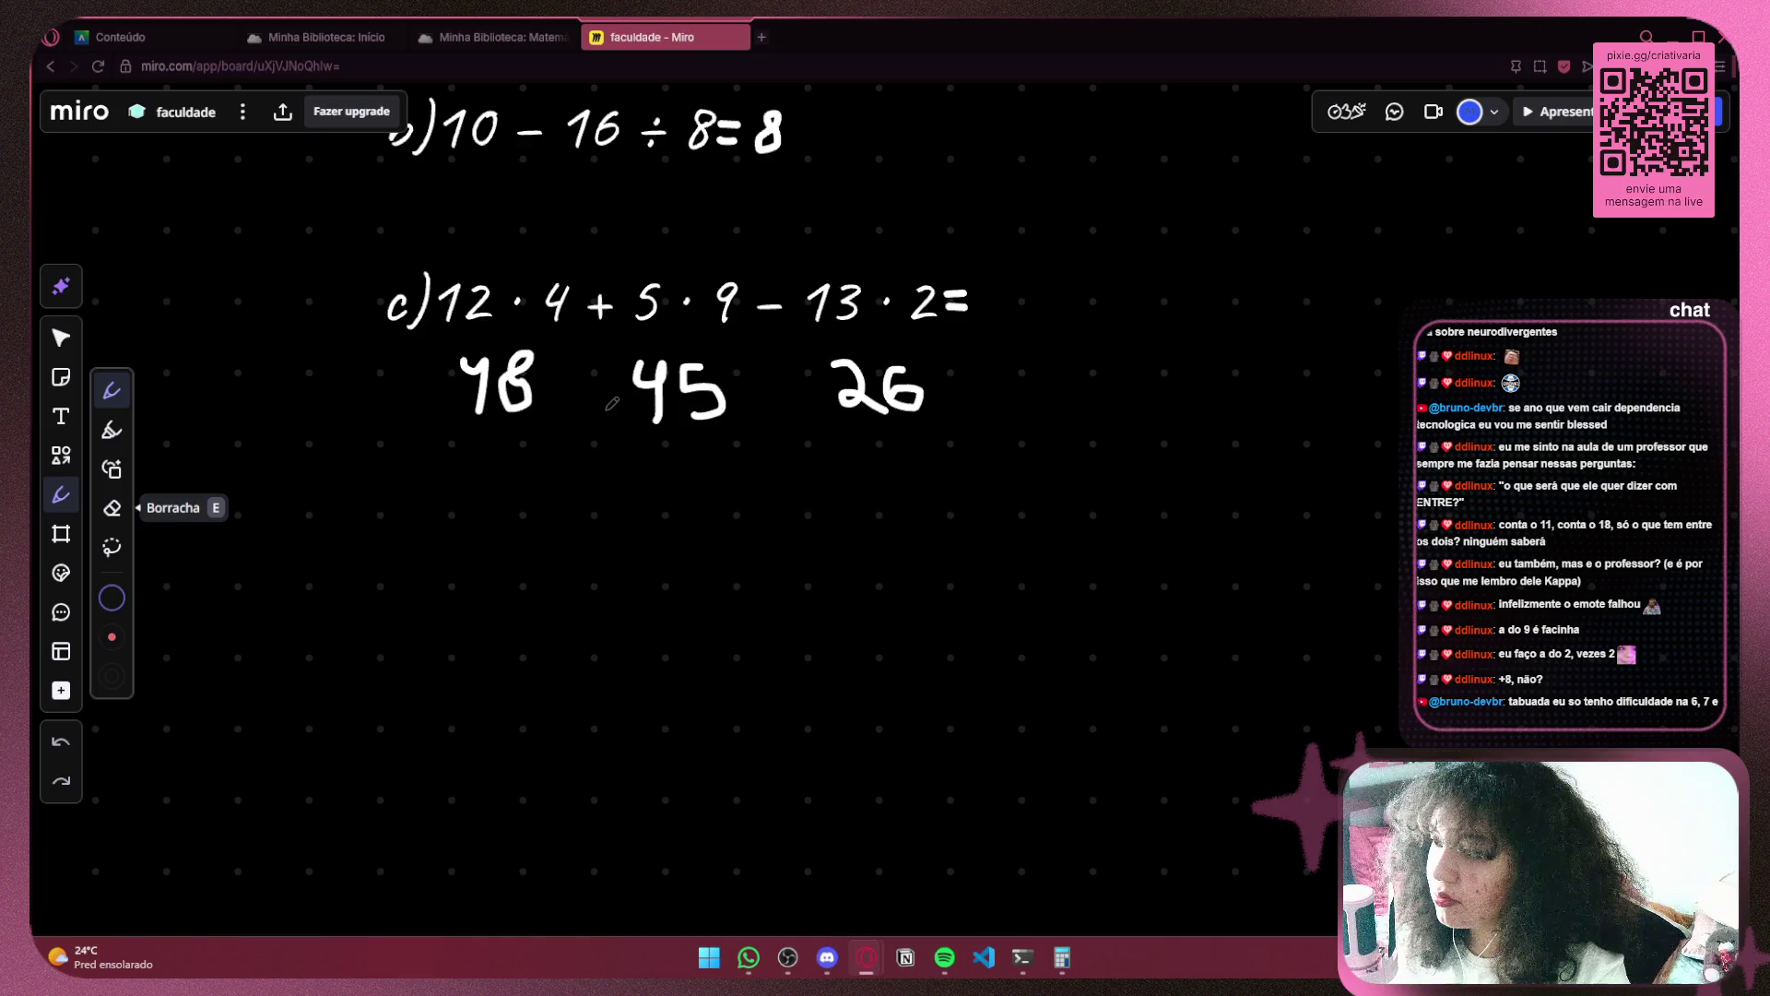
Handwrite 93 − 26 beneath 48 + 45 − 26, undoing and redrawing the botched minus and 26
left_click_drag(590, 370, 585, 403)
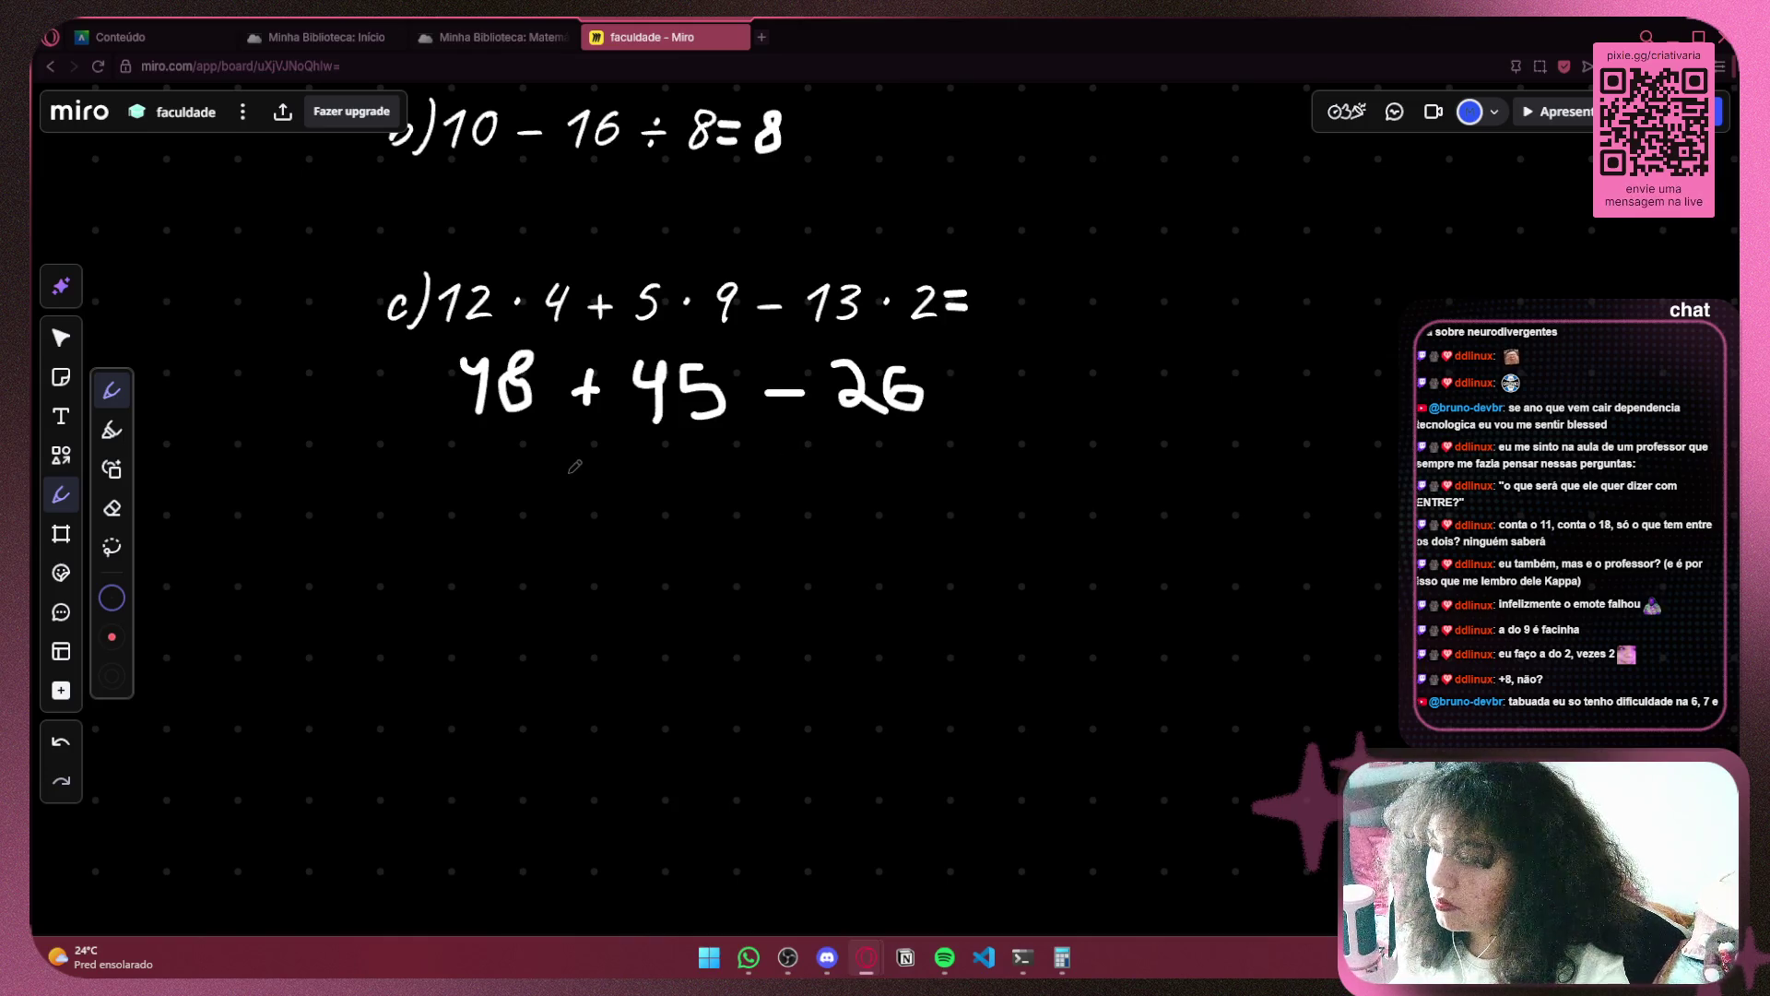
mouse_move(541, 533)
left_mouse_down()
mouse_move(583, 483)
mouse_move(590, 502)
mouse_move(638, 500)
mouse_move(605, 539)
left_mouse_up()
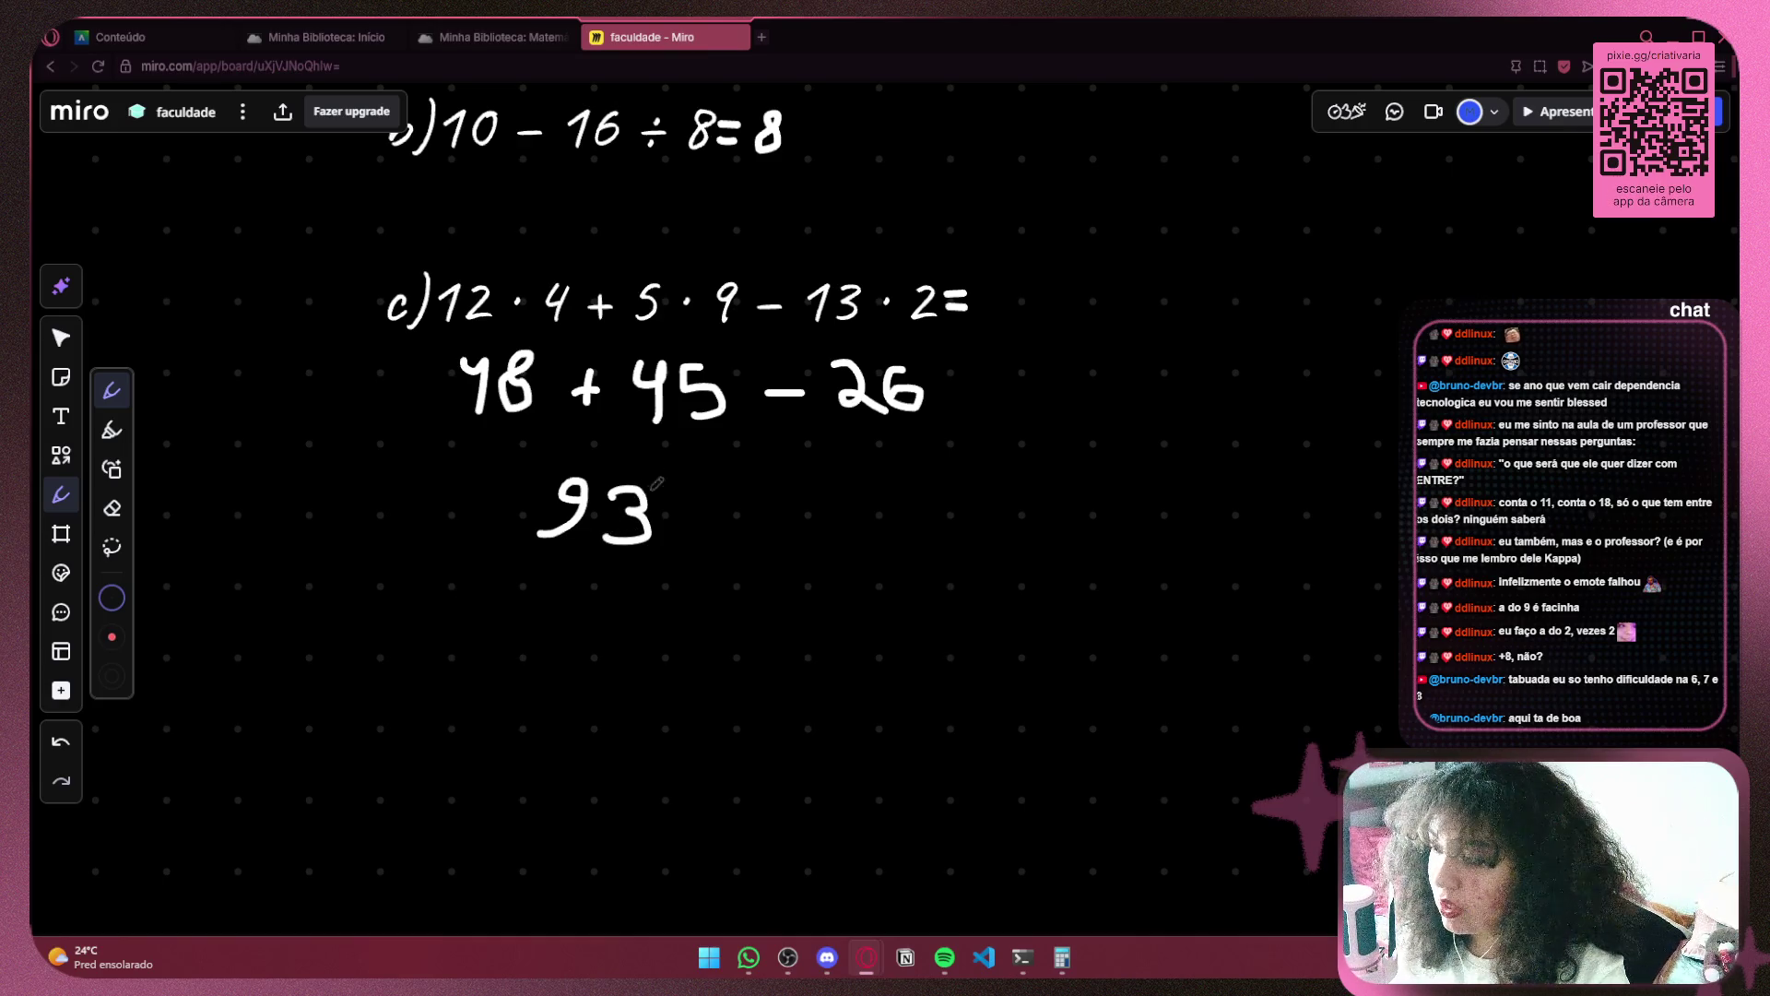
scroll(612, 434, "right", 2)
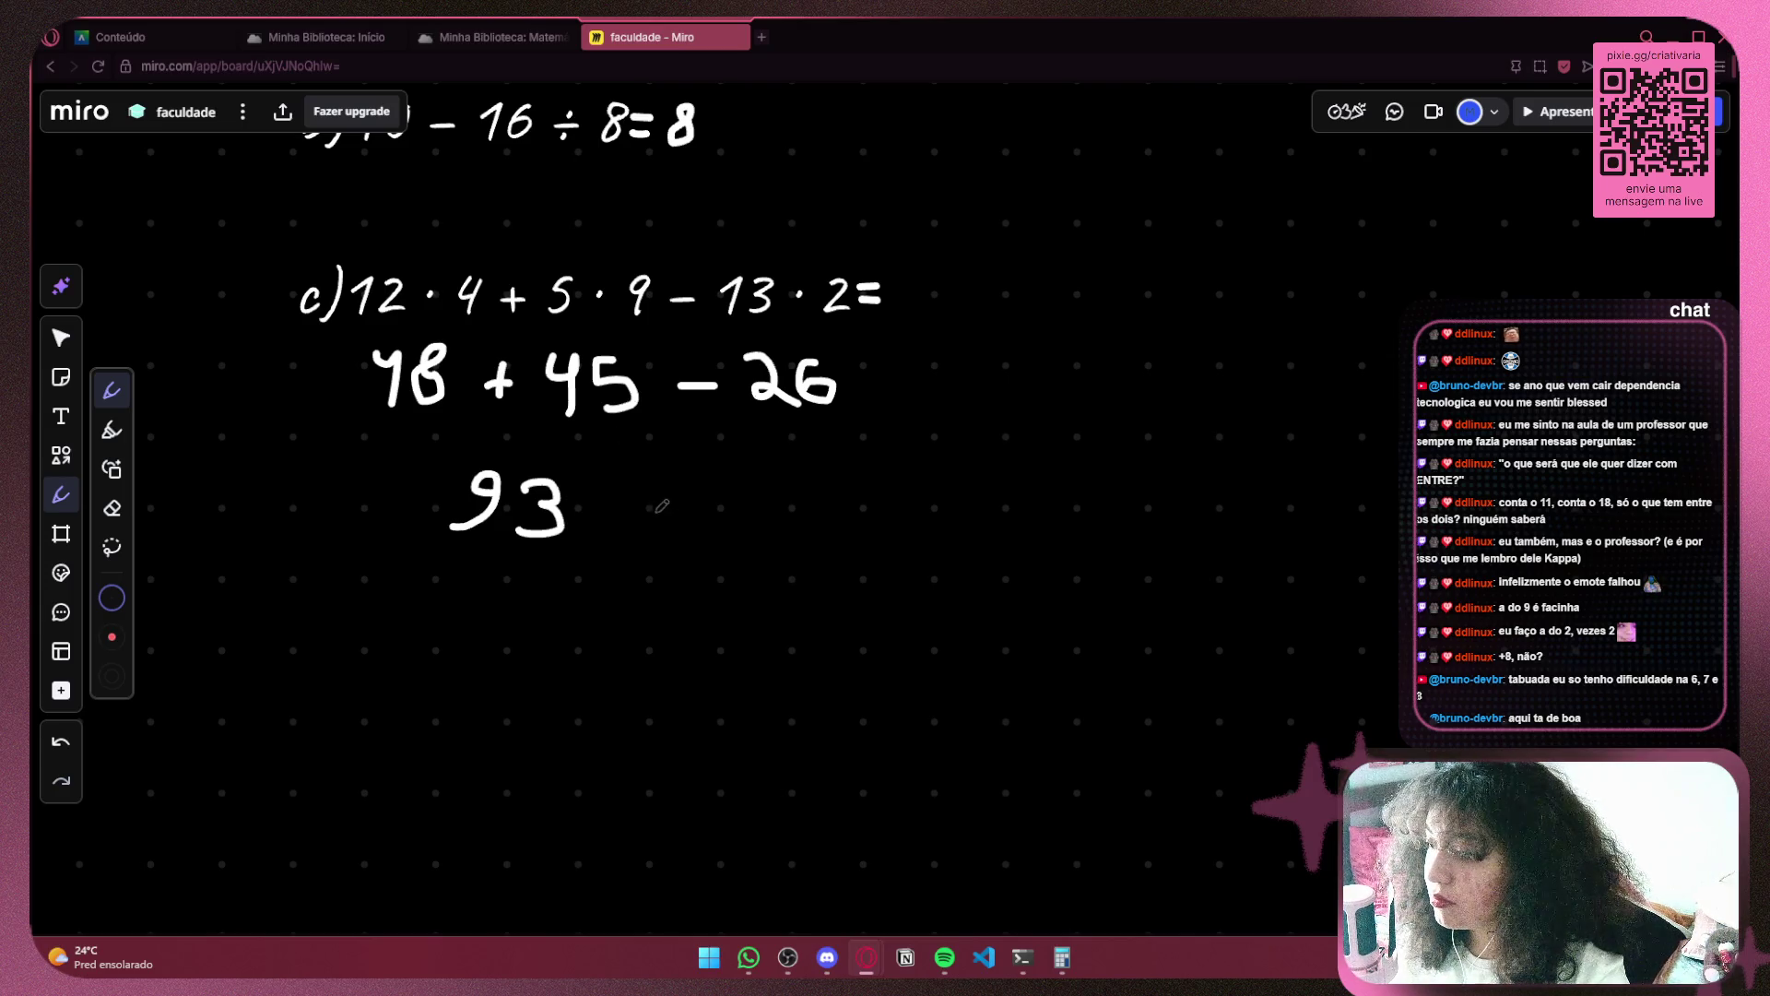
mouse_move(613, 513)
left_mouse_down()
mouse_move(675, 513)
mouse_move(691, 531)
left_mouse_up()
key("ctrl+z")
left_click_drag(743, 487, 735, 507)
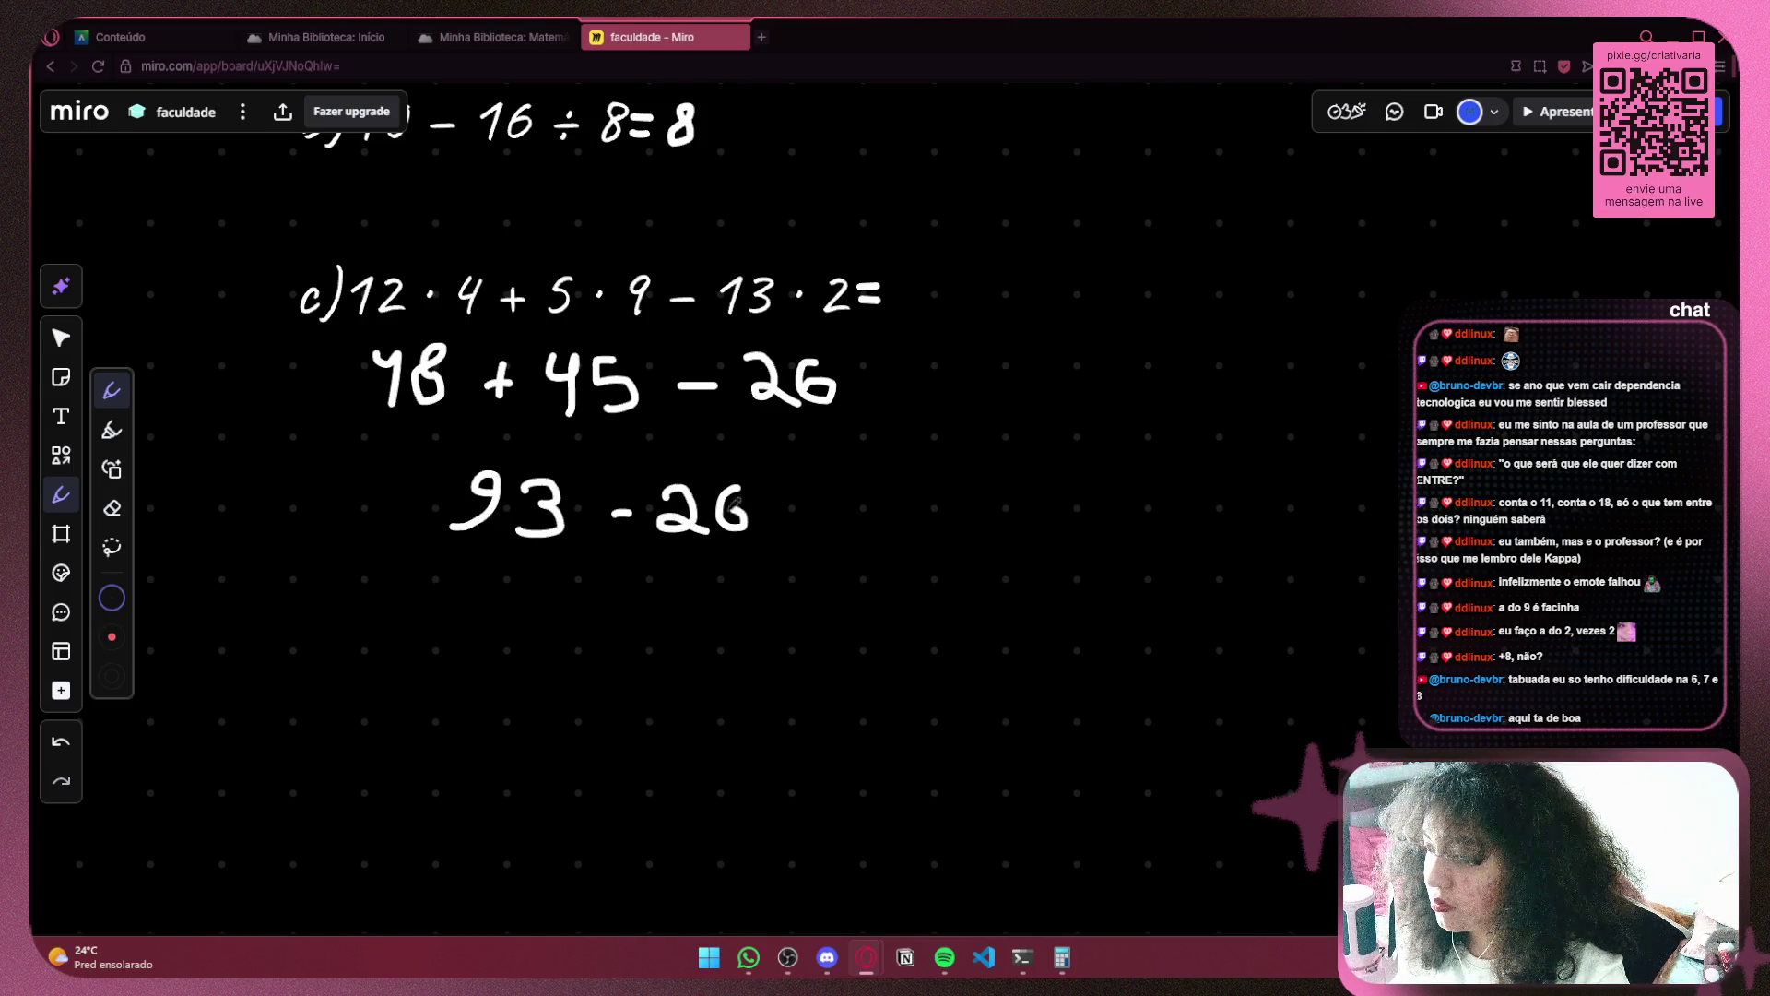
key("ctrl+z")
key("ctrl+z")
key("ctrl+z")
mouse_move(597, 508)
left_mouse_down()
mouse_move(675, 498)
mouse_move(694, 526)
mouse_move(718, 509)
left_mouse_up()
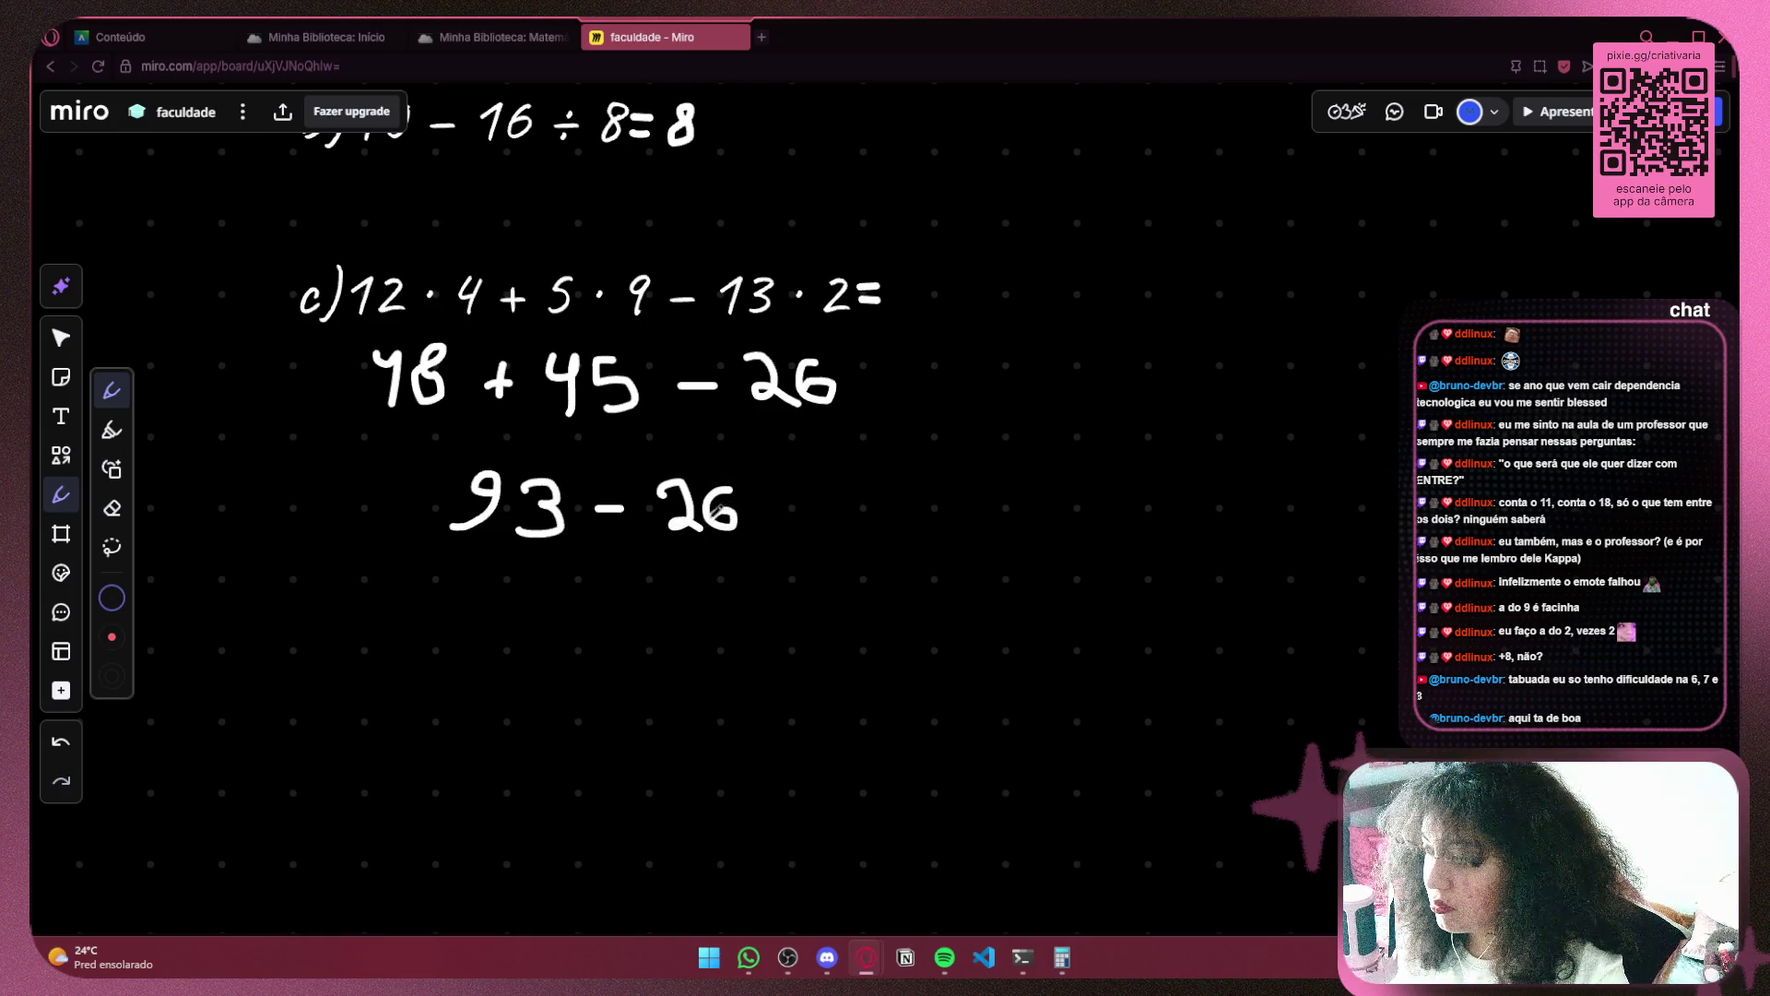
scroll(779, 479, "down", 2)
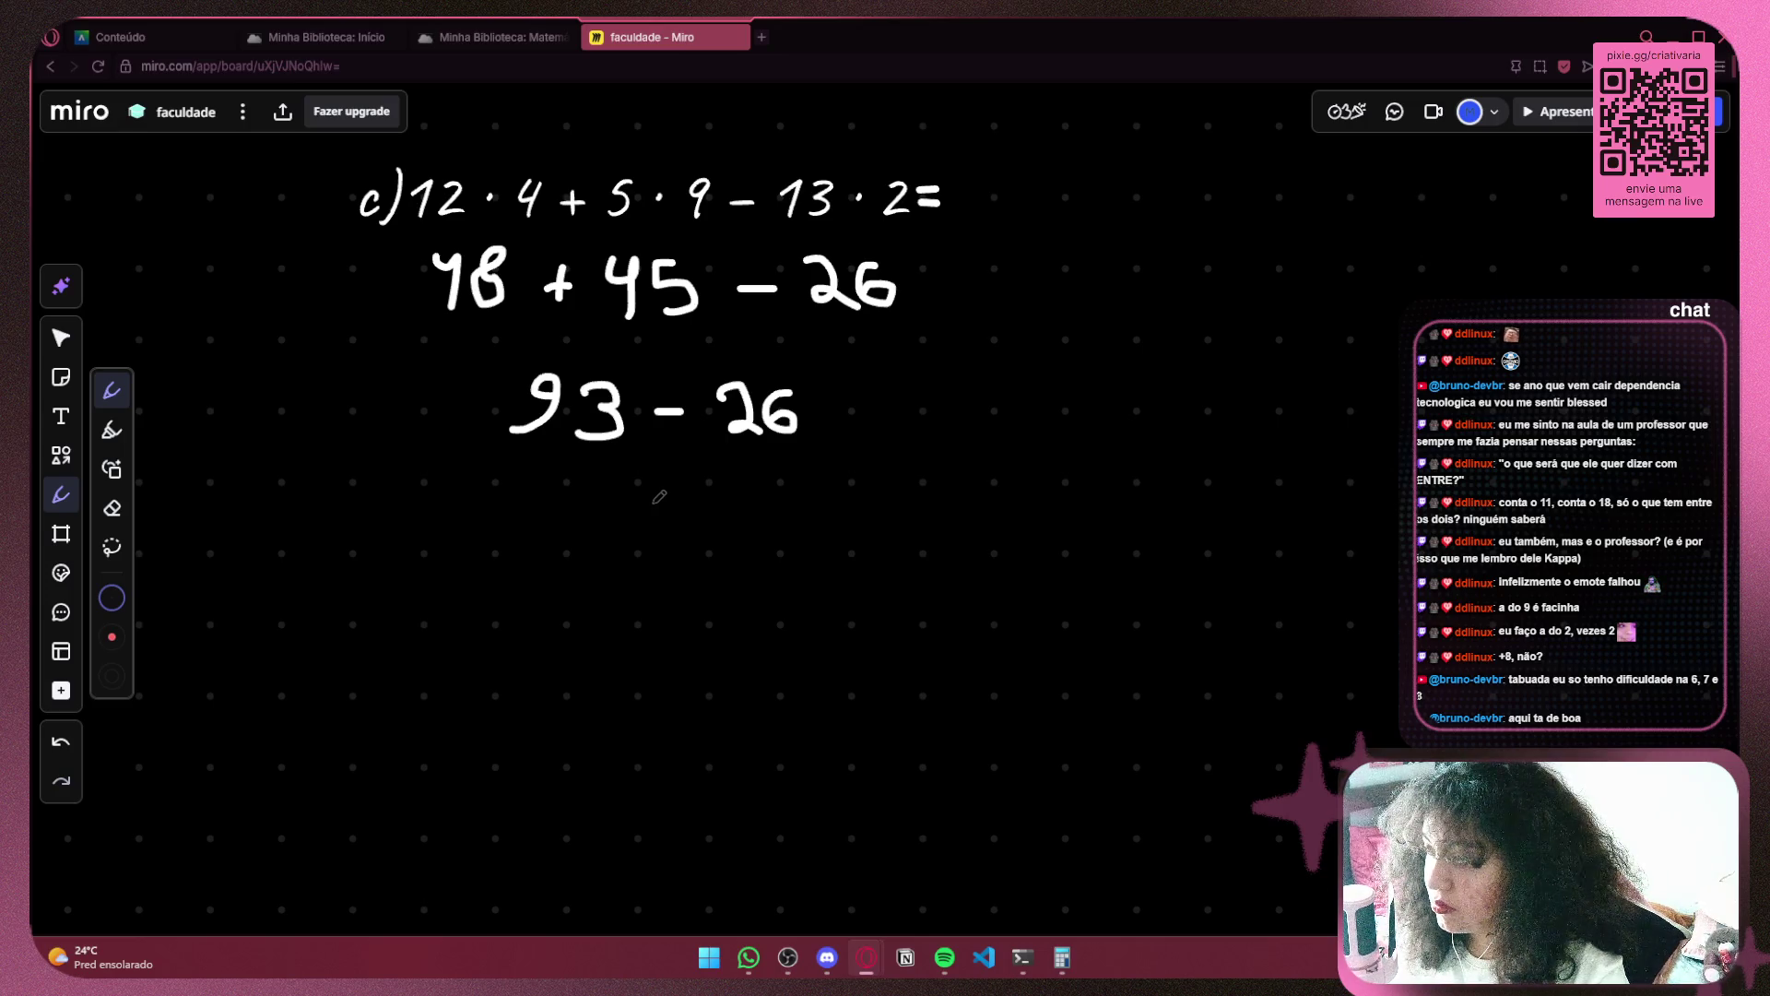
Calculate 93 − 26 = 67 in Calculator and handwrite 67 below 93 − 26
left_click(1063, 957)
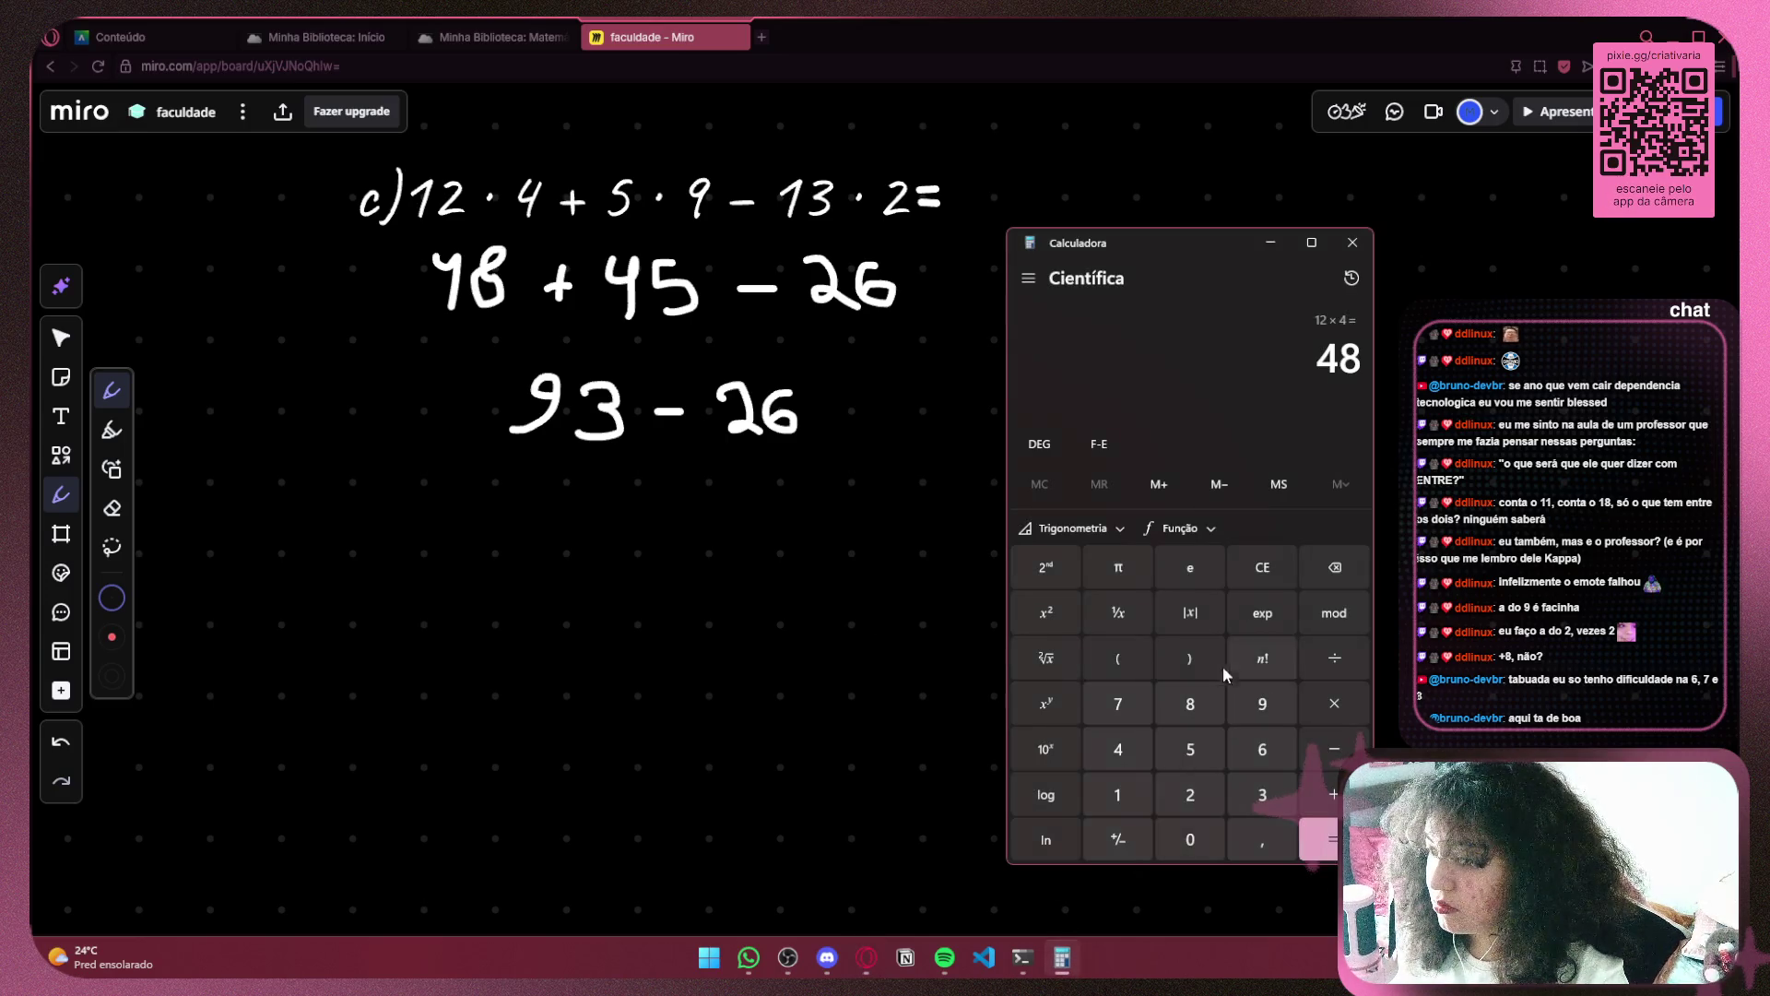
left_click(1259, 567)
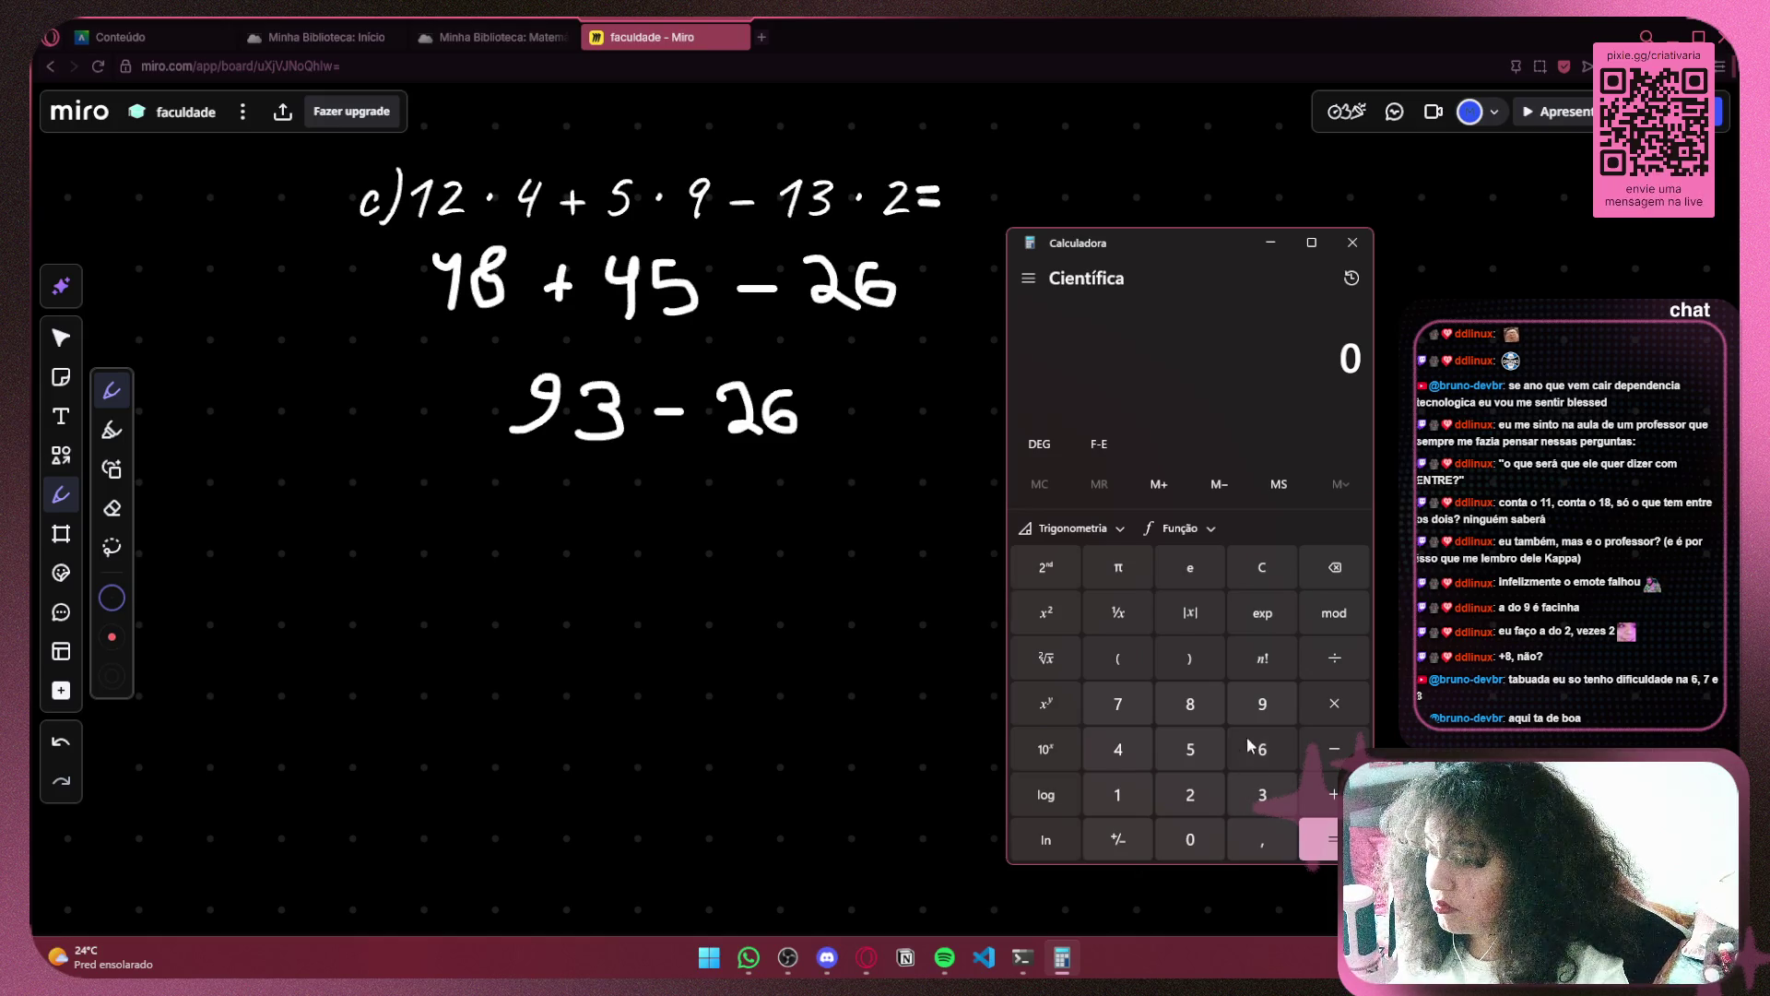
left_click(1257, 724)
left_click(1272, 792)
key("minus")
left_click(1213, 804)
left_click(1260, 752)
key("Return")
mouse_move(634, 495)
left_mouse_down()
mouse_move(616, 537)
mouse_move(614, 521)
mouse_move(684, 553)
mouse_move(703, 524)
left_mouse_up()
left_click(503, 37)
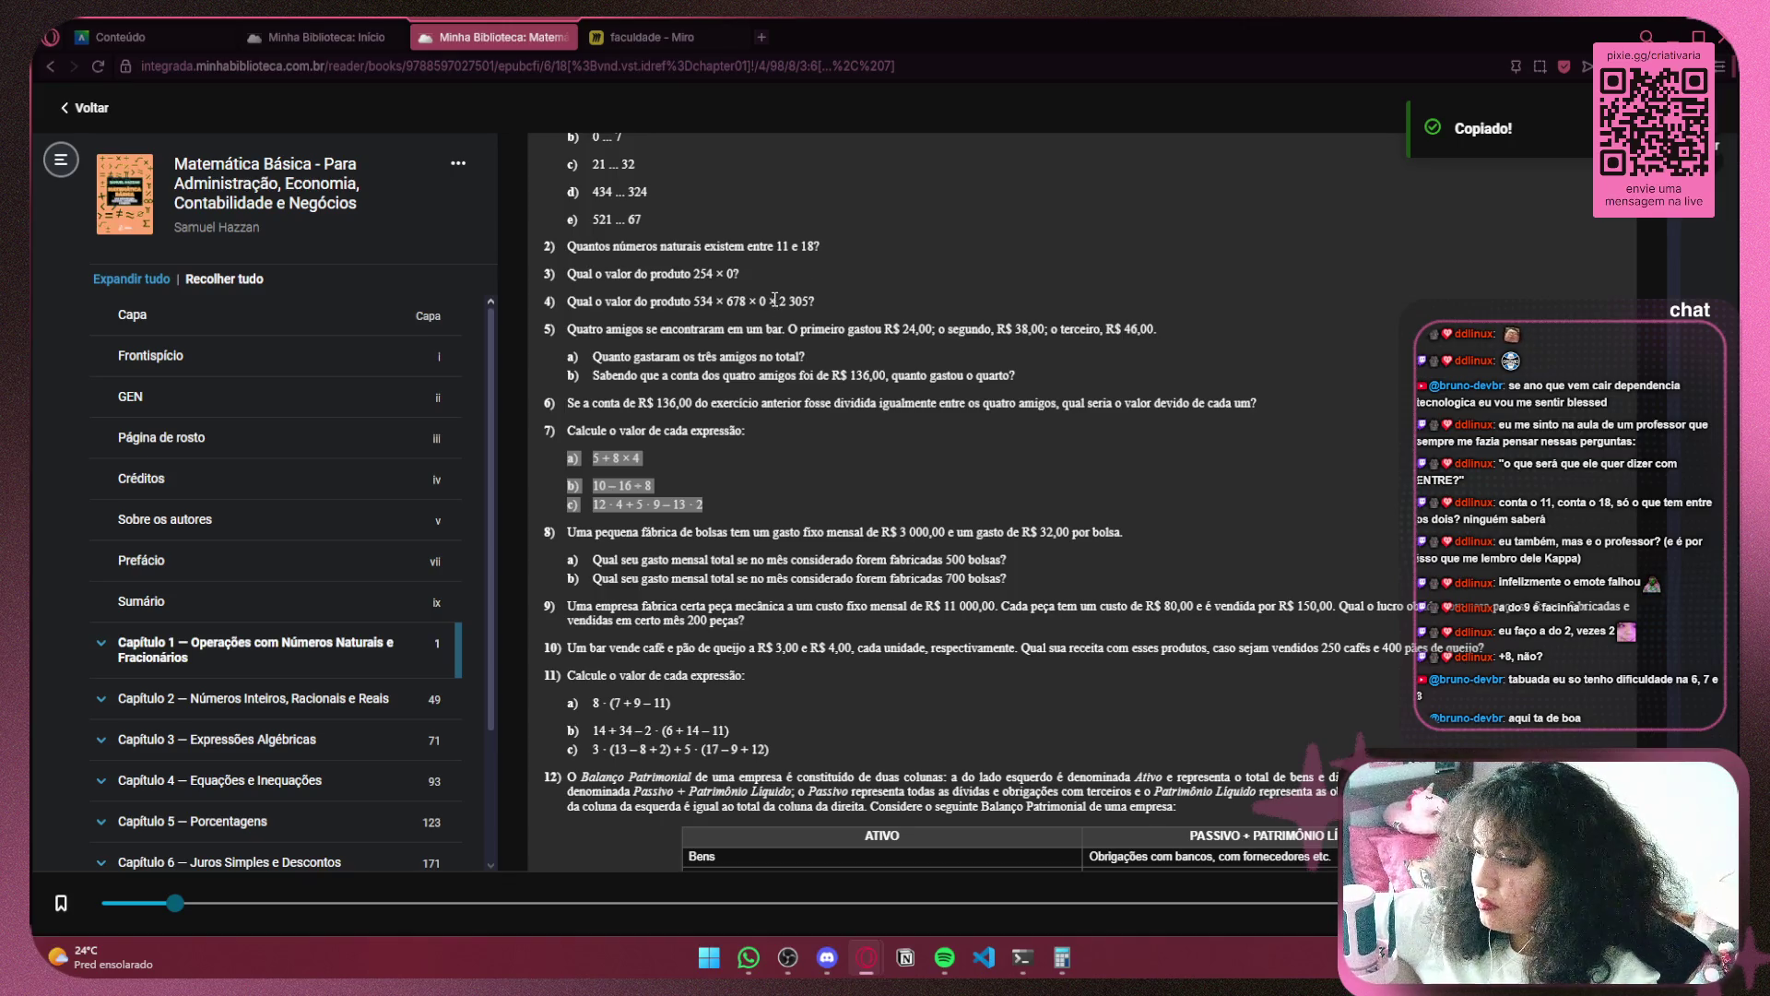
Compare the answer key's exercise 7 results (37, 8, 67) with the board, then scroll back up
scroll(722, 267, "down", 10)
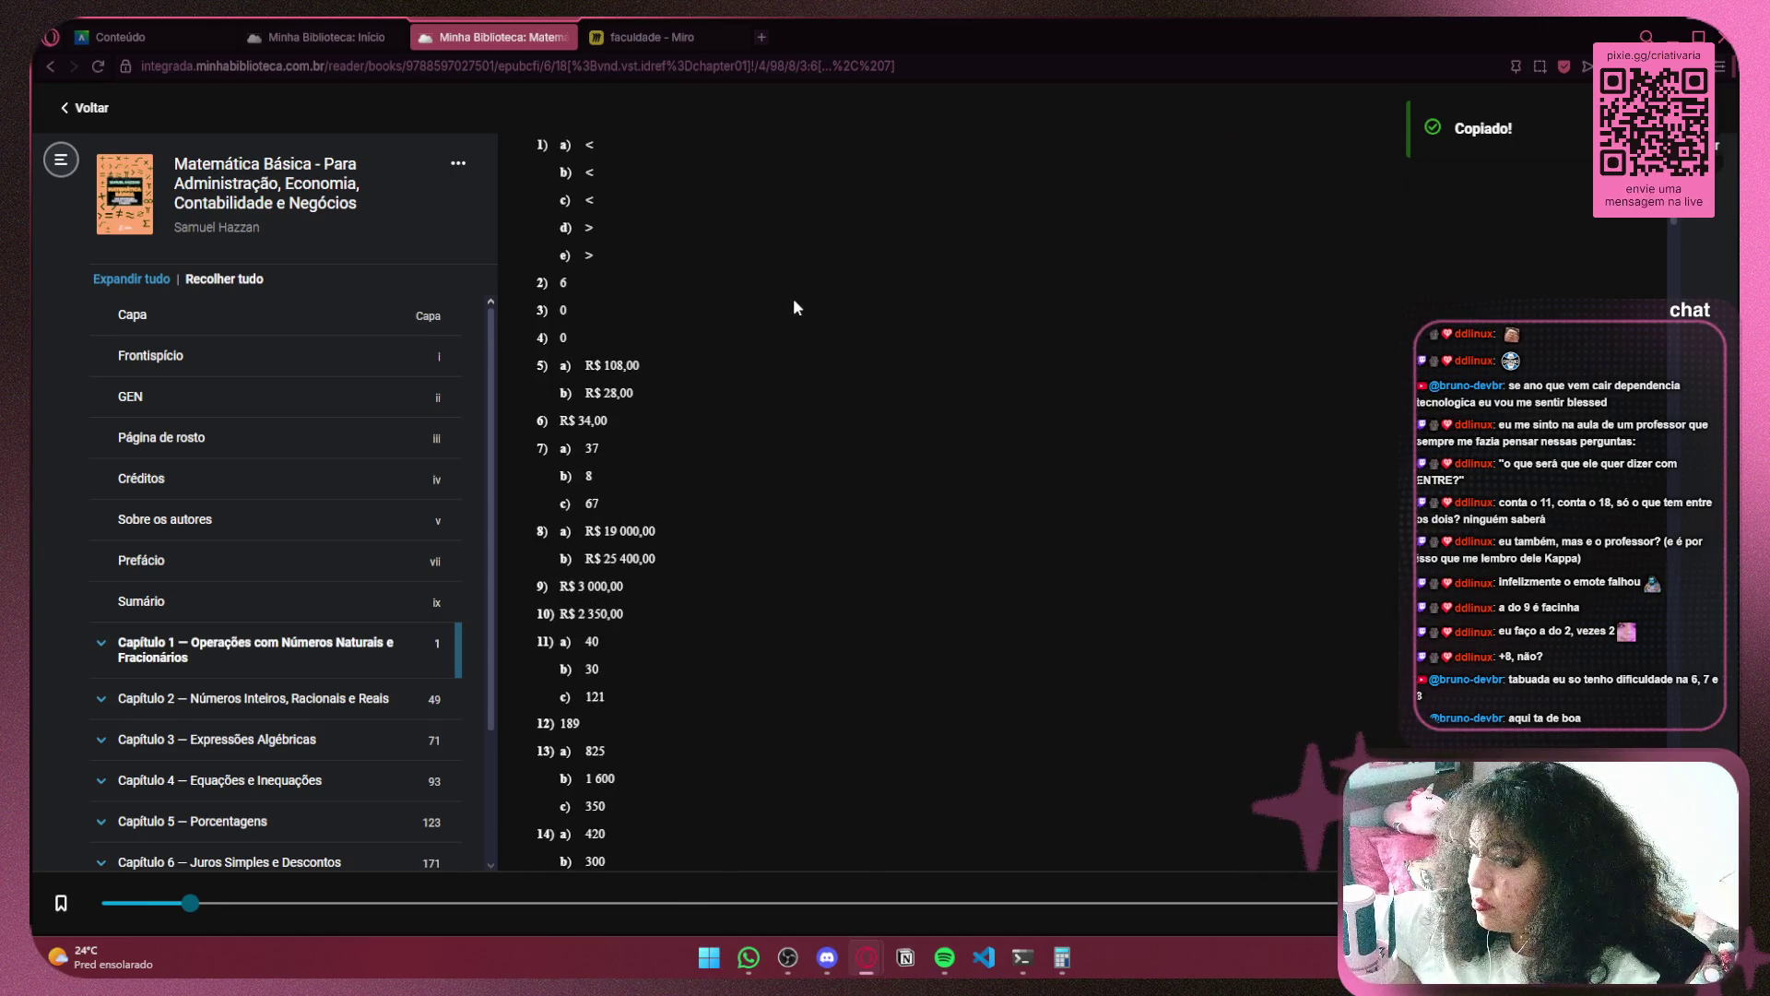
left_click(688, 32)
scroll(844, 698, "up", 10)
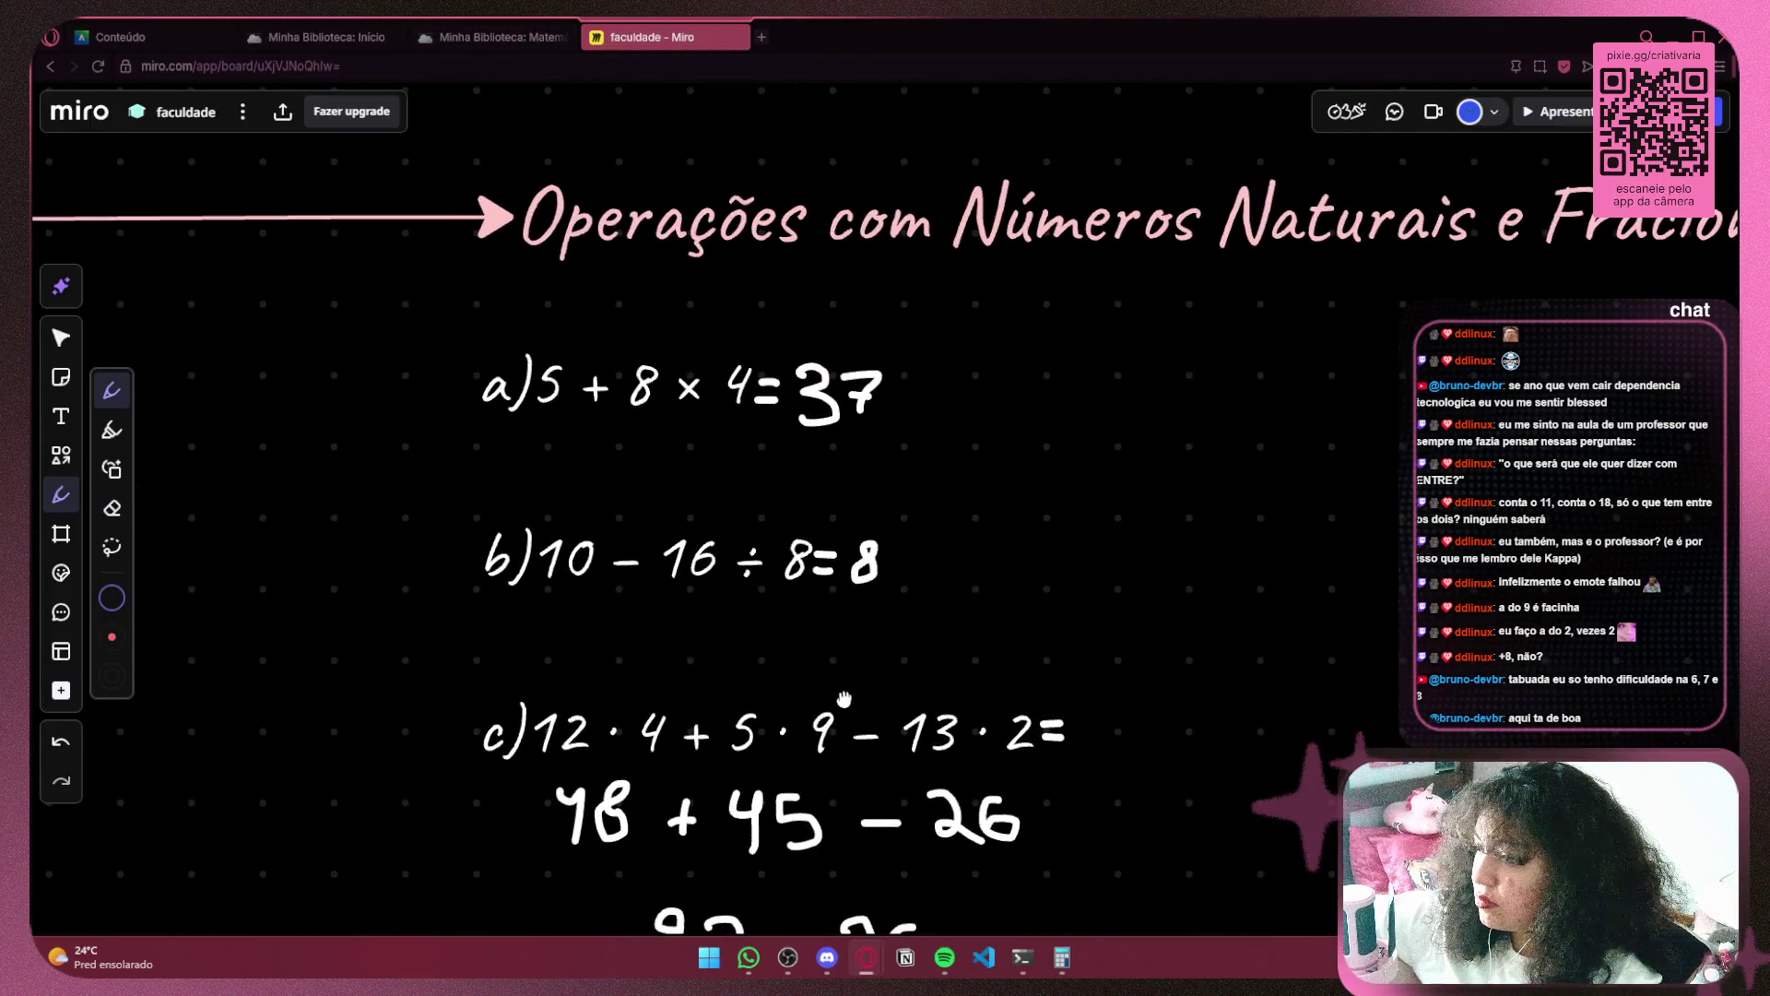
scroll(844, 698, "down", 3)
left_click(512, 38)
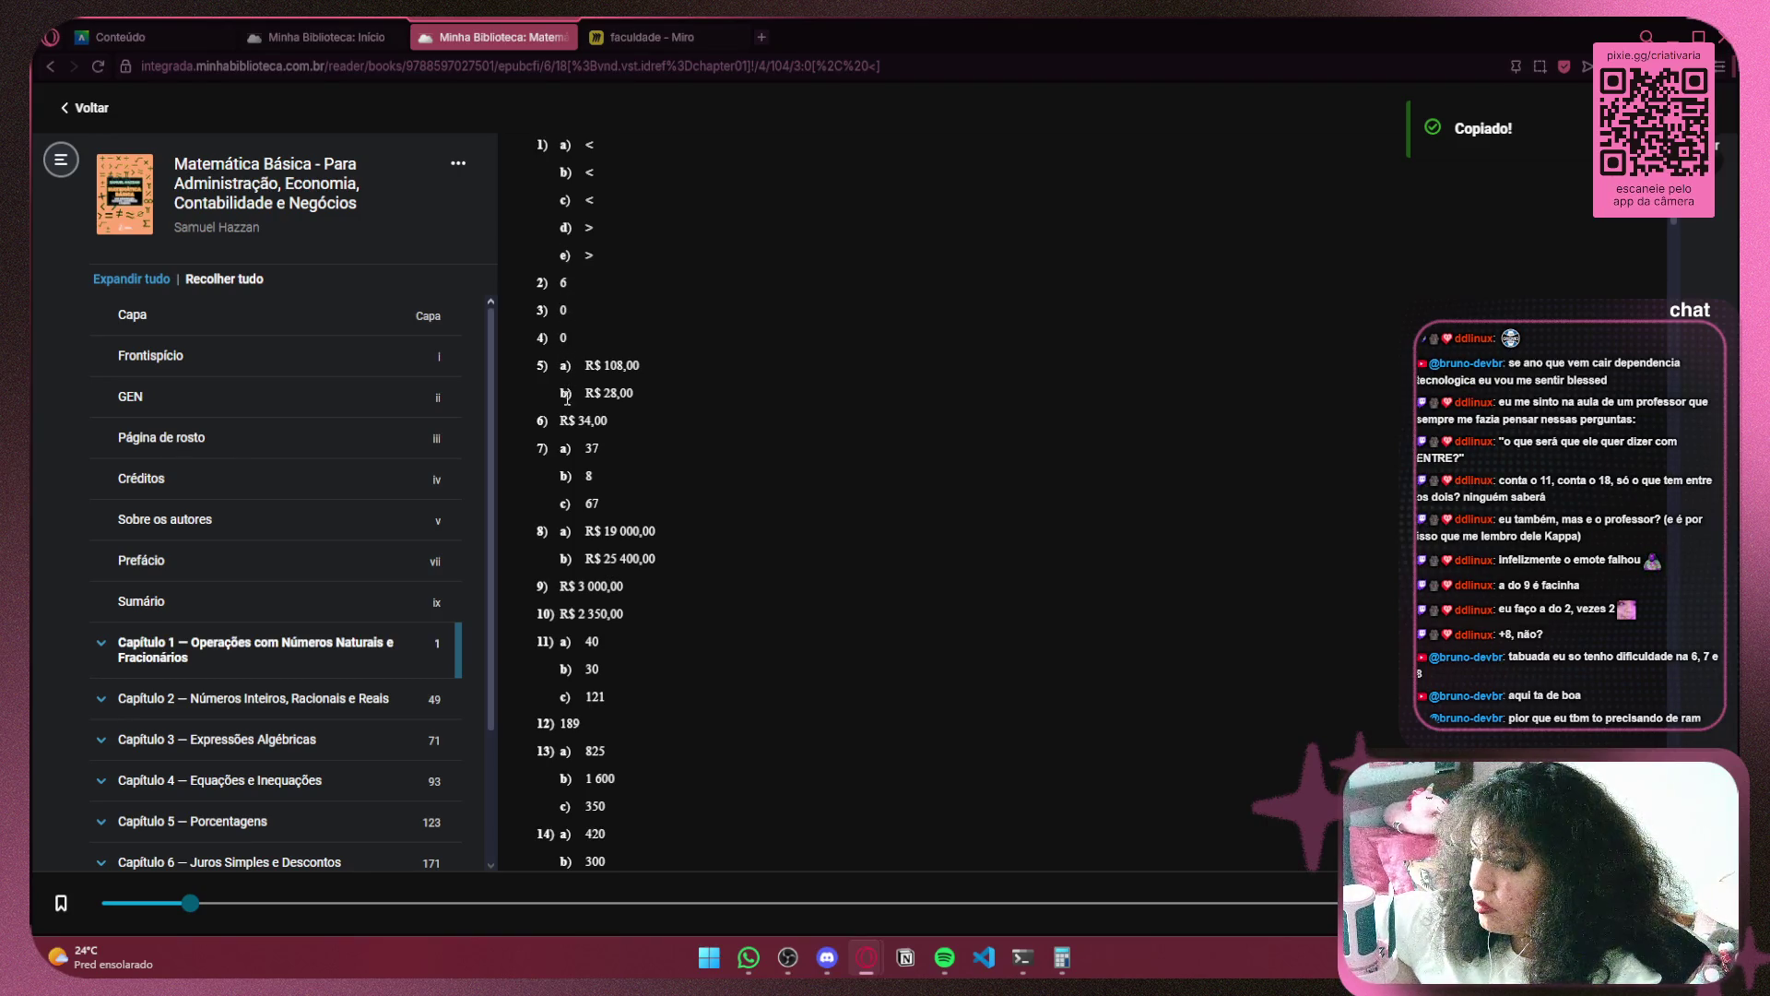
left_click(671, 33)
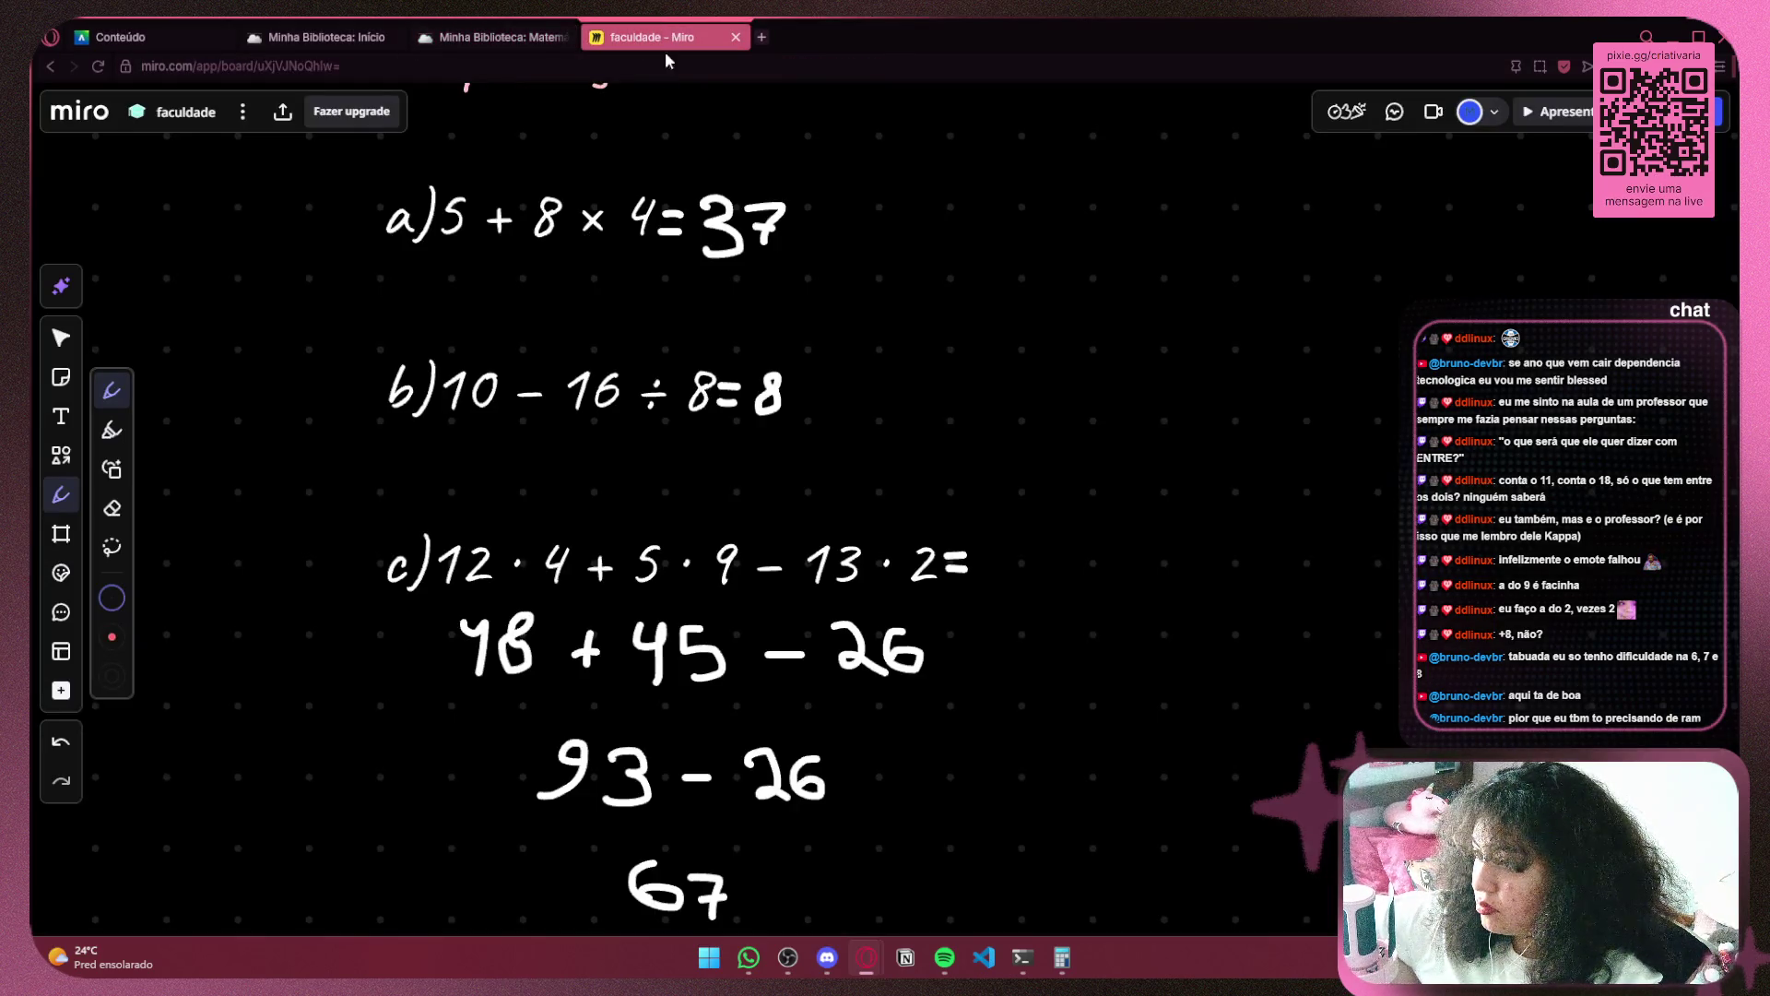
left_click(536, 40)
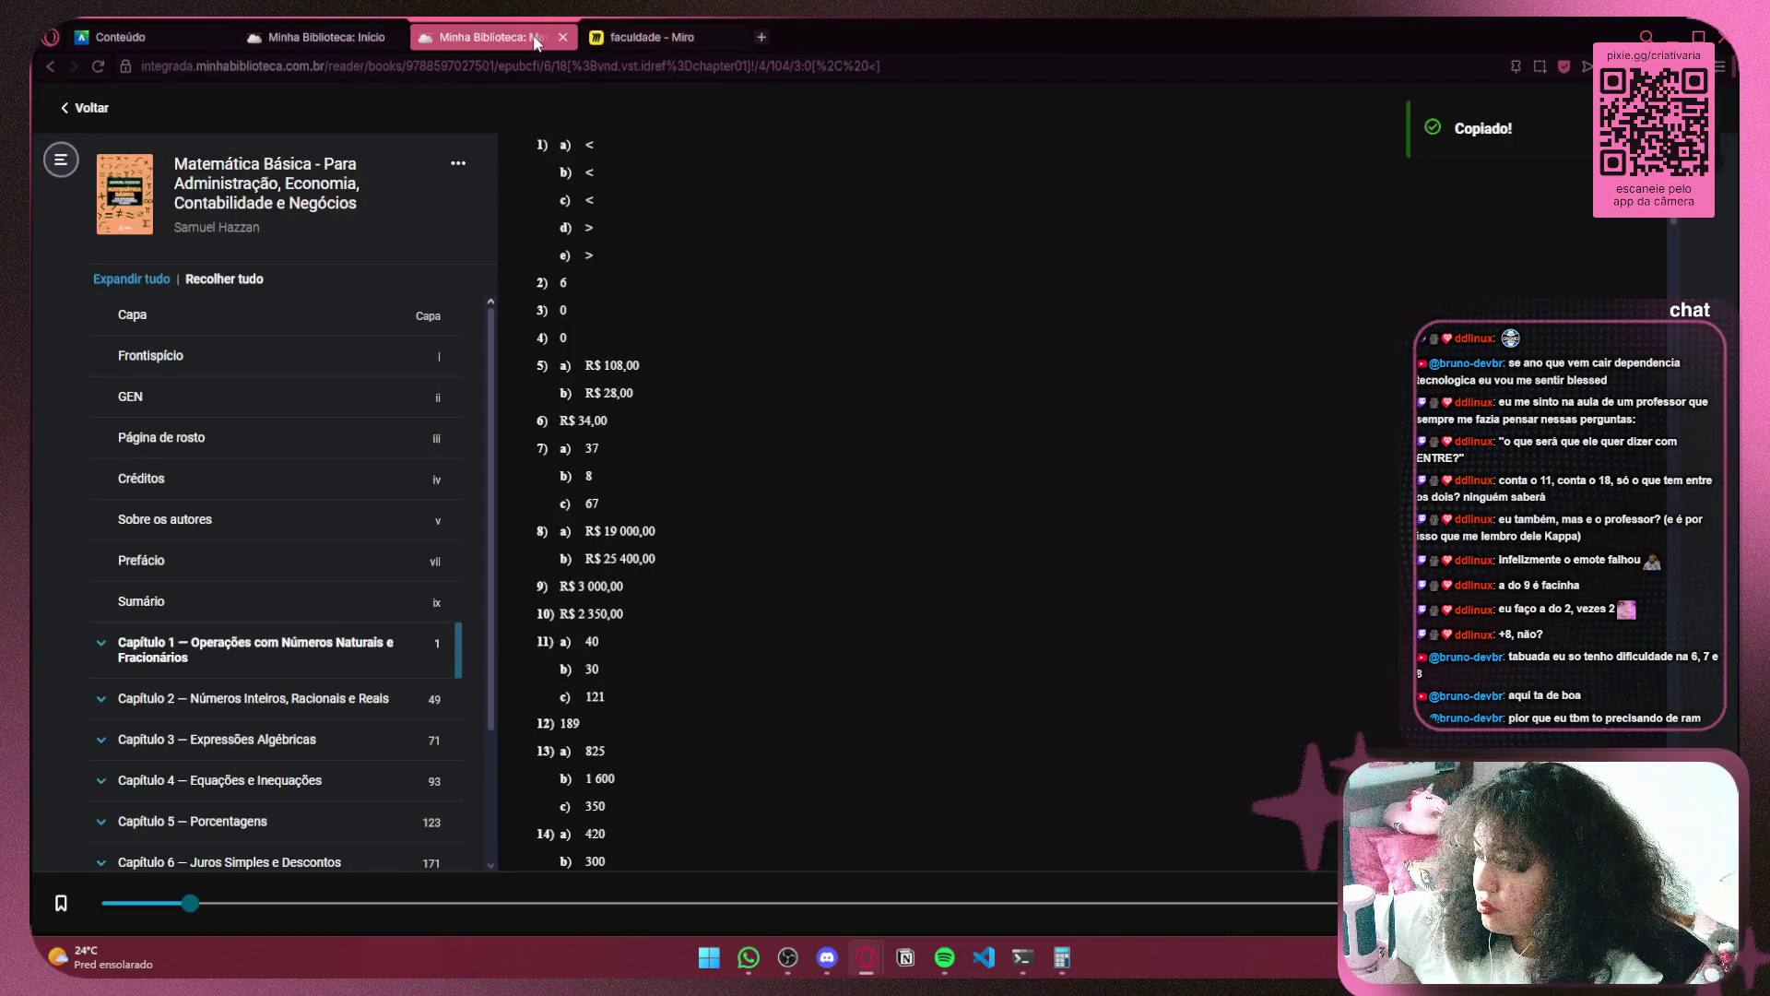
scroll(911, 357, "up", 10)
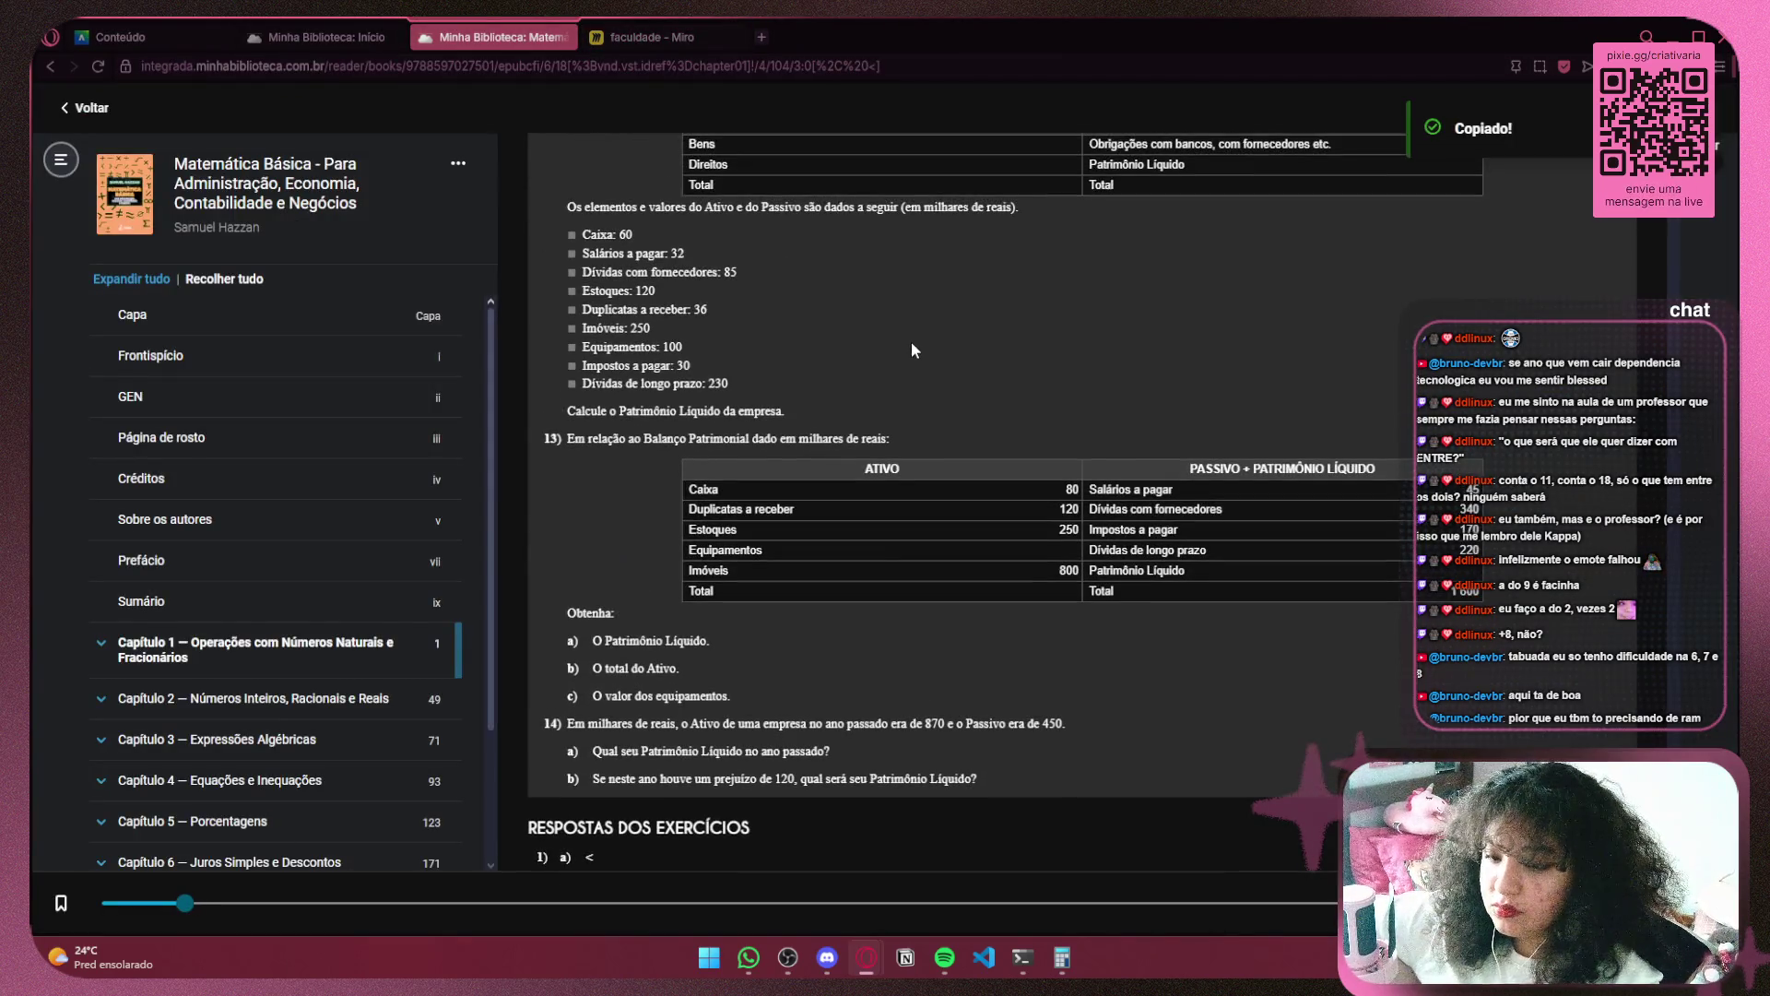
Scroll the e-book up to exercises 1–11, then down to exercises 7–12
scroll(904, 351, "up", 5)
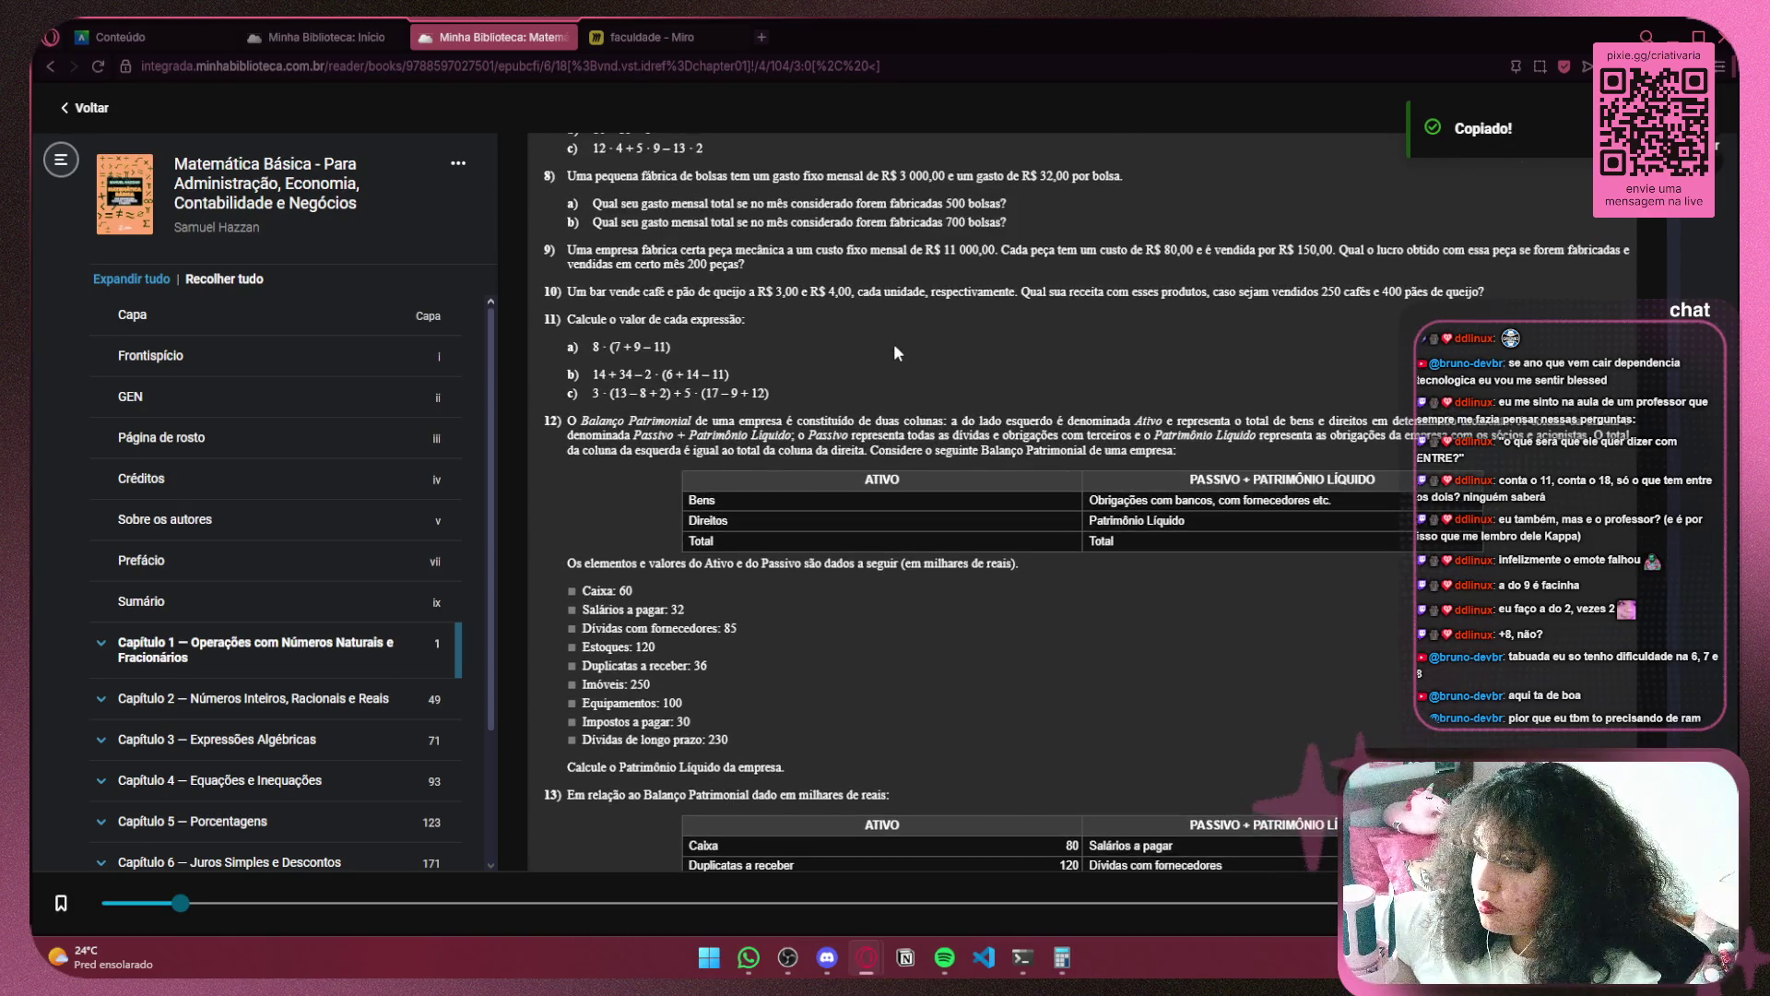
scroll(894, 350, "up", 2)
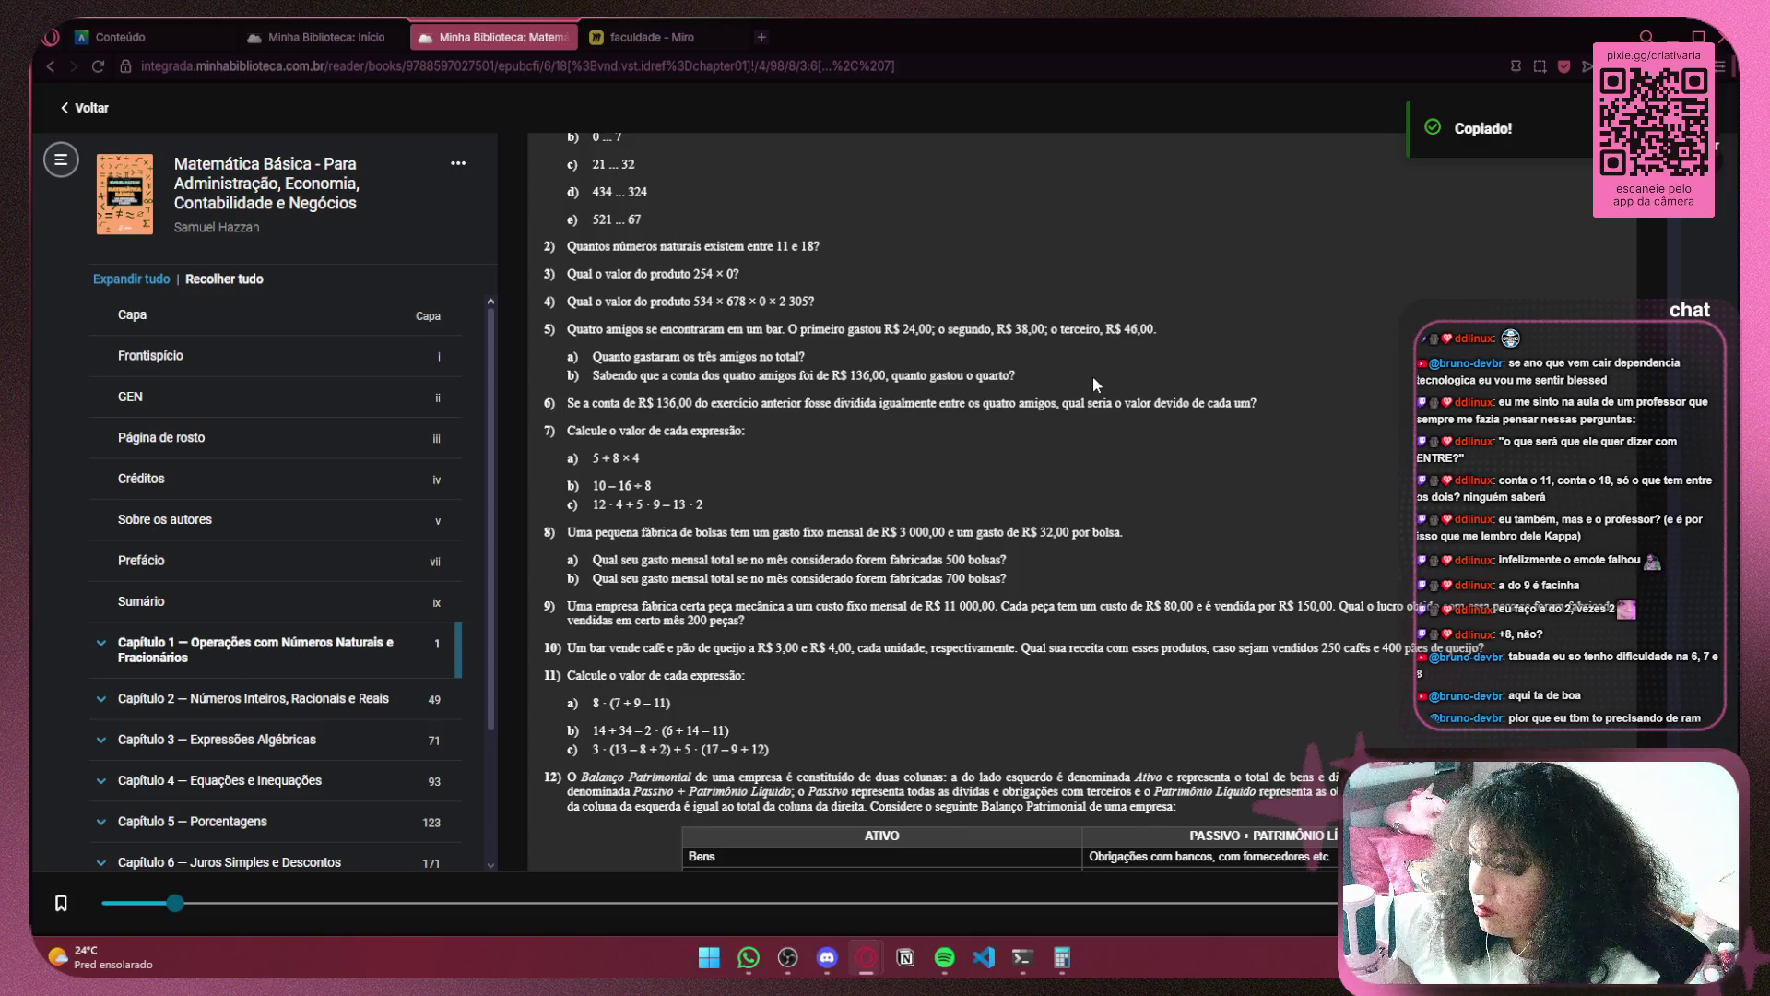
scroll(1093, 376, "down", 3)
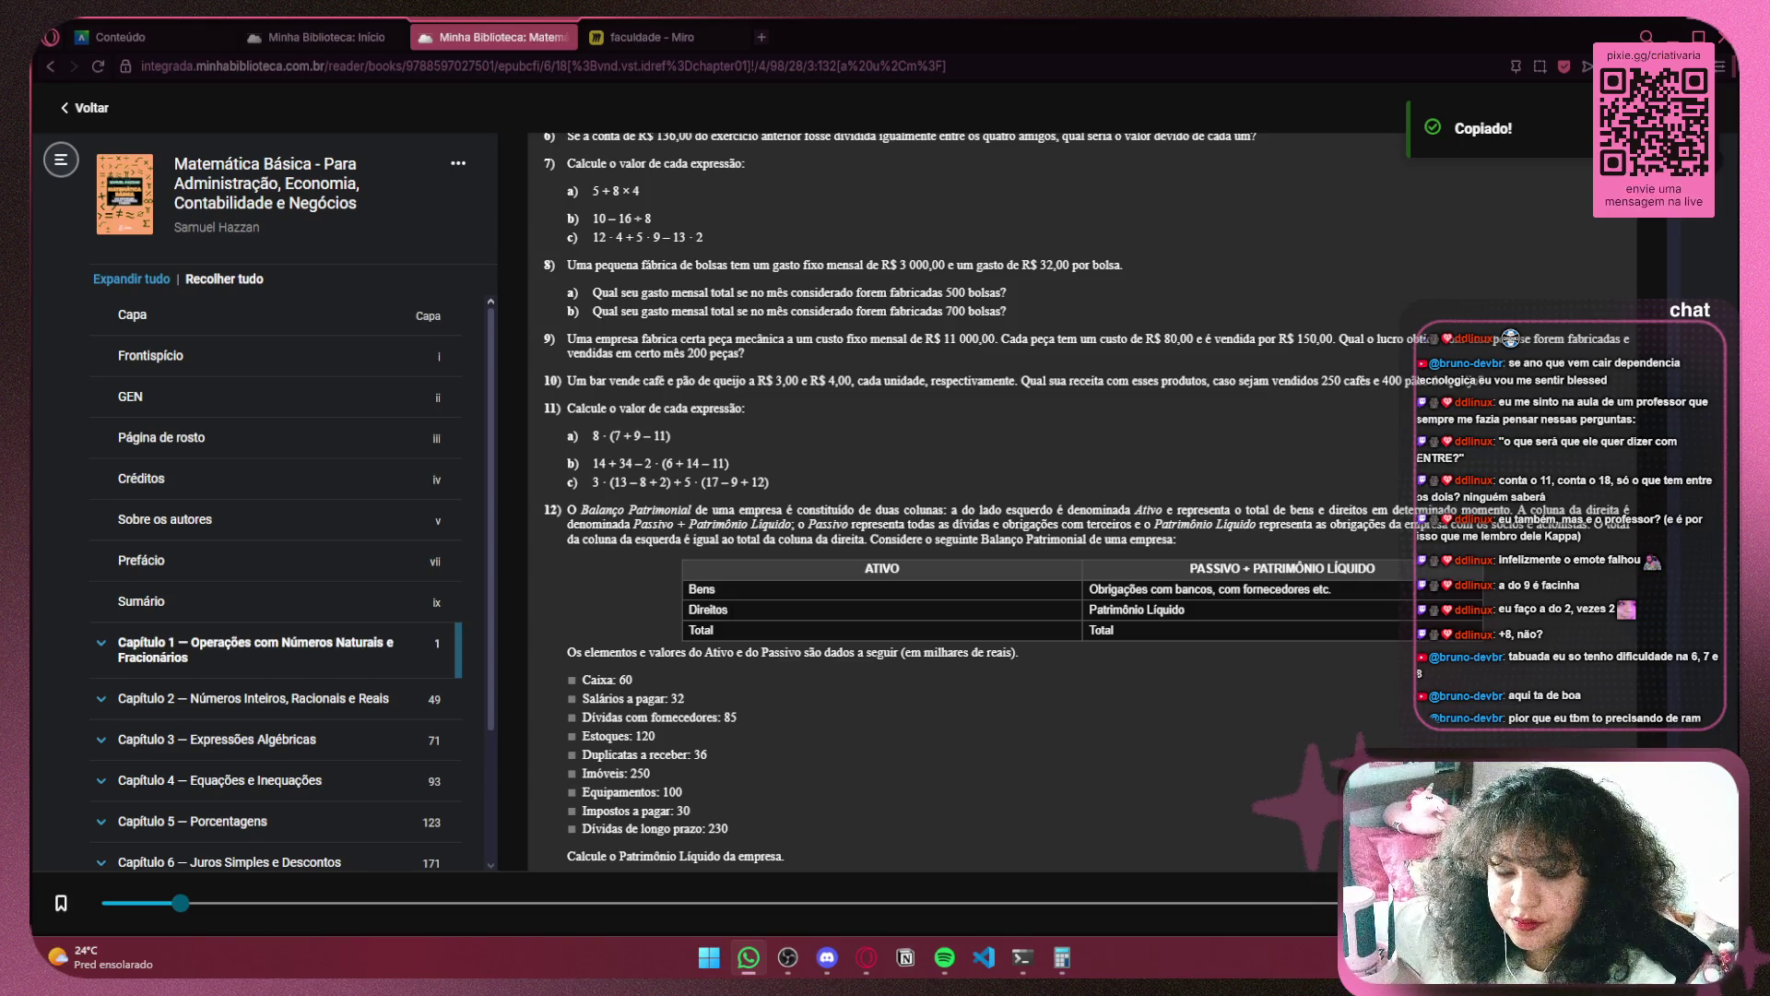
key("alt+Tab")
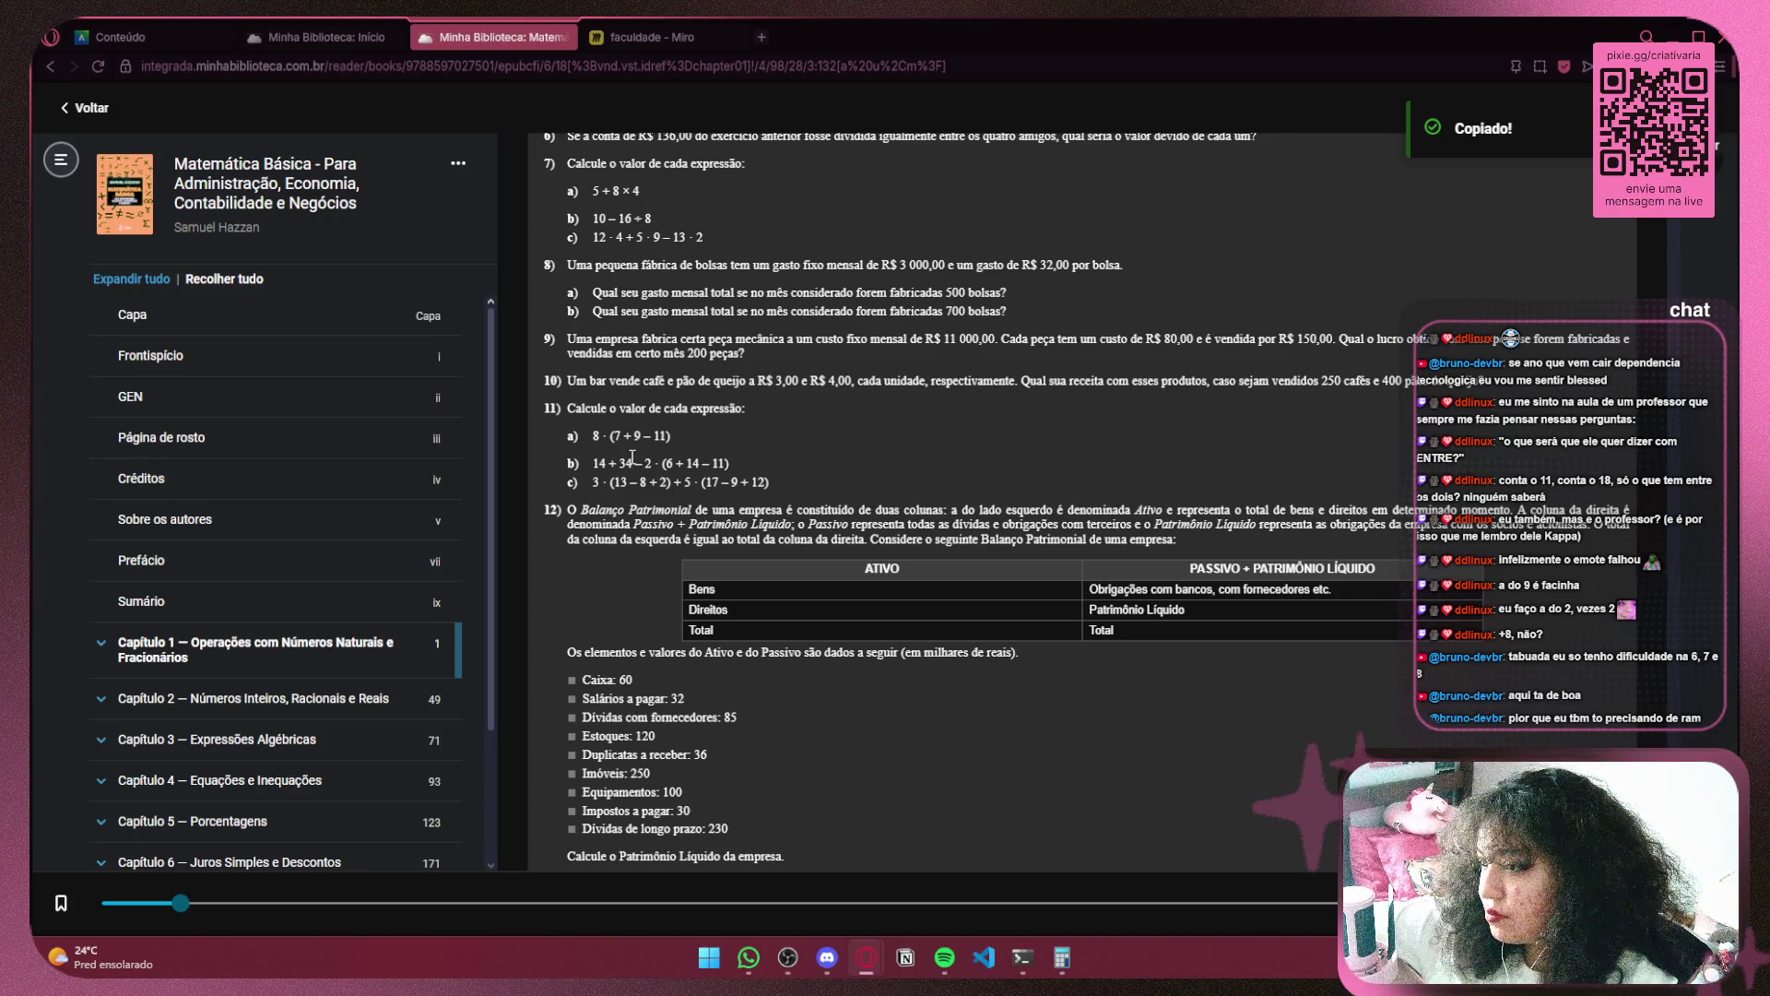
Select and deselect text in exercise 9 and exercise 12's asset and liability values
left_click_drag(567, 338, 978, 337)
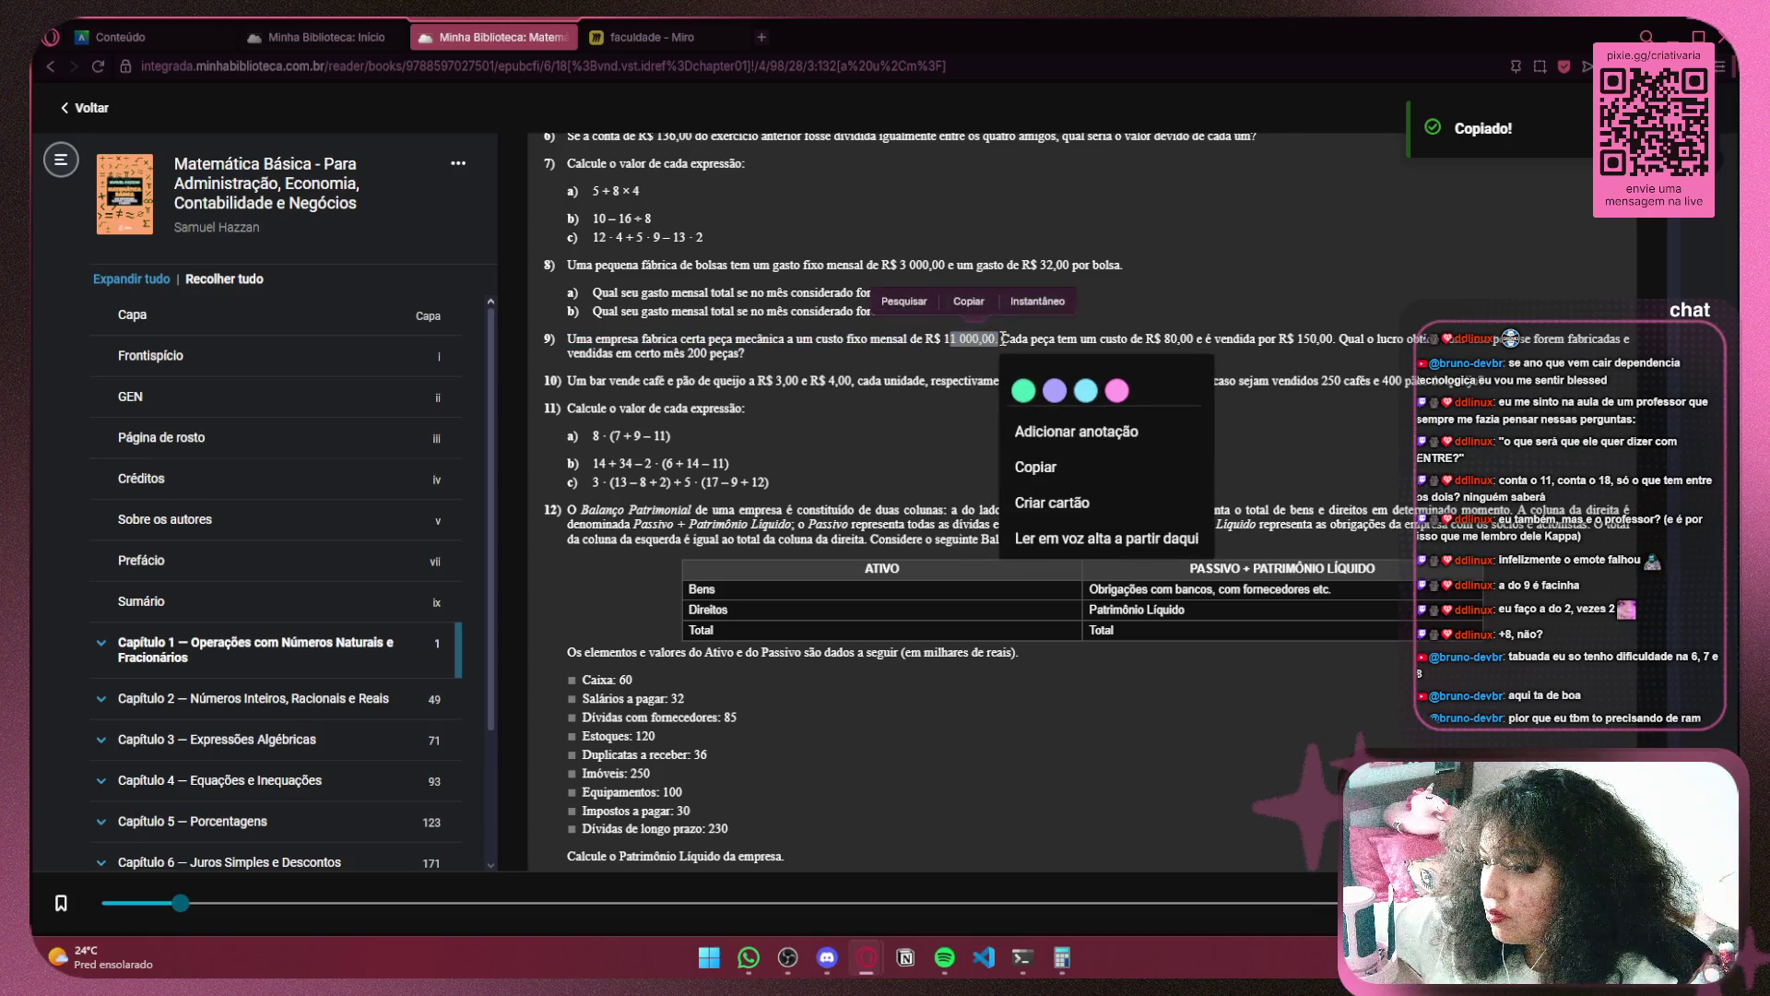
left_click(1014, 432)
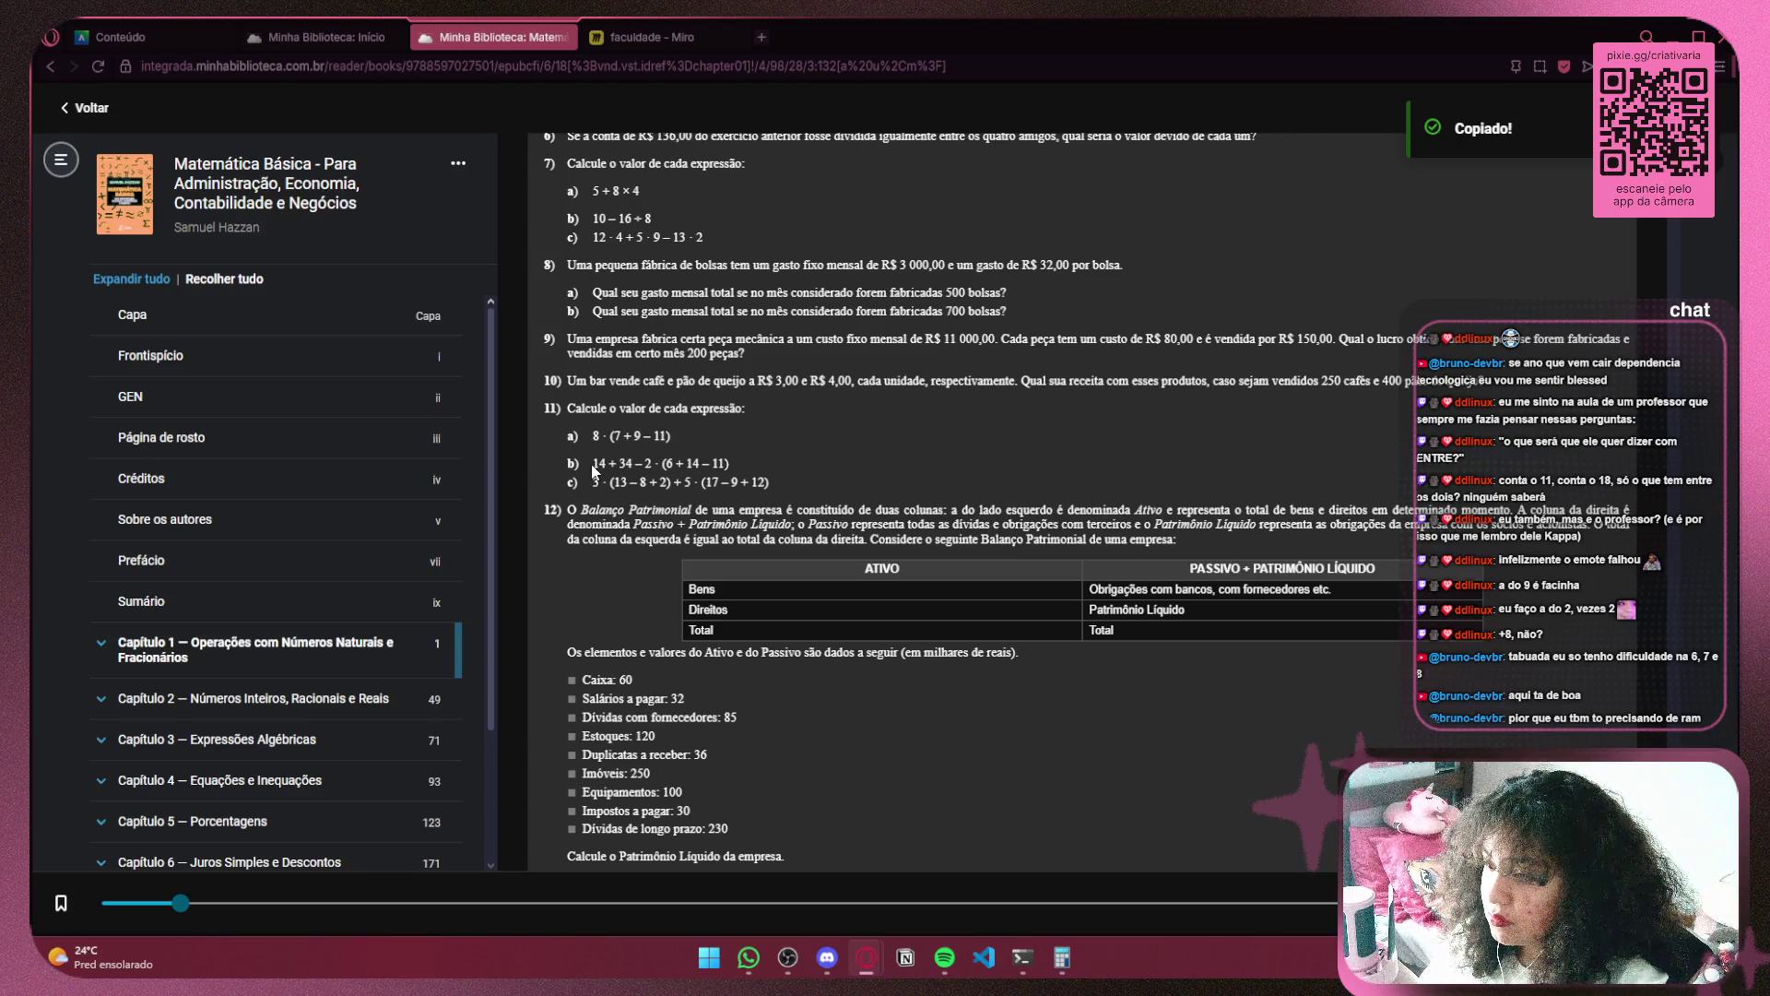
scroll(591, 469, "down", 2)
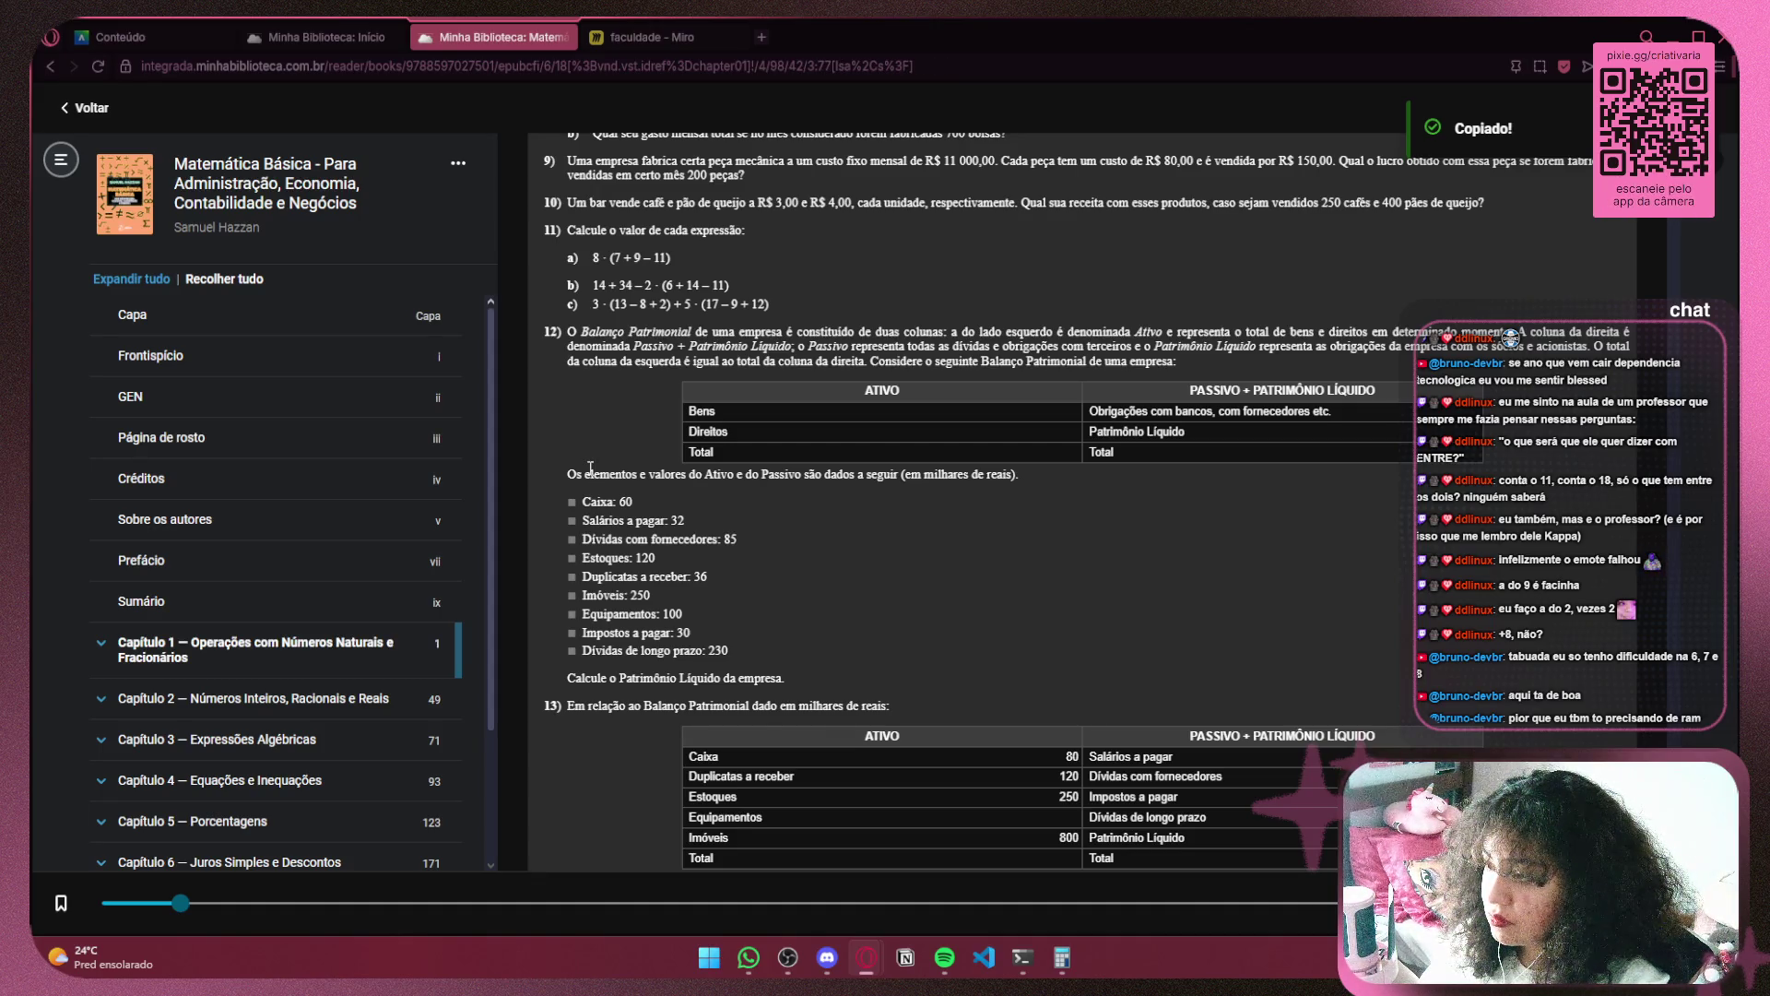
mouse_move(795, 677)
left_mouse_down()
mouse_move(590, 530)
mouse_move(556, 468)
left_mouse_up()
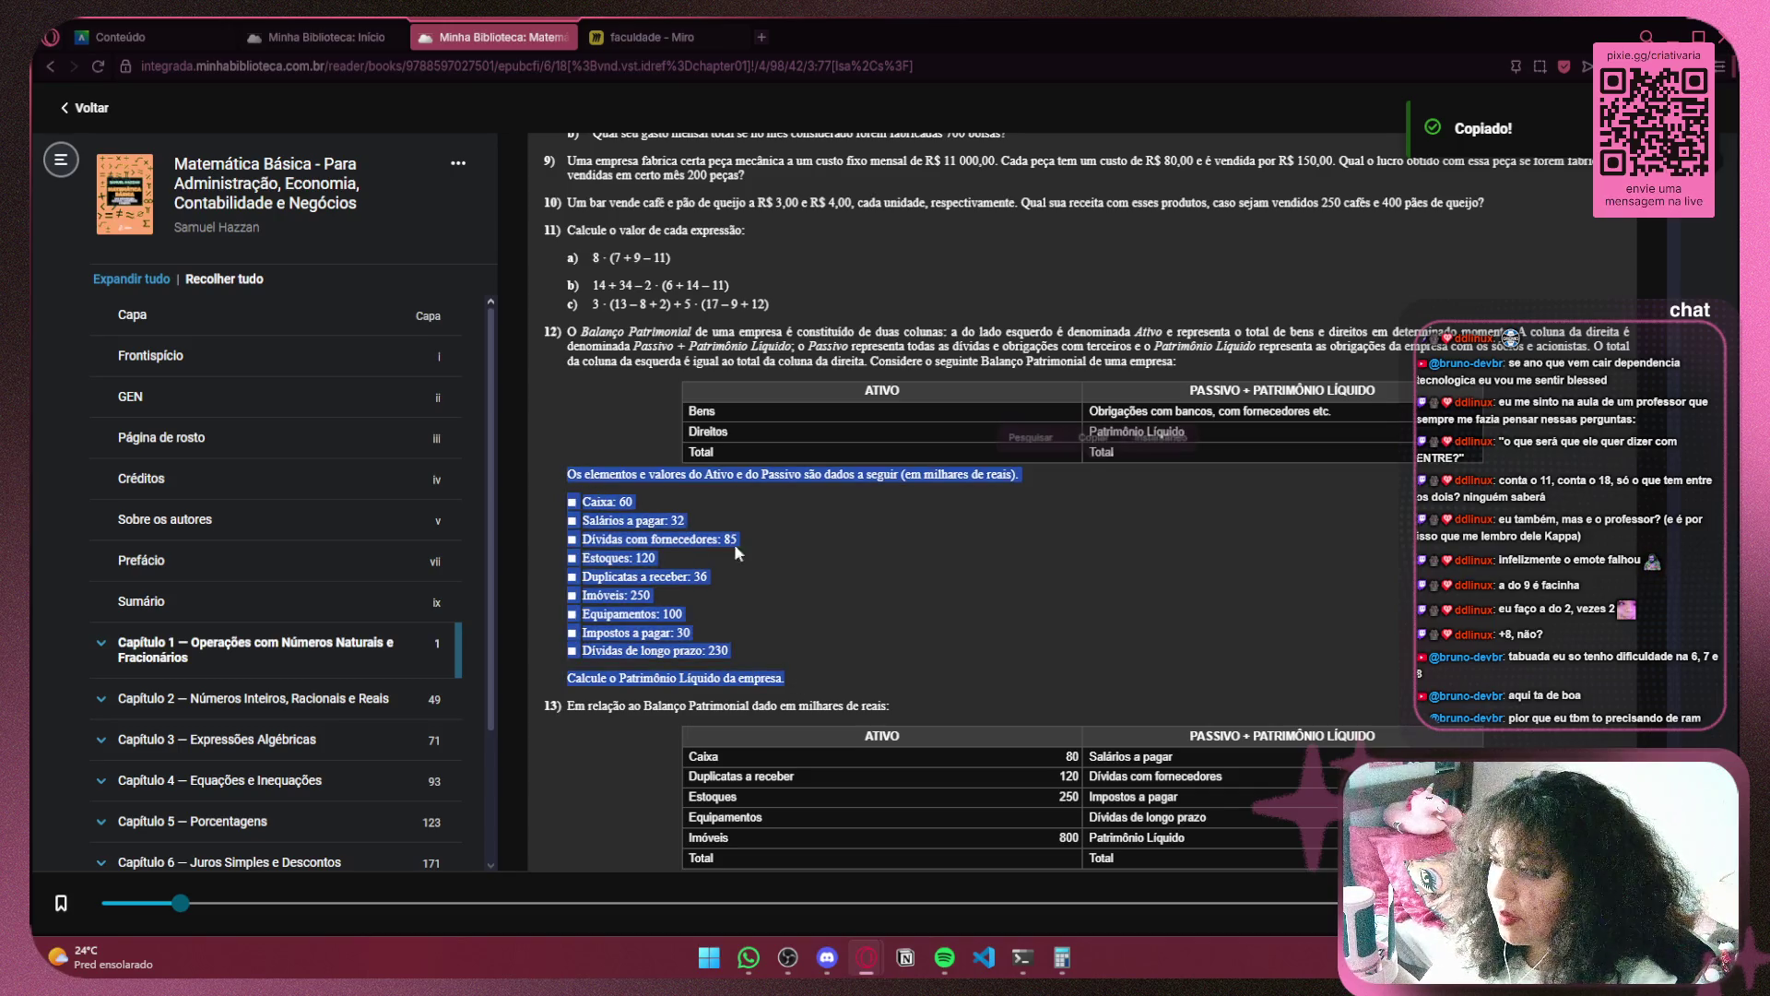
right_click(905, 562)
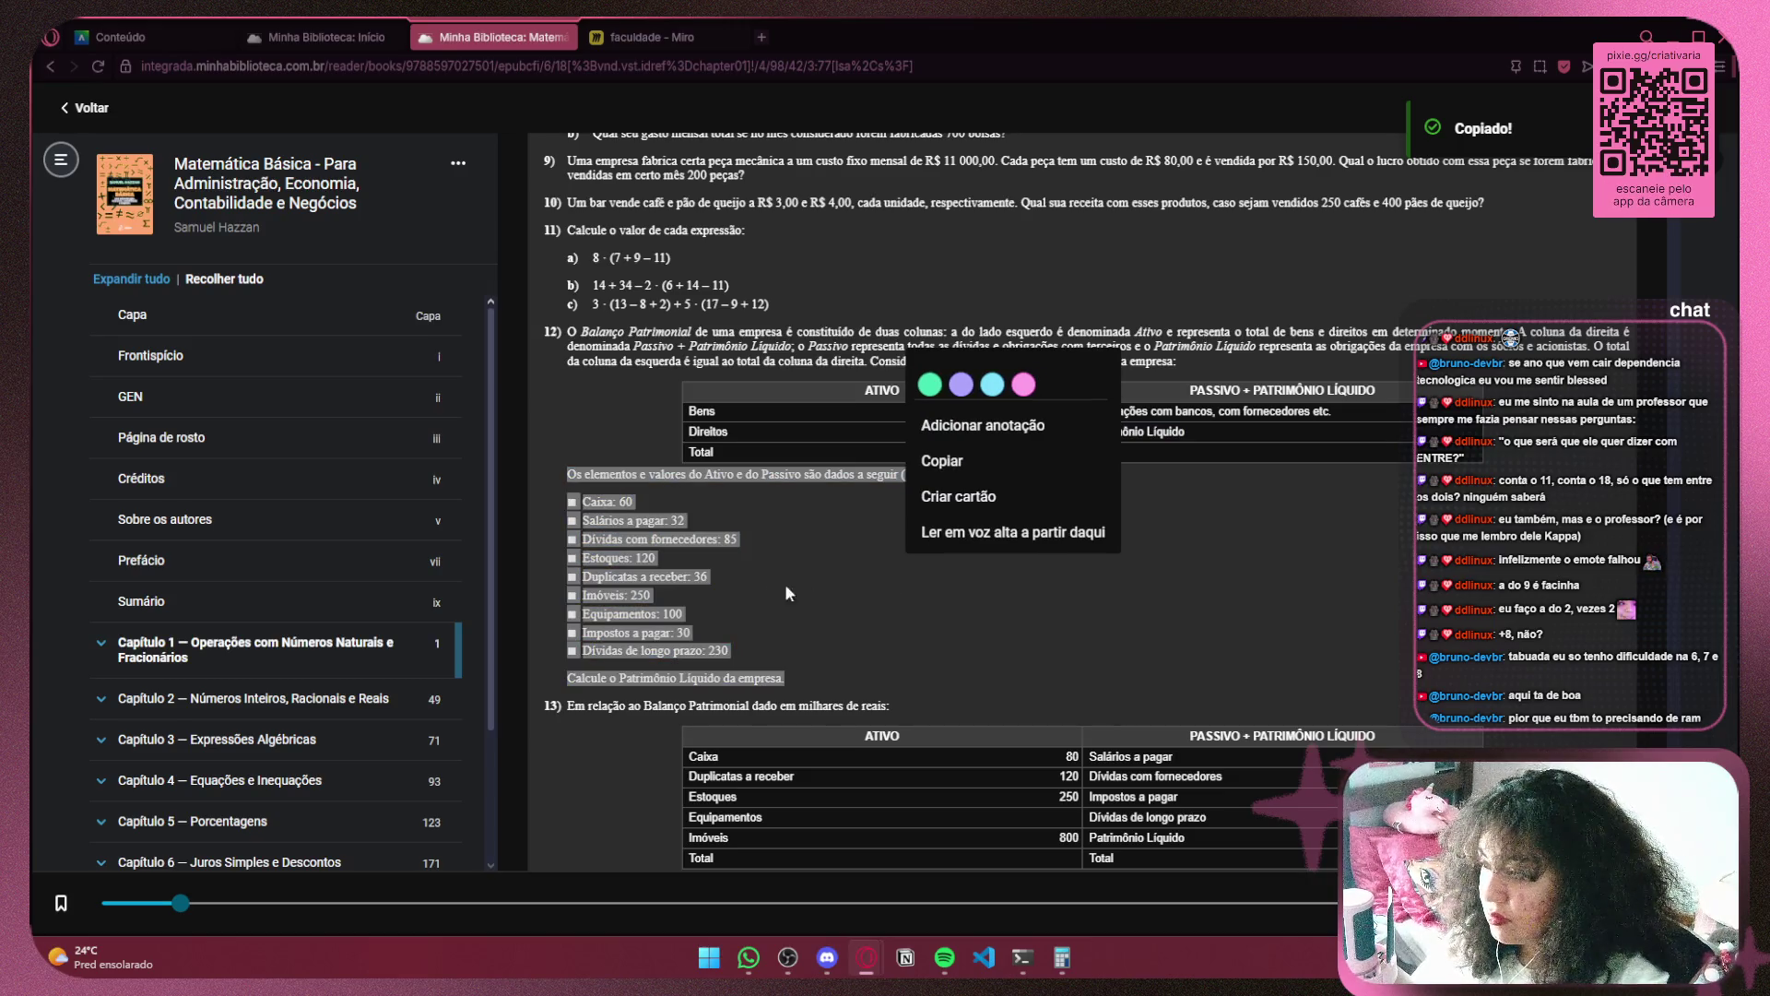
left_click(784, 584)
Scroll down to the answer list, then go to the course's Conteúdo page
scroll(758, 581, "down", 3)
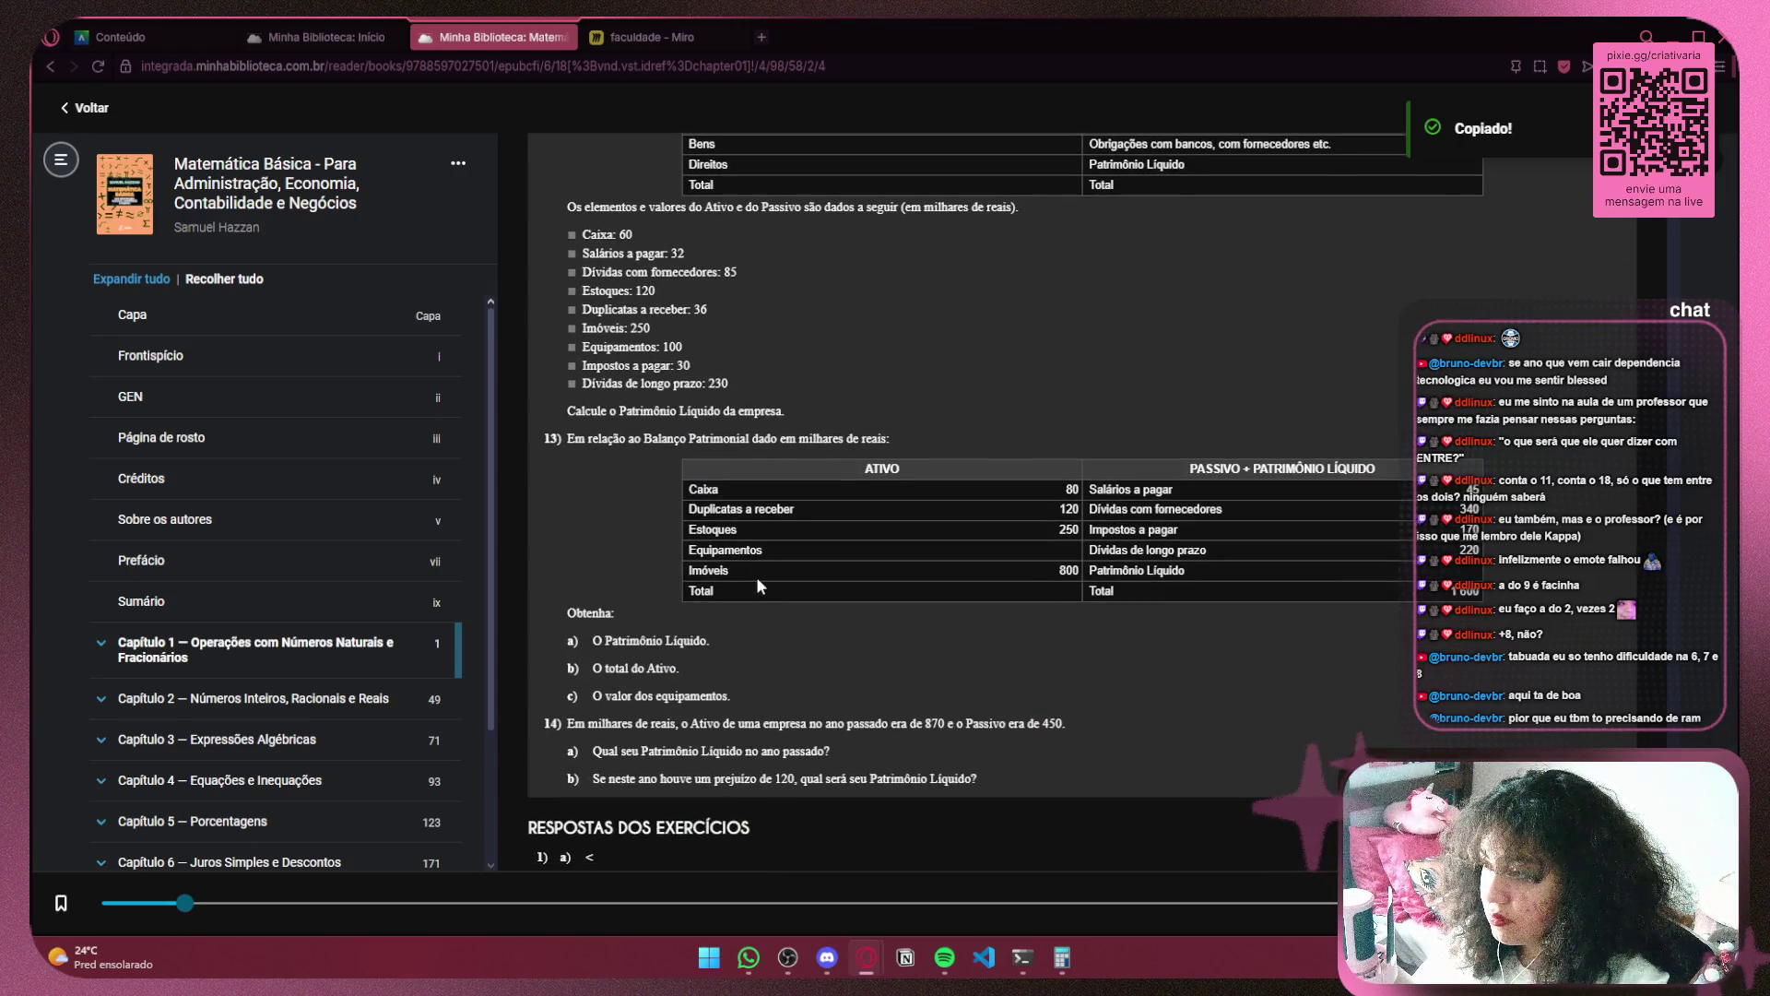
scroll(756, 581, "down", 3)
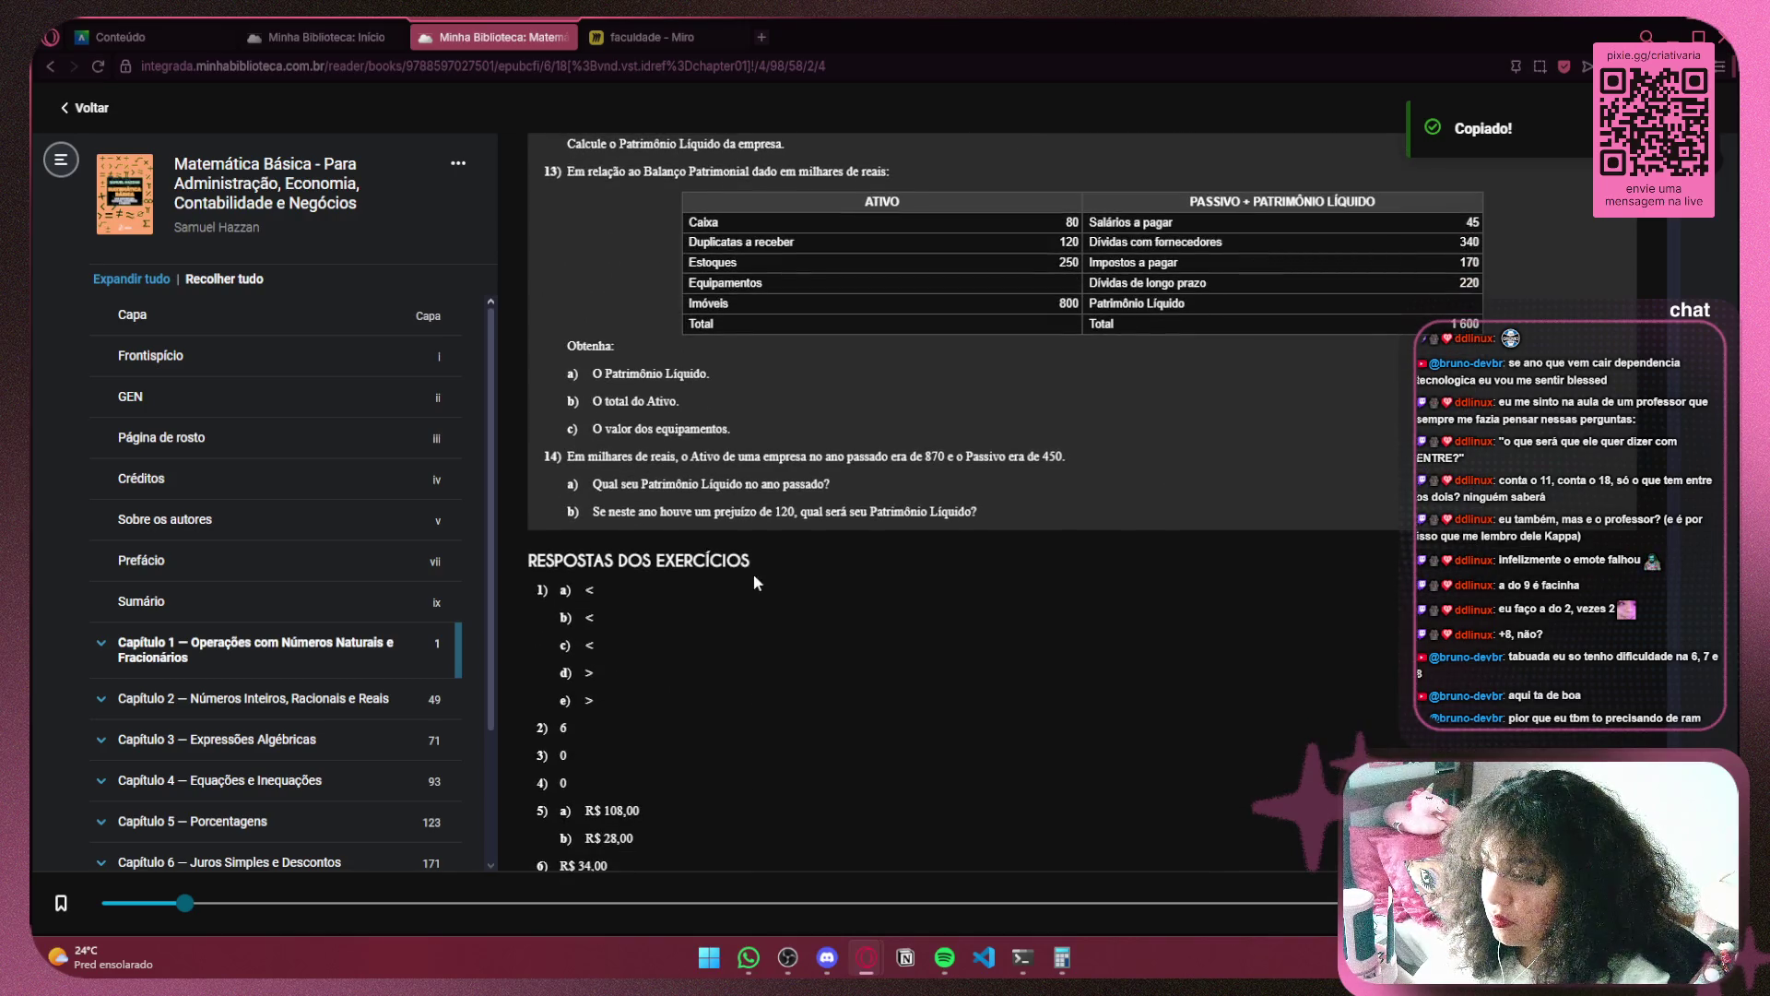
left_click(314, 37)
left_click(167, 33)
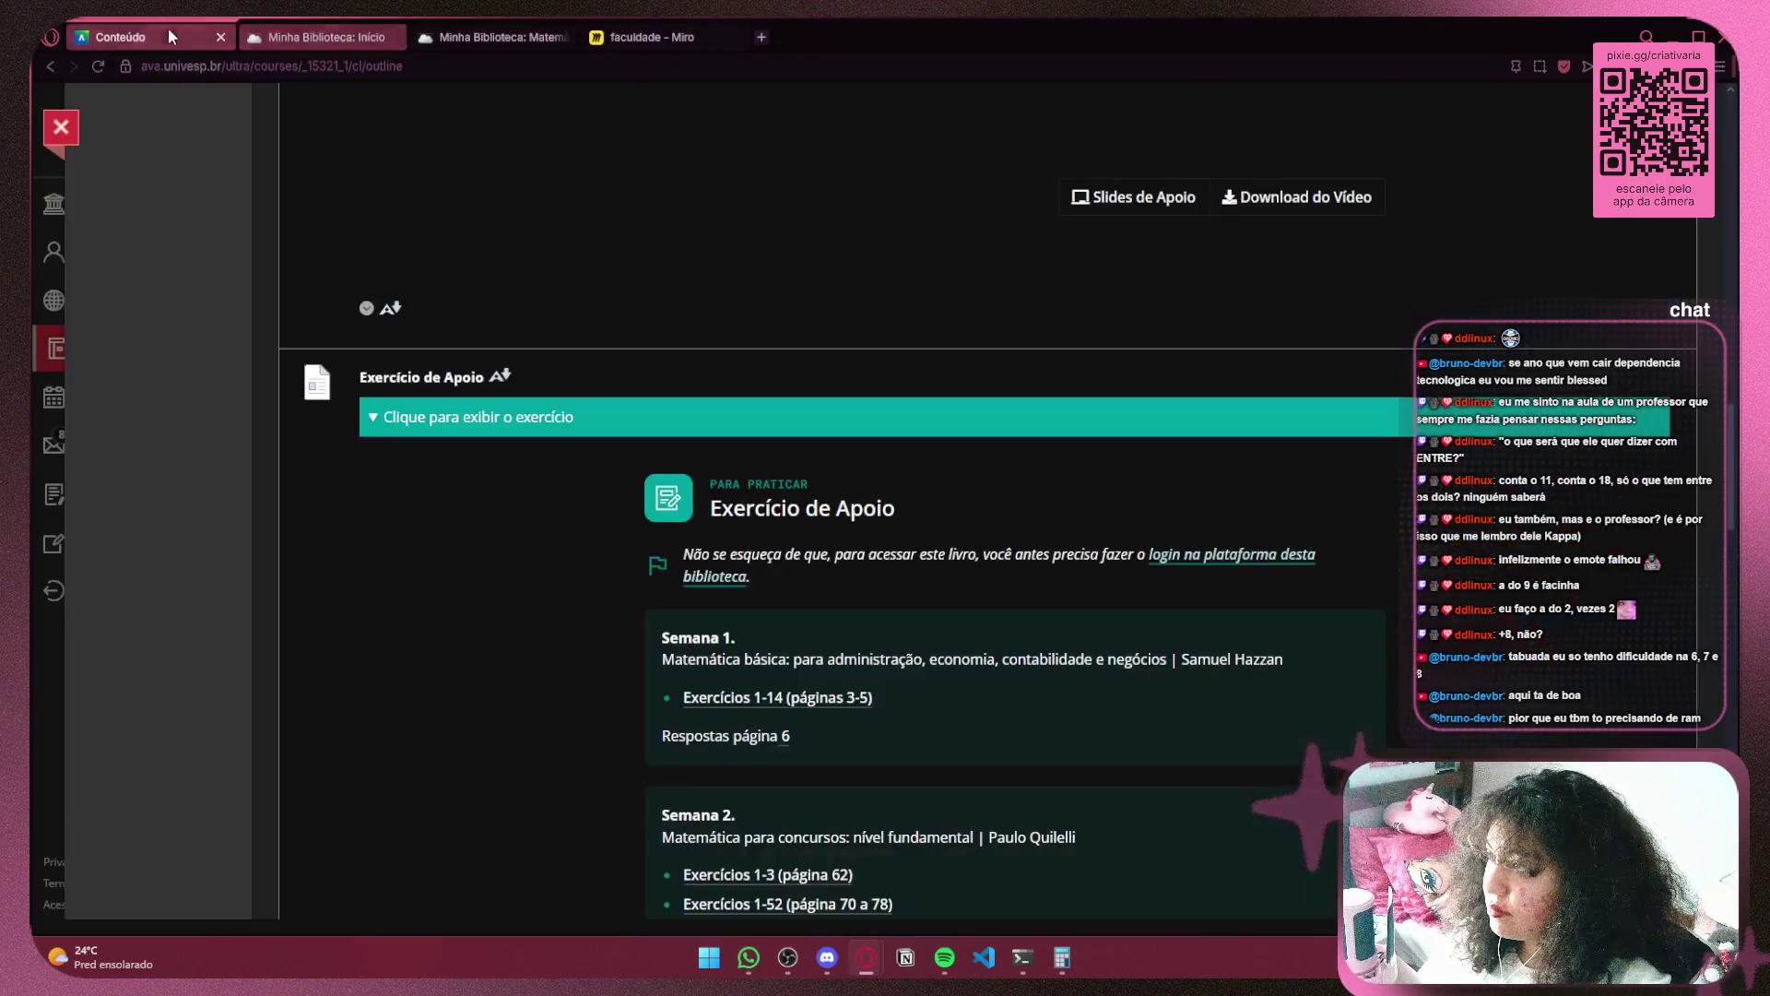
Open Semana 2's 'Exercícios 1-3 (página 62)' reading and close the duplicate library tabs
scroll(976, 518, "down", 5)
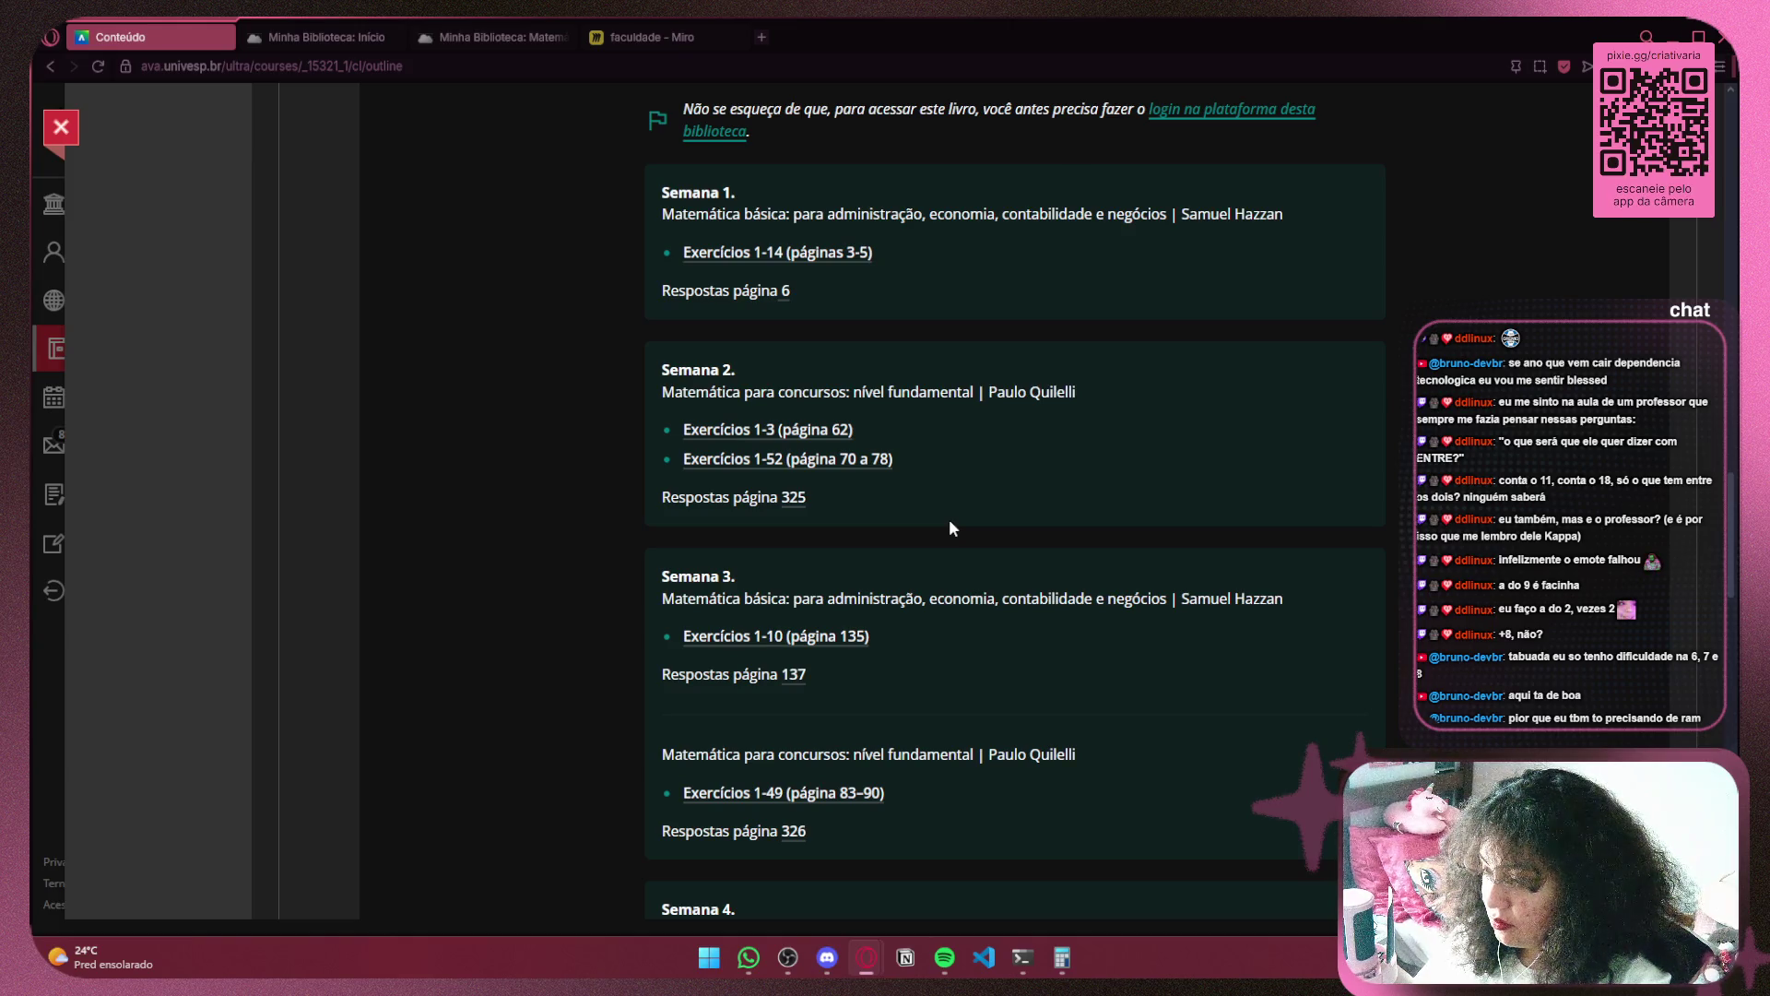
scroll(952, 528, "down", 4)
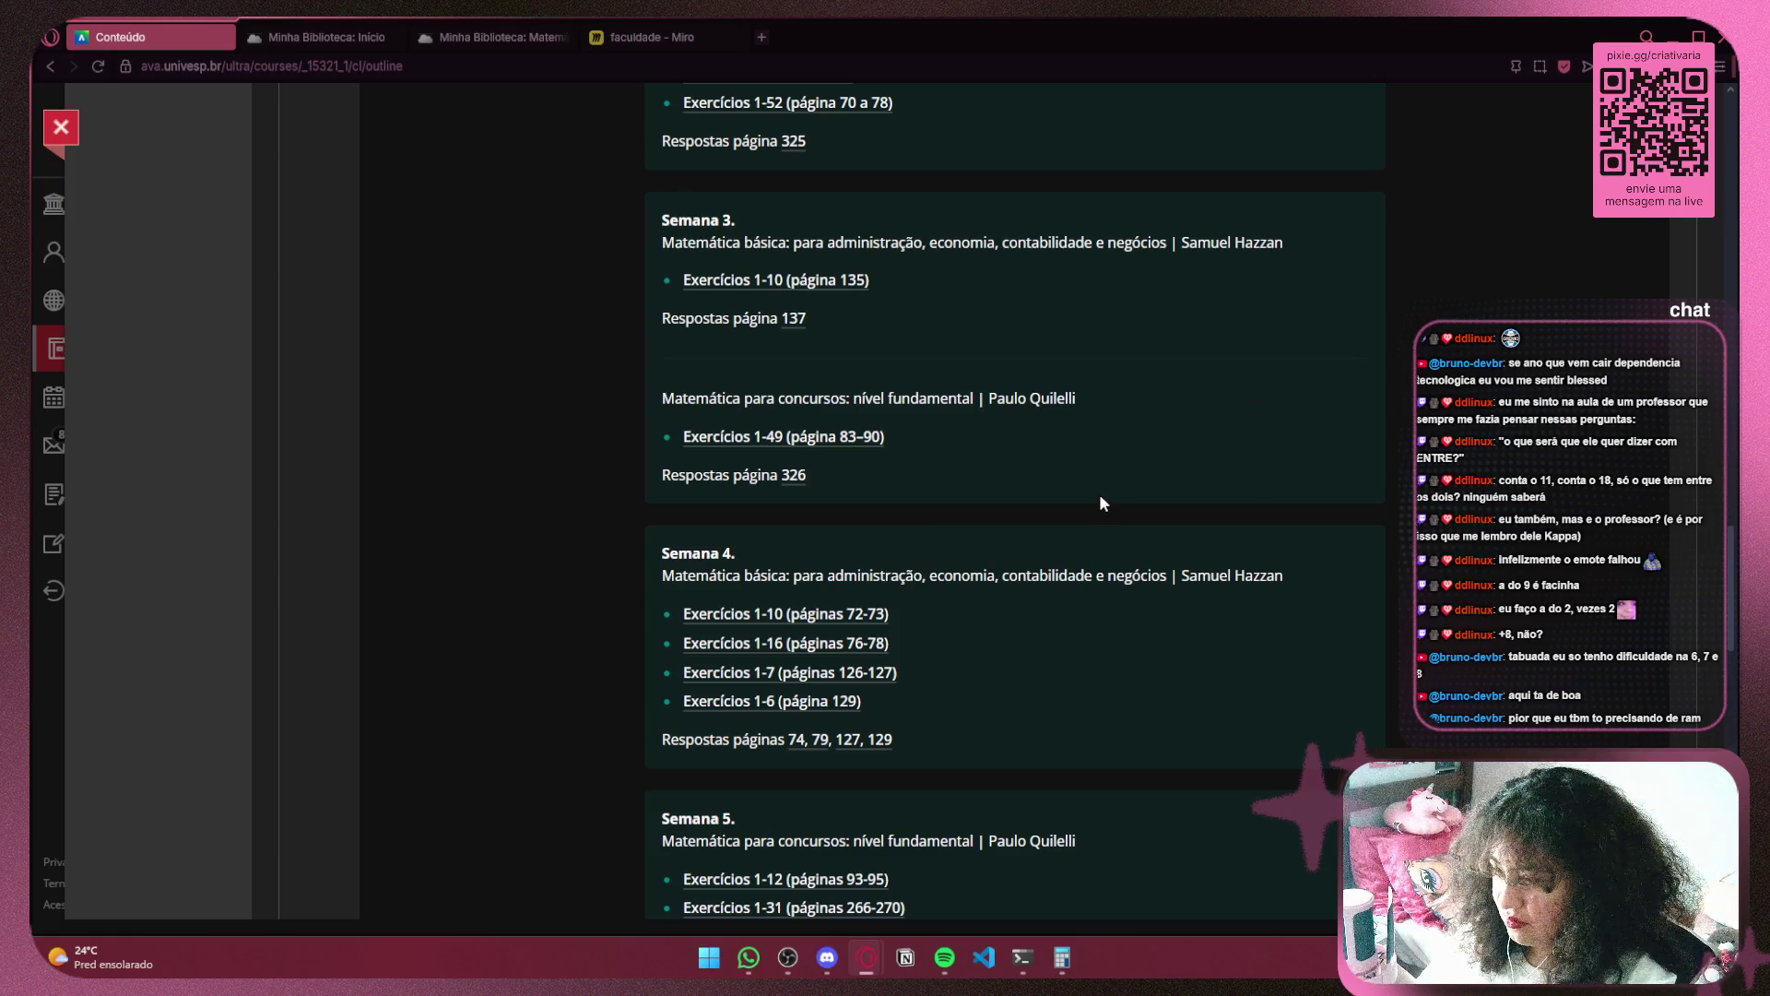
scroll(1094, 464, "up", 4)
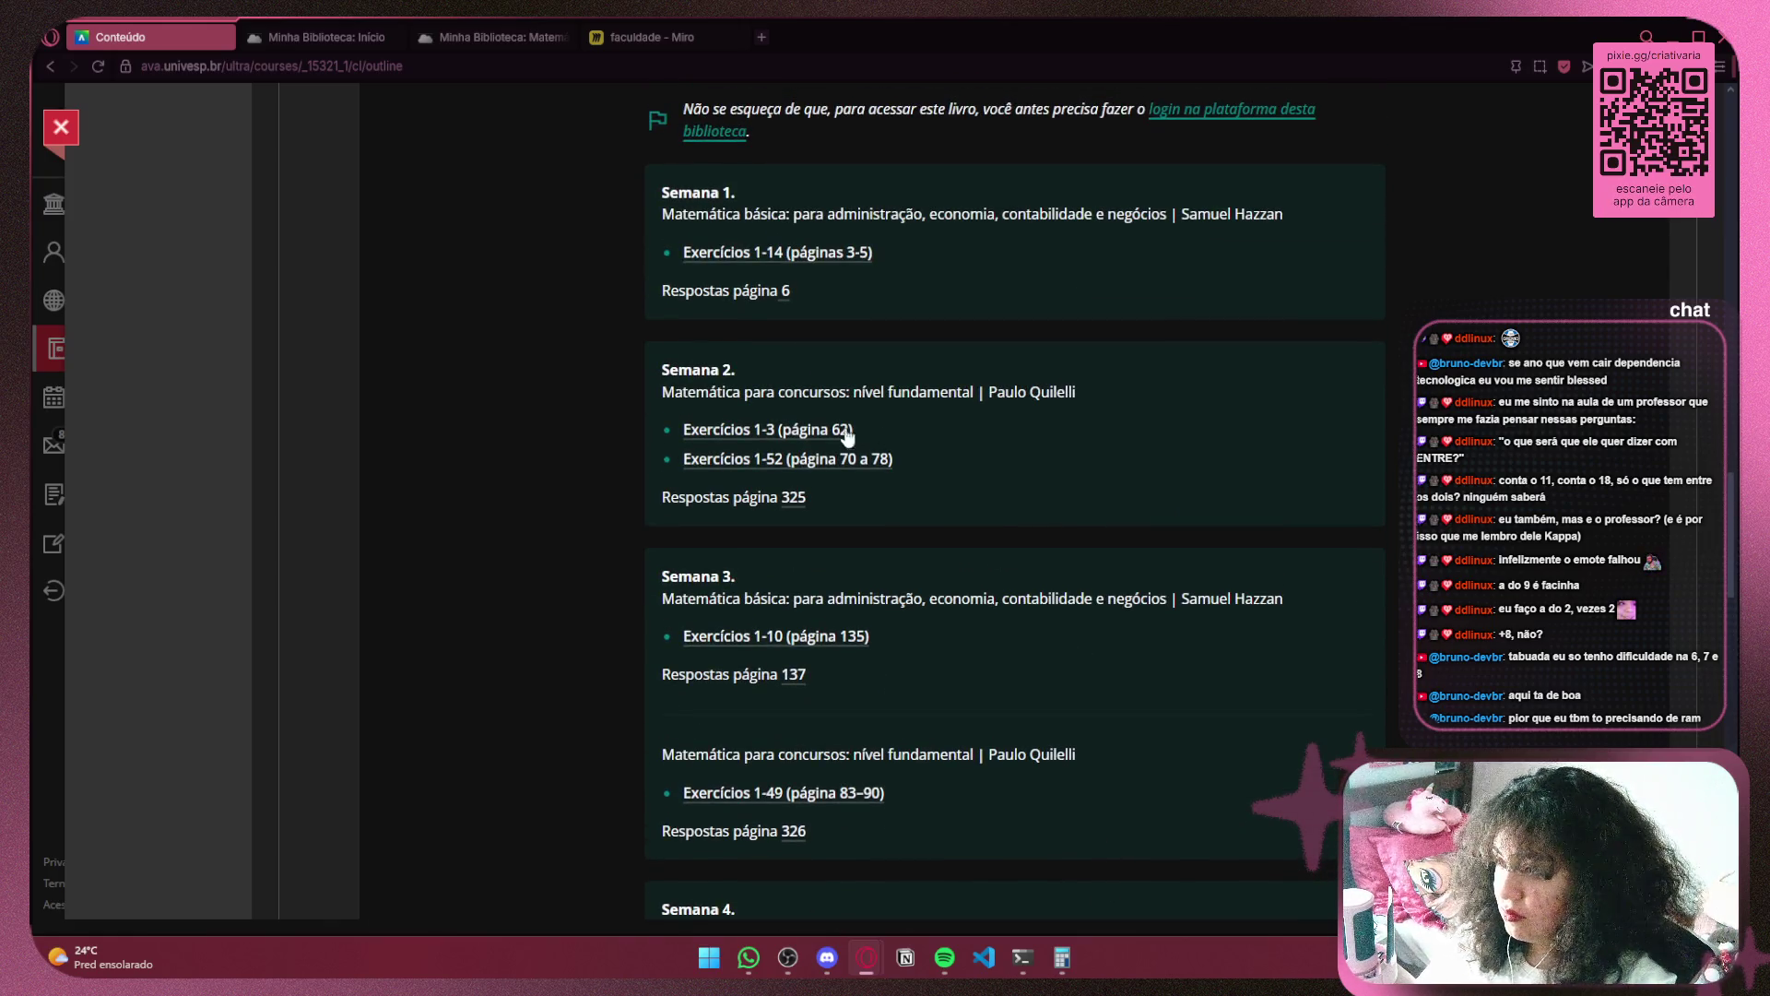
left_click(848, 431)
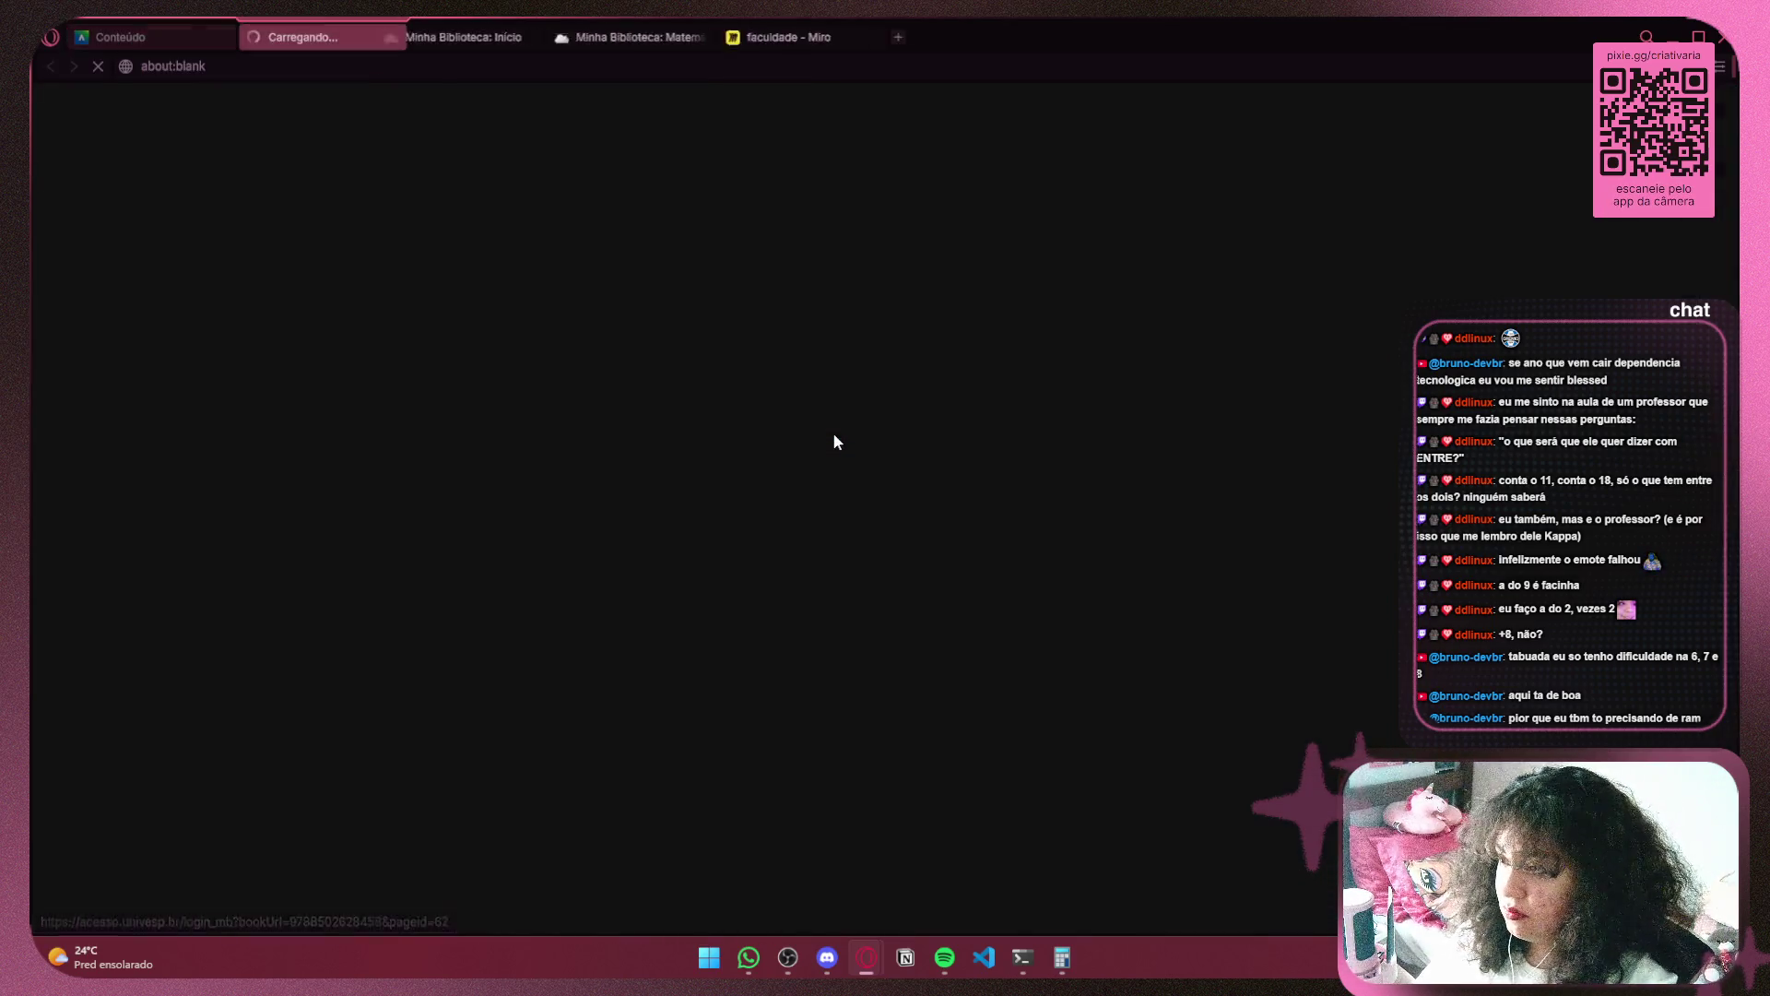
left_click(562, 35)
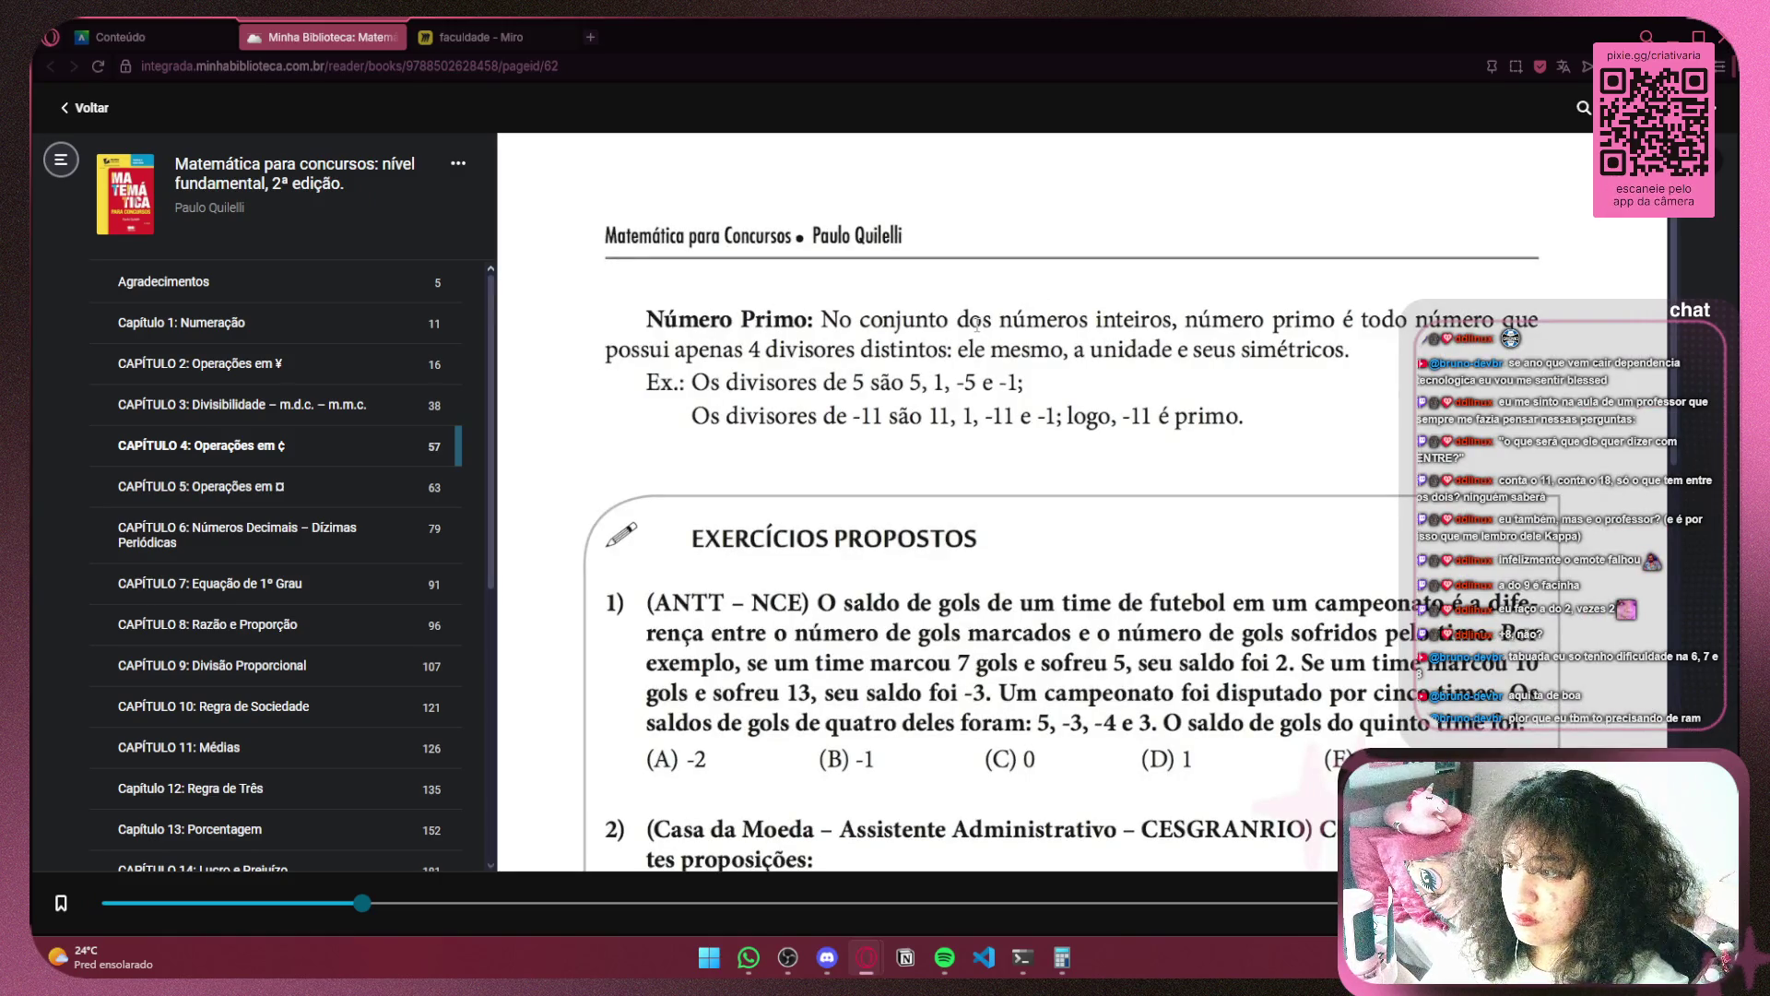
Glance at the Conteúdo outline, then return to page 62 of Matemática para concursos
left_click(206, 36)
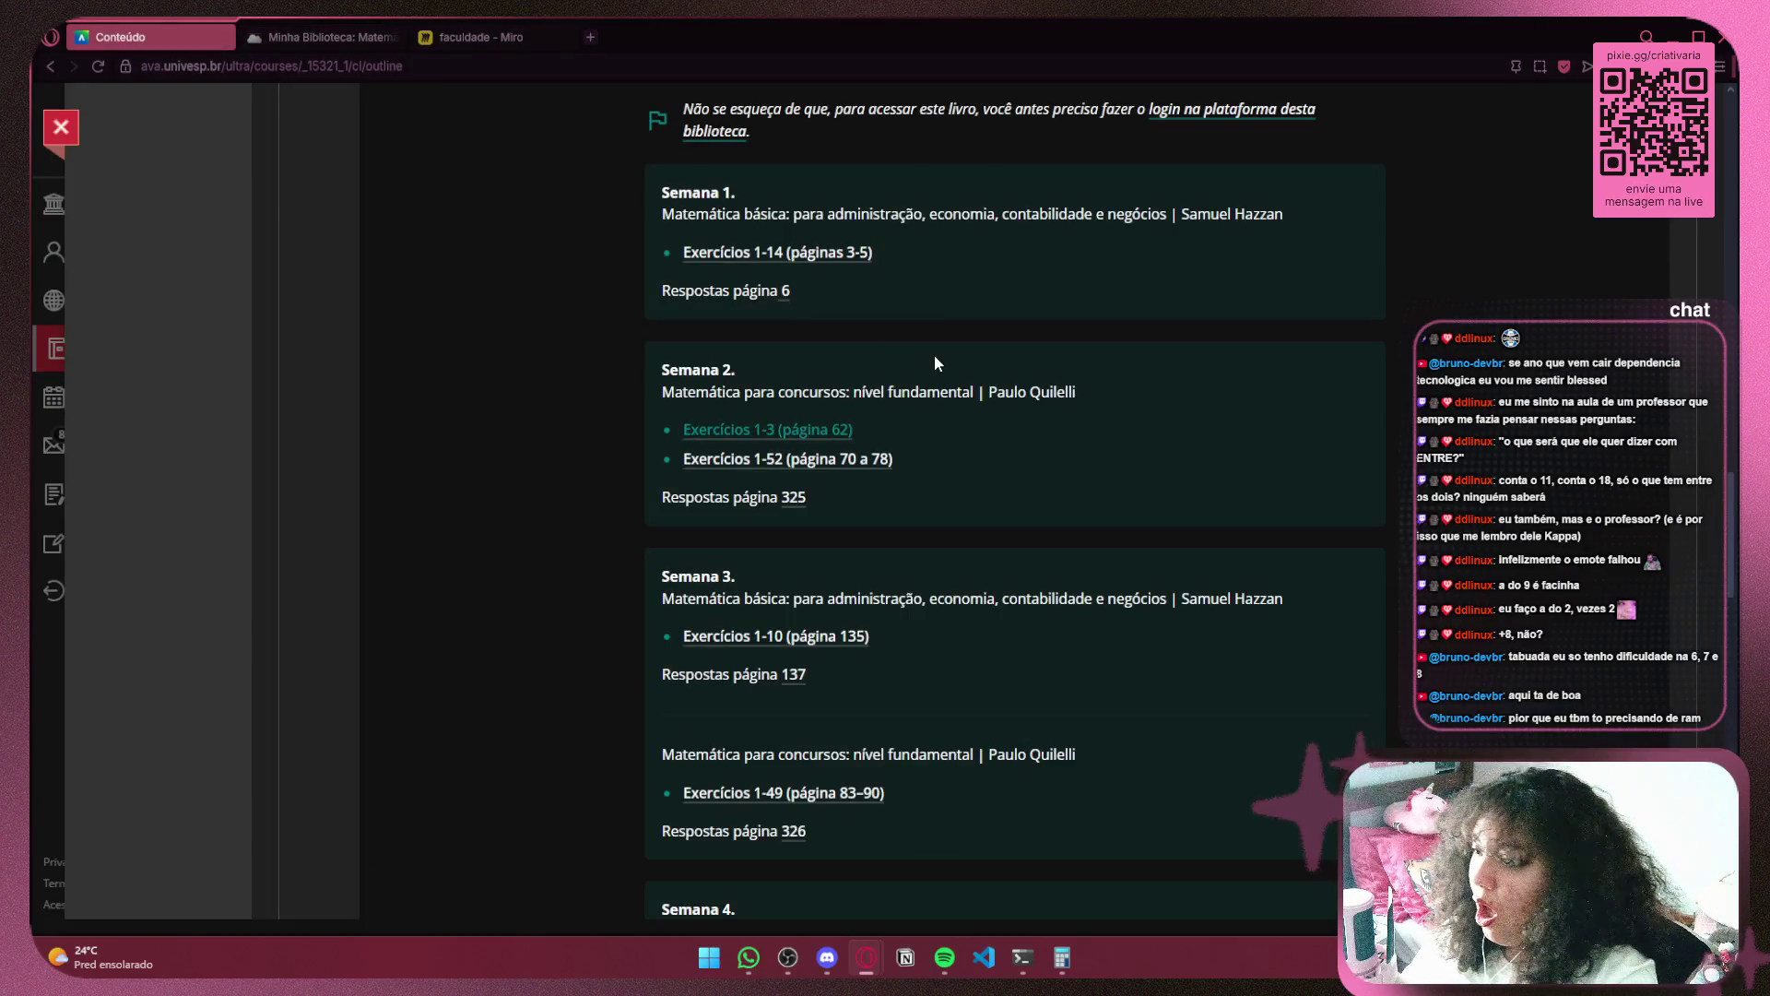
left_click(334, 38)
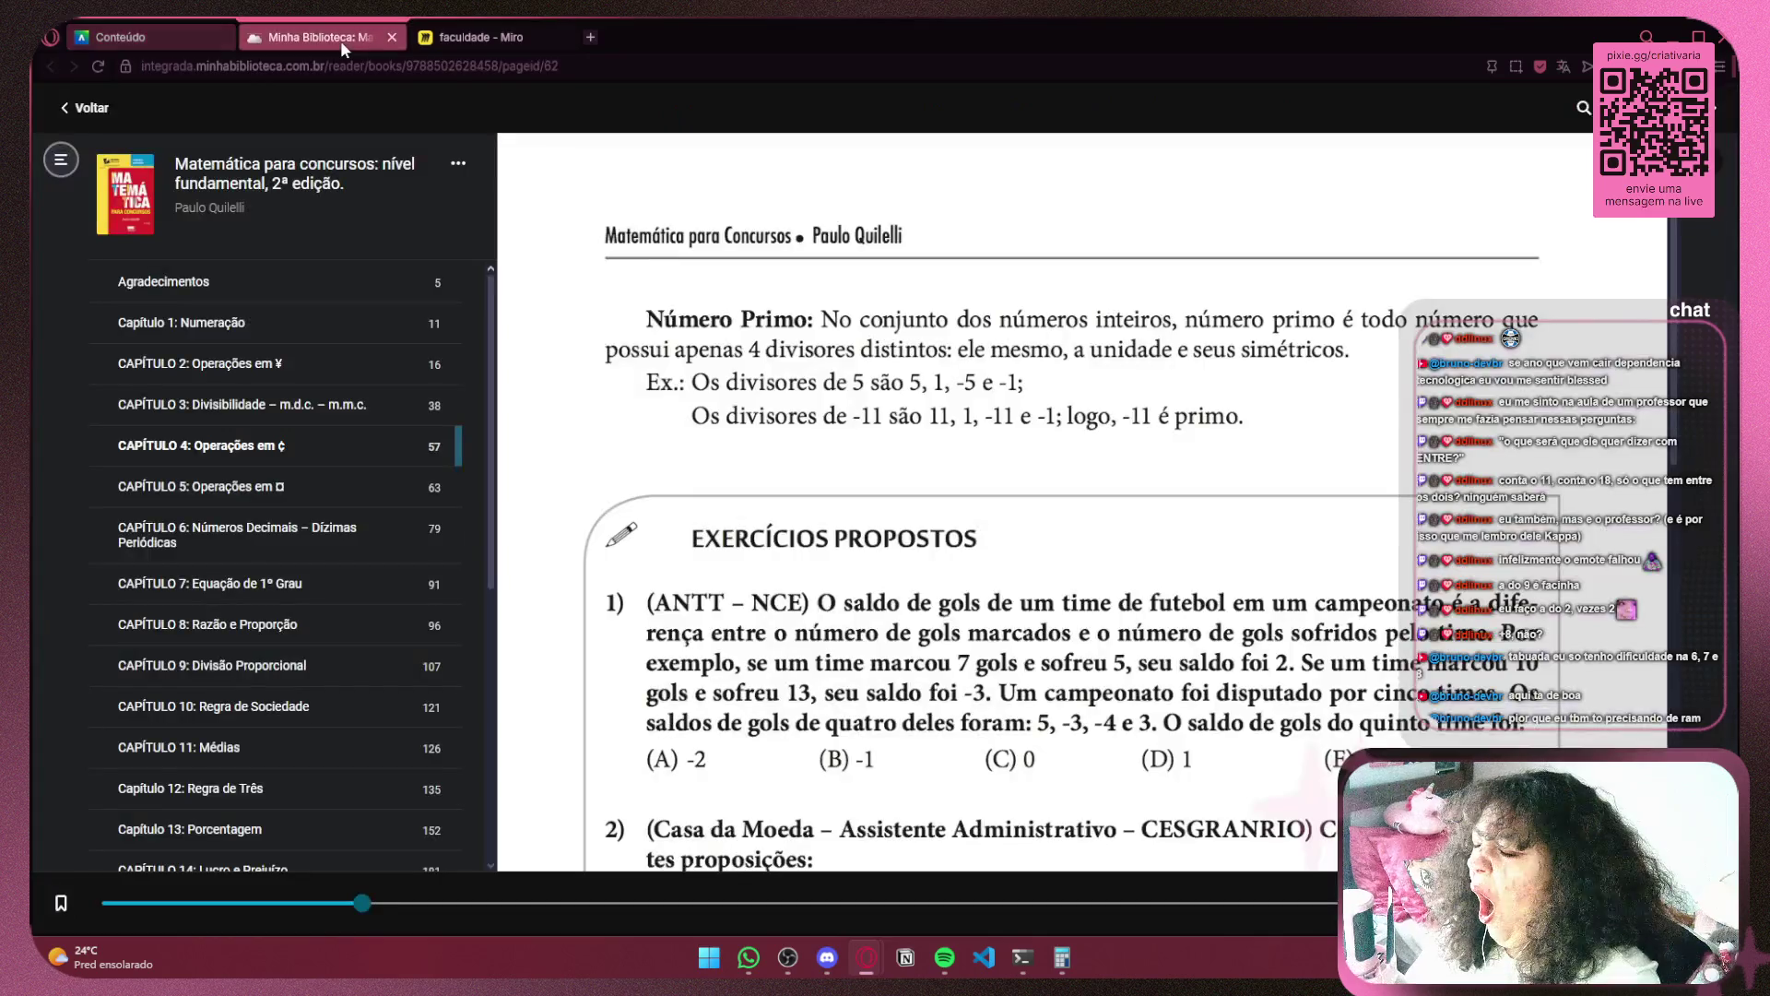
Snip a screenshot of the ANTT goal-difference exercise 1
scroll(944, 320, "down", 3)
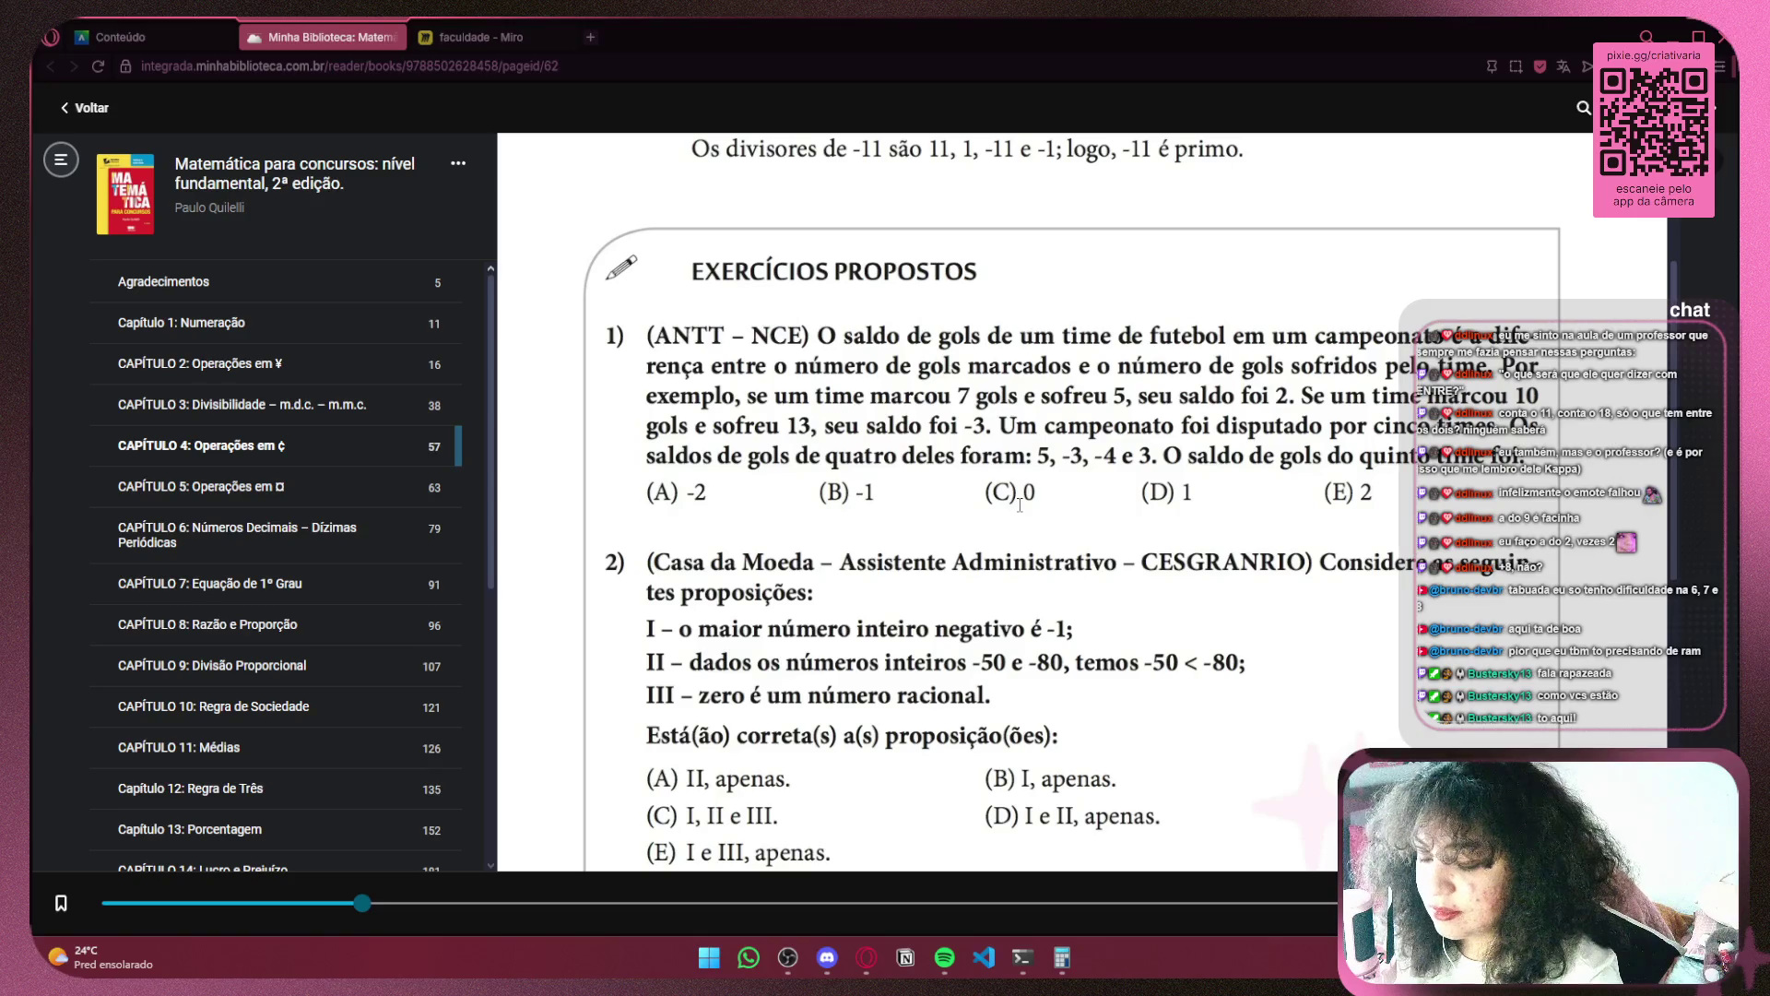
key("super+shift+s")
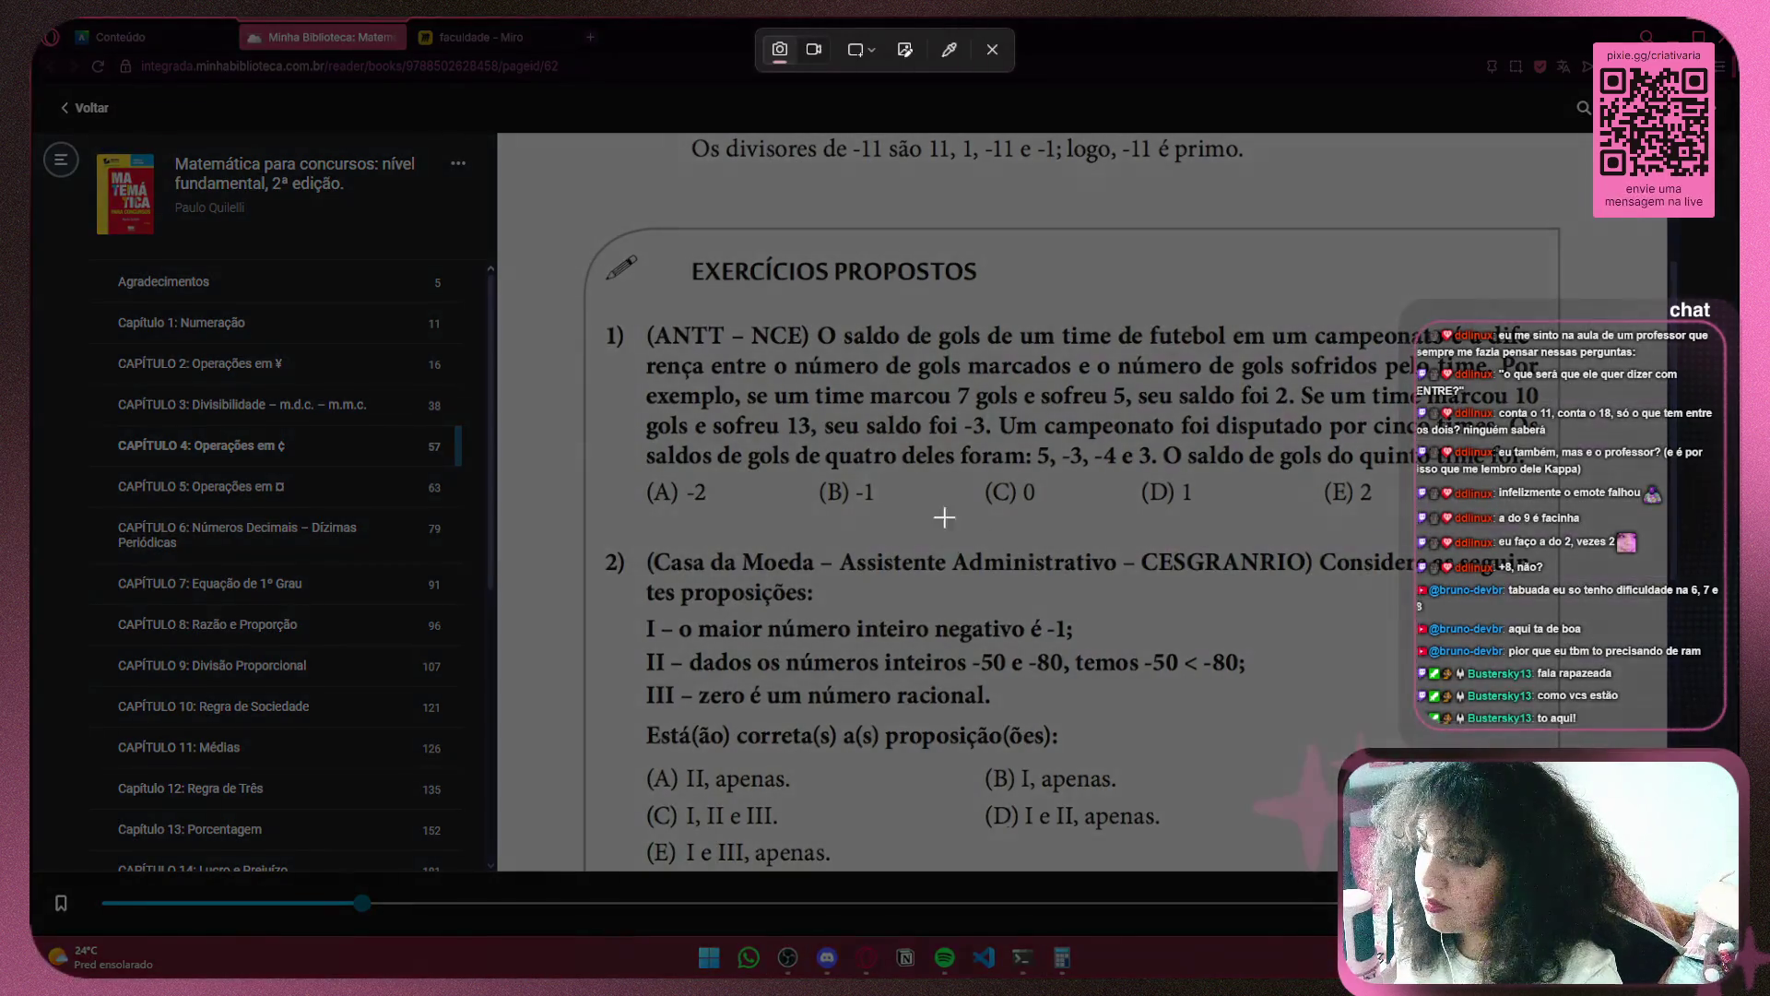
mouse_move(635, 315)
left_mouse_down()
mouse_move(872, 473)
mouse_move(1350, 526)
mouse_move(1557, 521)
left_mouse_up()
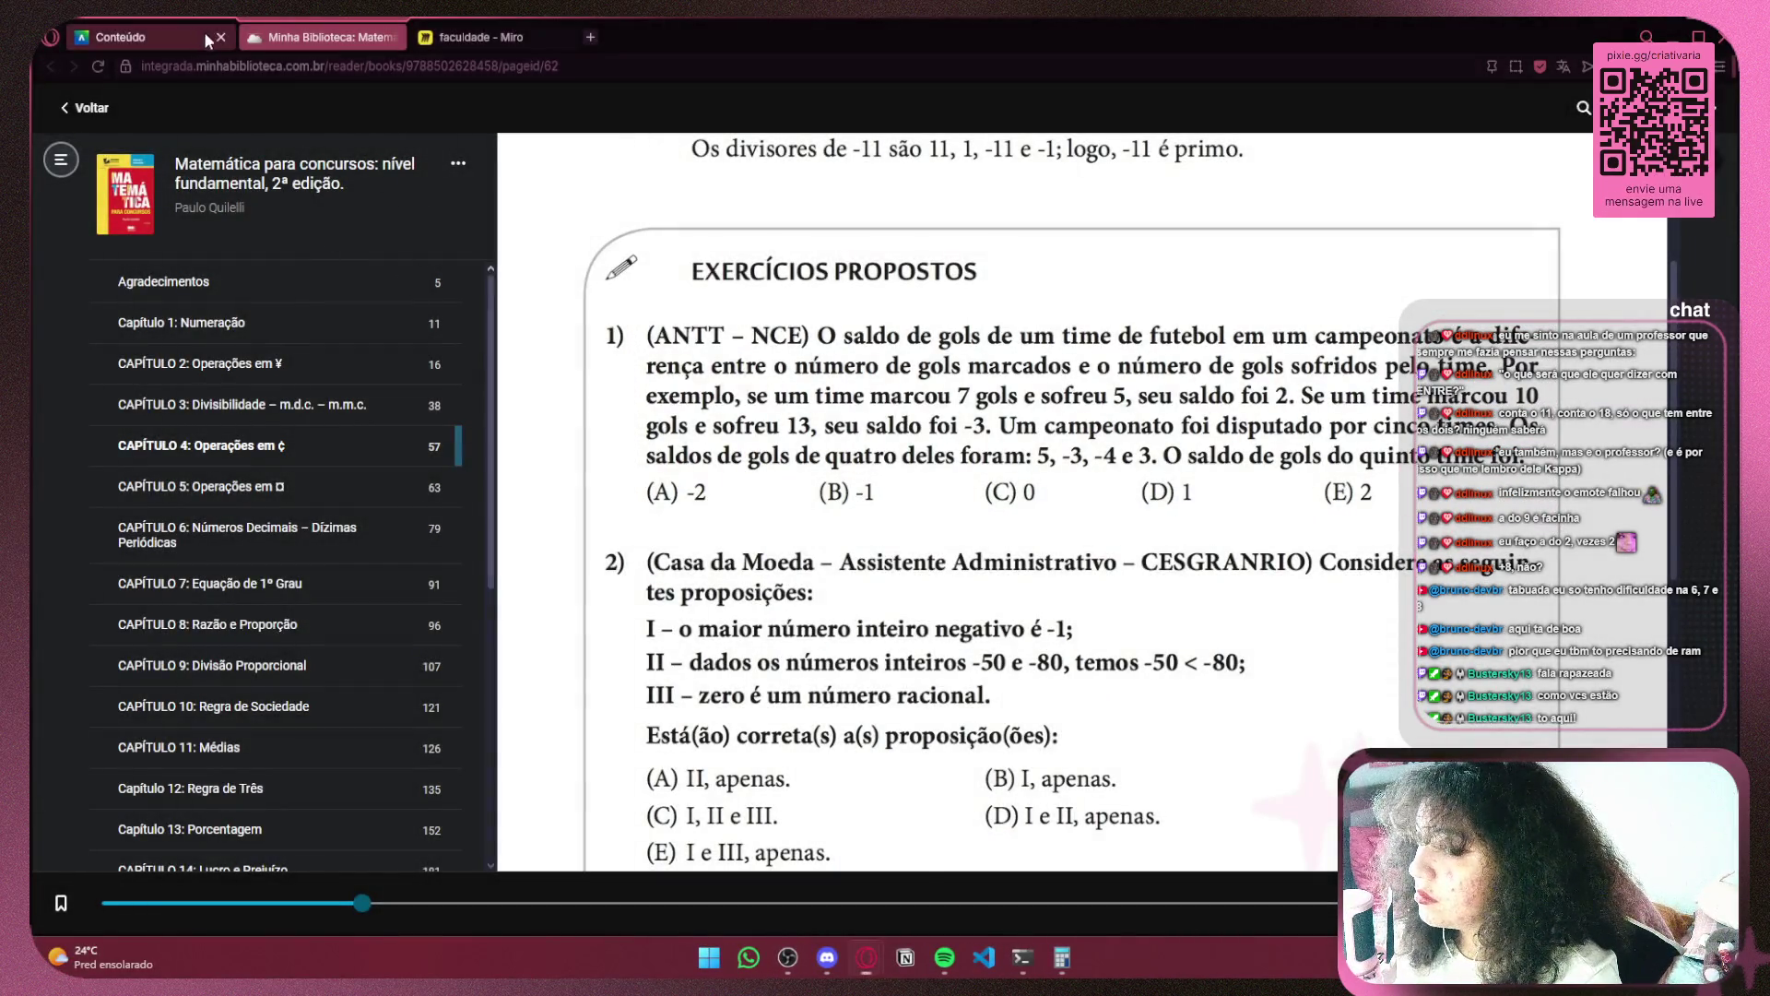
Return to the faculdade Miro board with its title line in view
left_click(440, 41)
scroll(891, 456, "down", 3)
left_click_drag(899, 459, 776, 484)
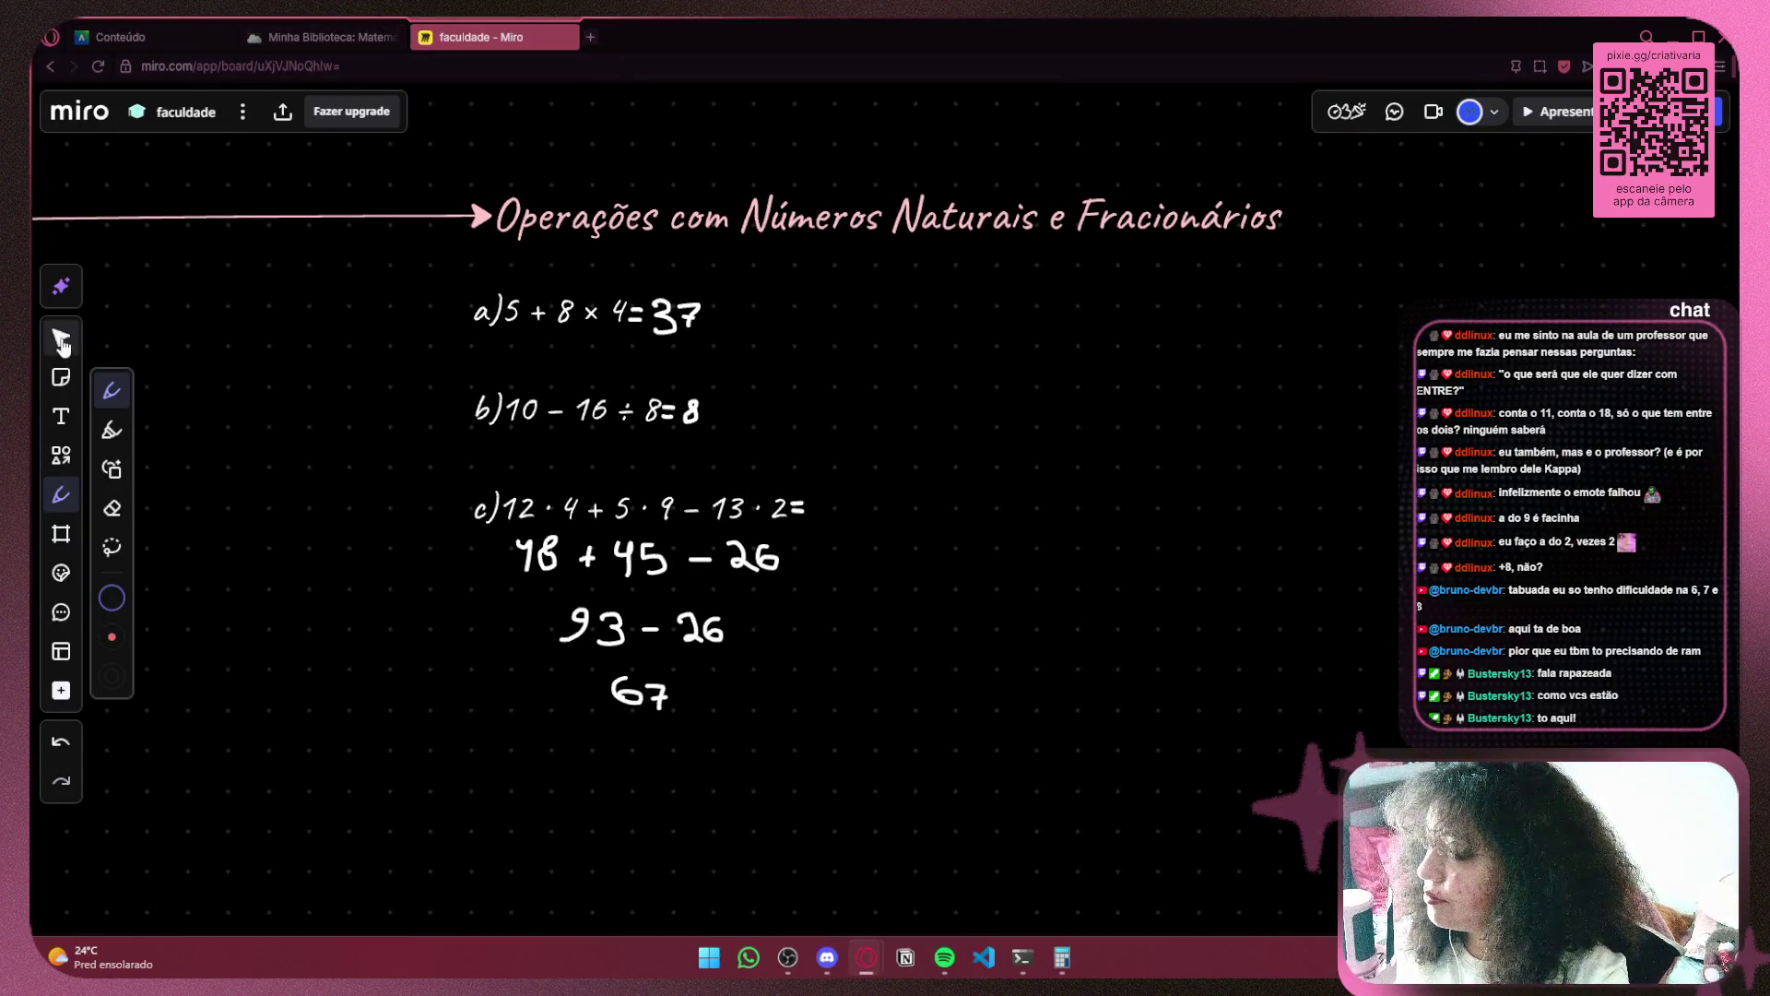
Replace the heading 'Operações com Números Naturais e Fracionários' with 'Revisão'
left_click(61, 341)
mouse_move(909, 280)
left_mouse_down()
mouse_move(471, 658)
mouse_move(454, 729)
left_mouse_up()
left_click(940, 609)
left_click(949, 228)
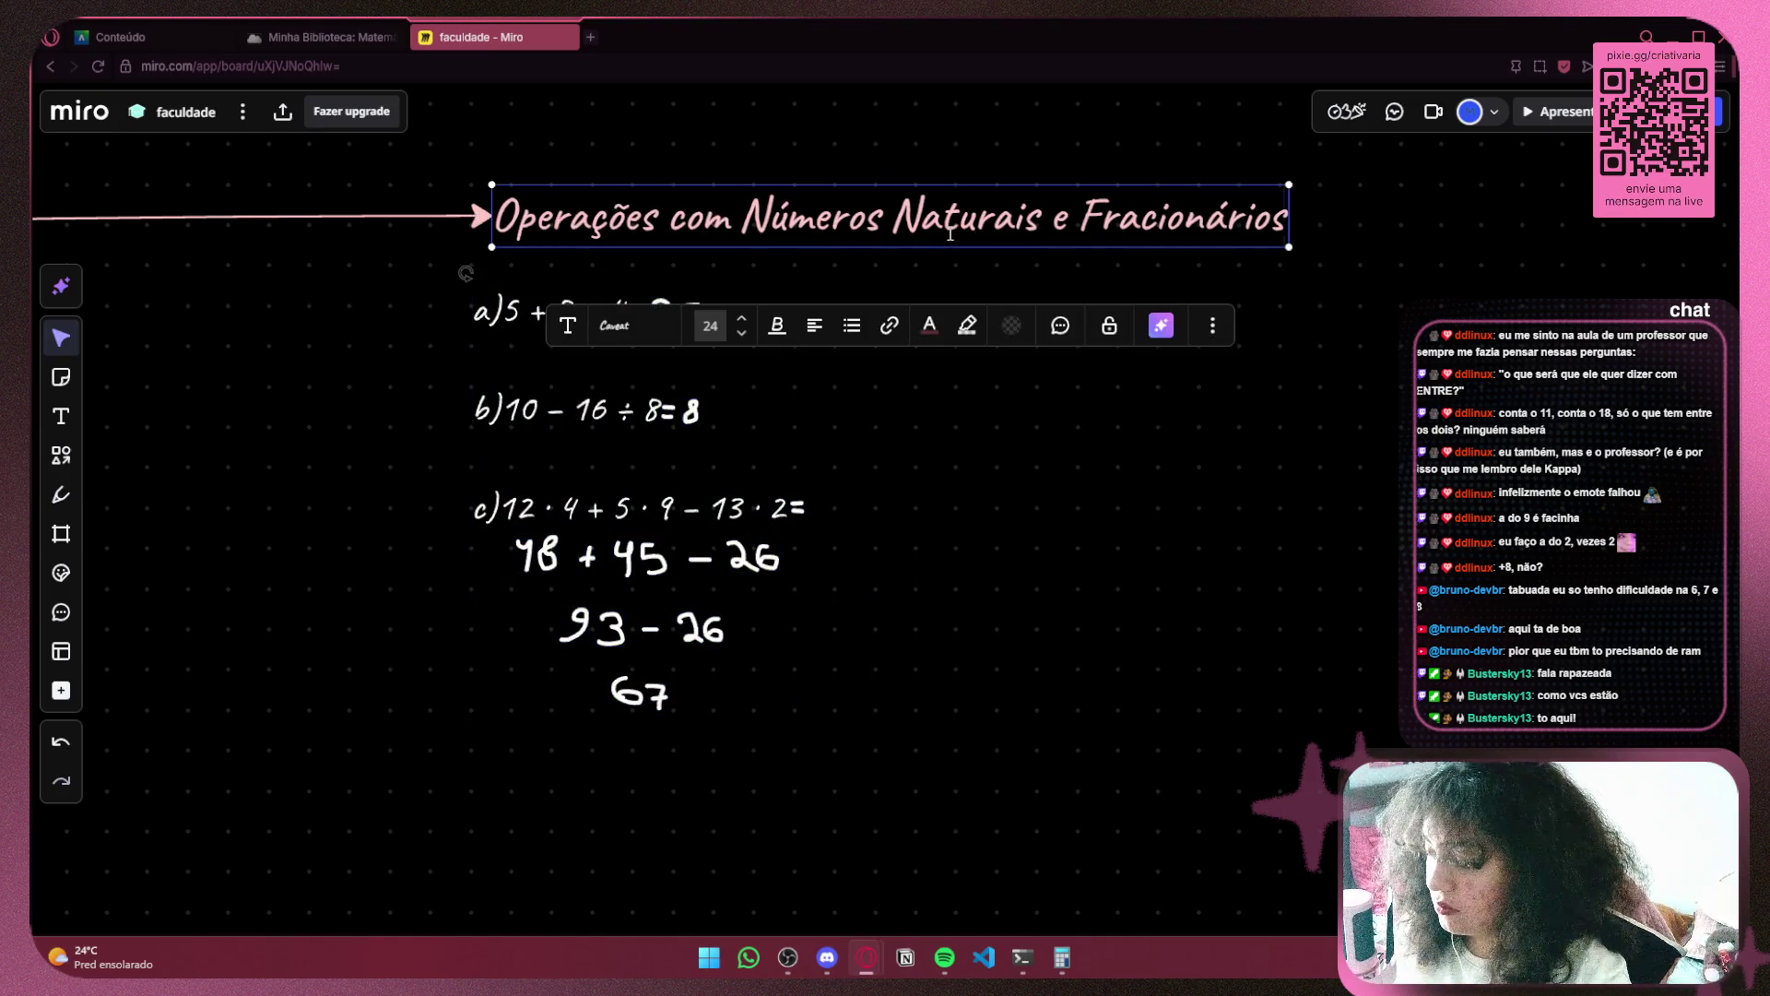
left_click(948, 231)
key("ctrl+a")
key("BackSpace")
type("Red")
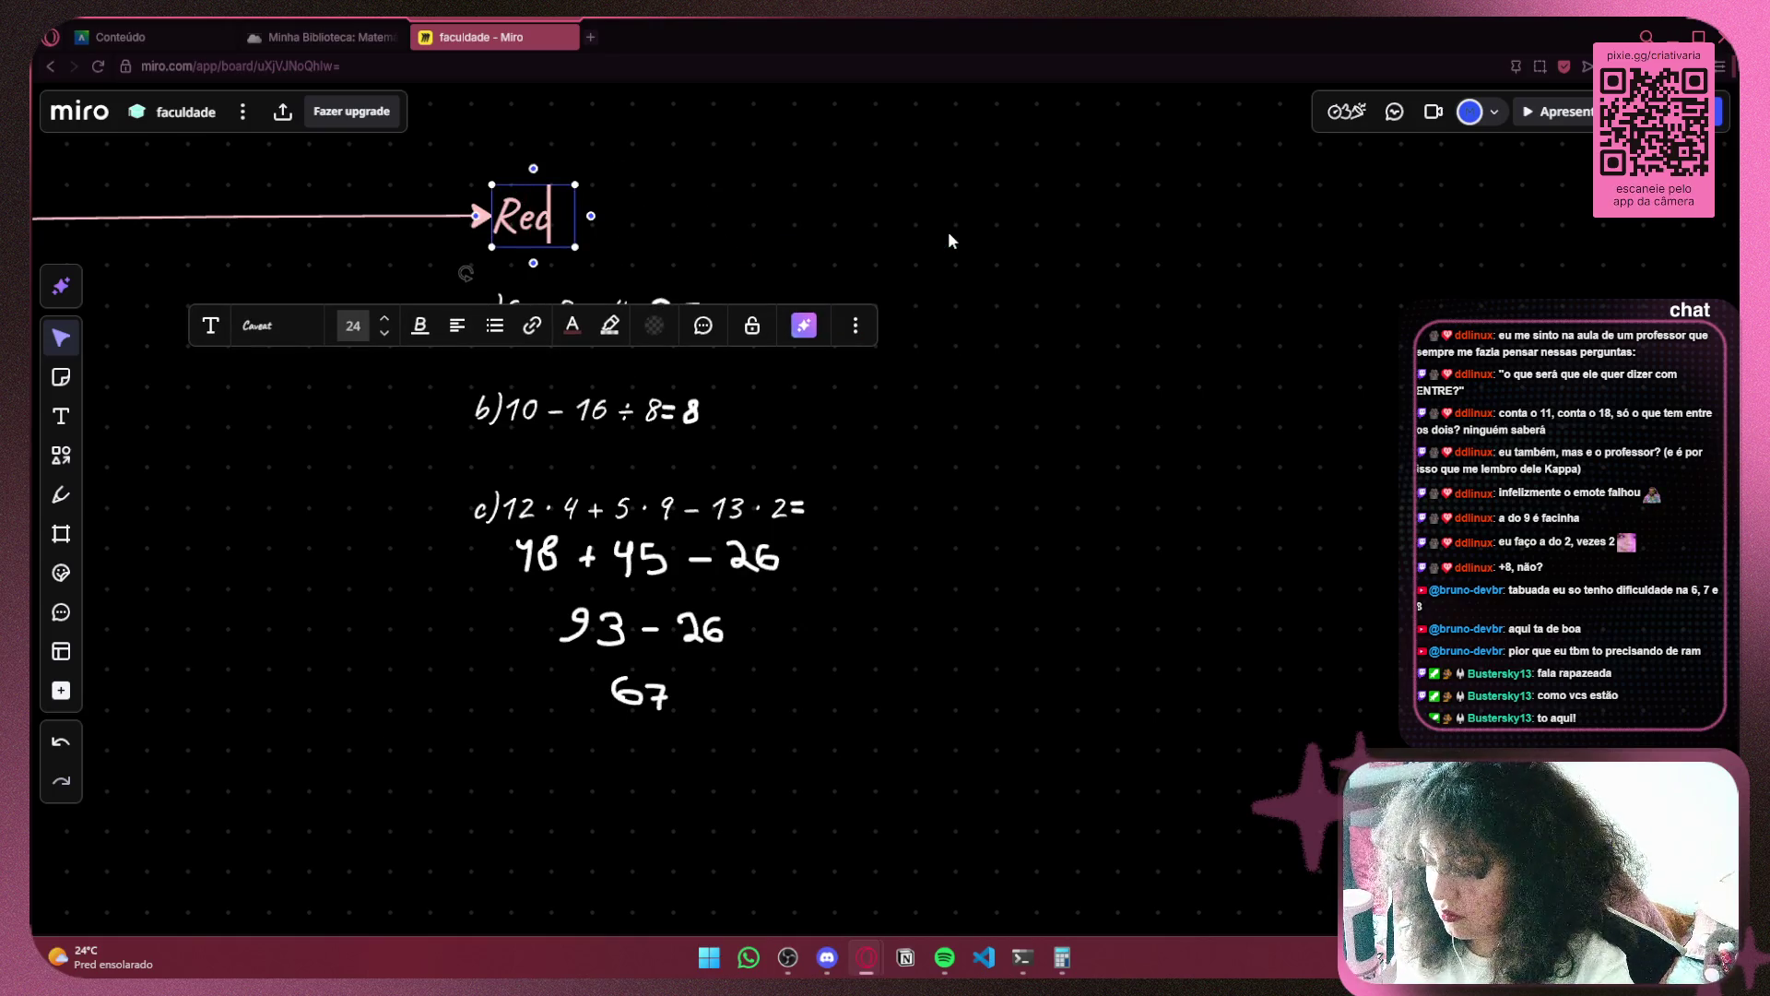
key("BackSpace")
type("vi")
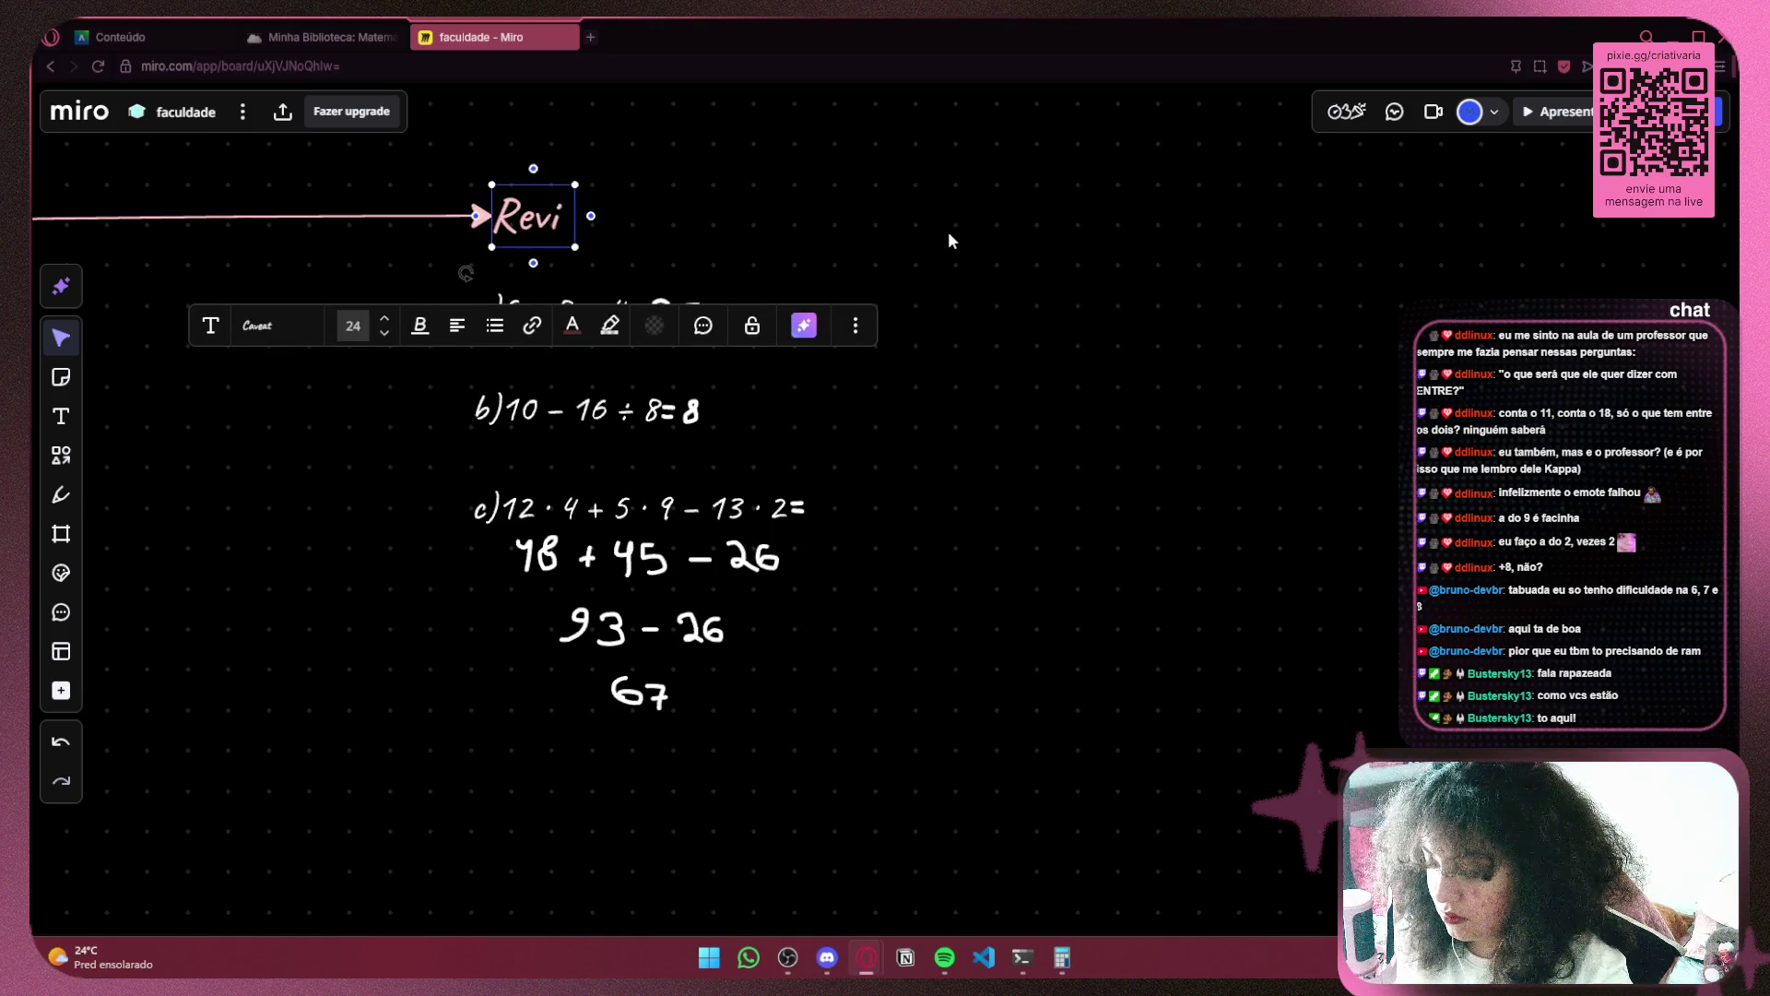
type("s")
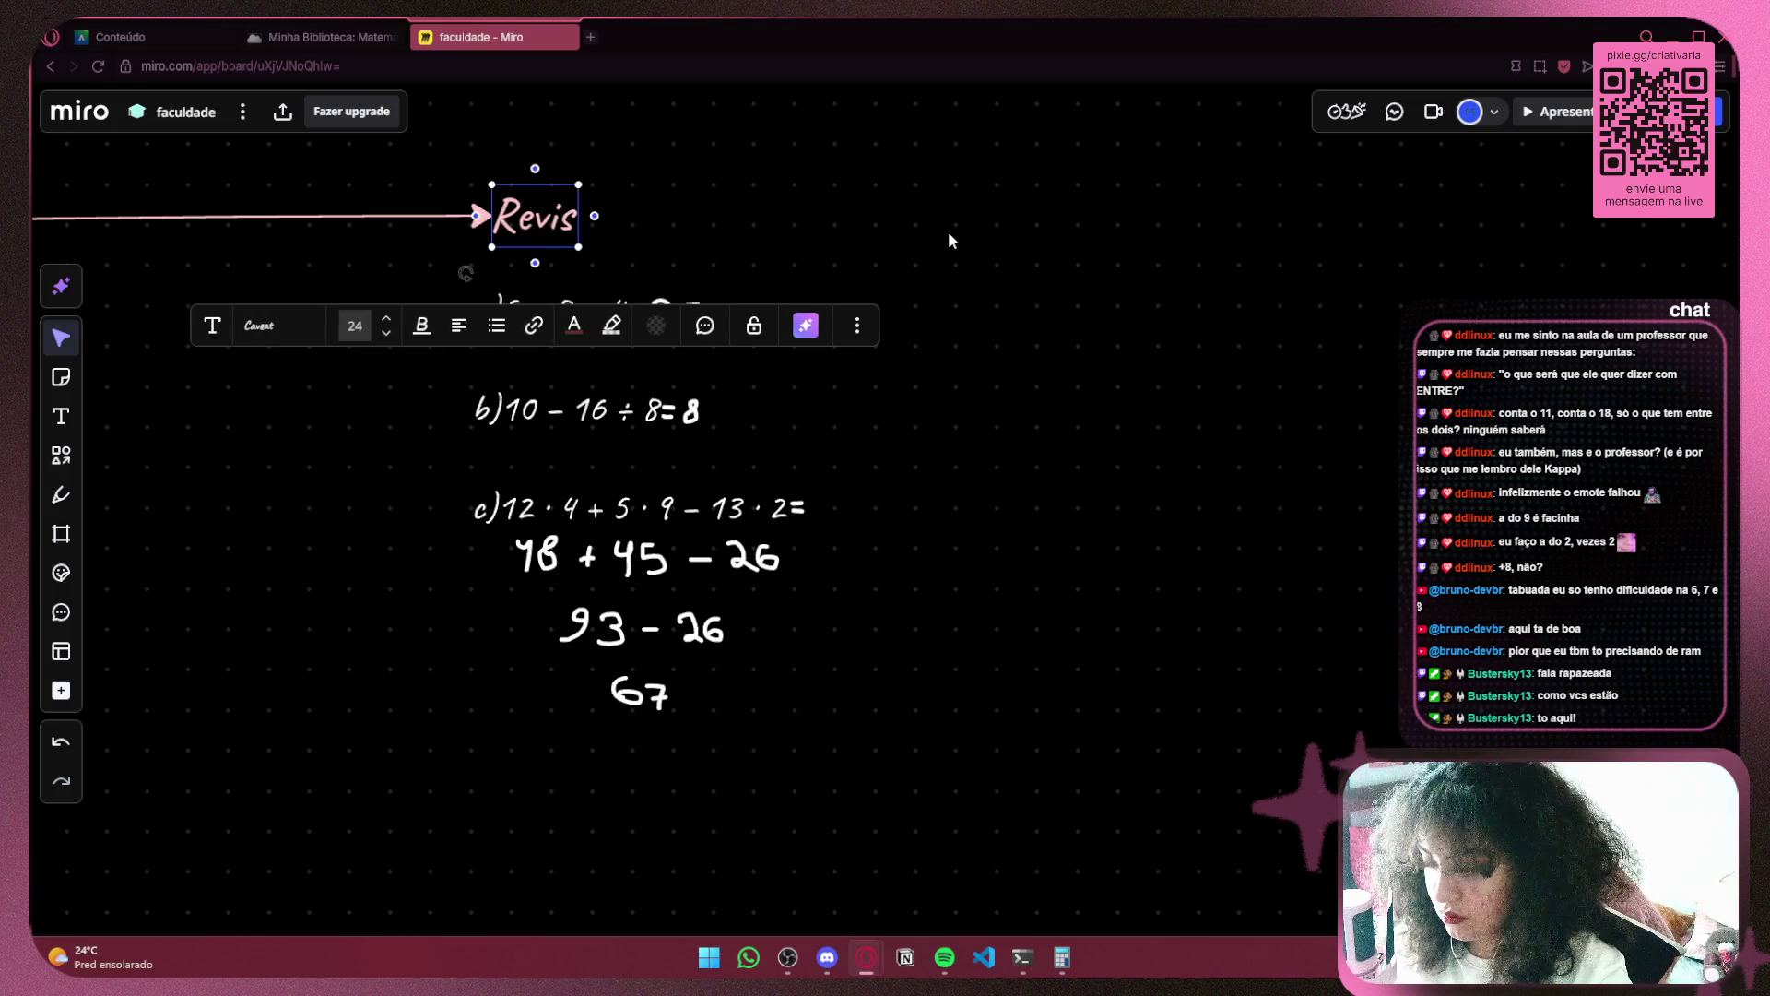
type("ão")
key("Escape")
left_click(1159, 246)
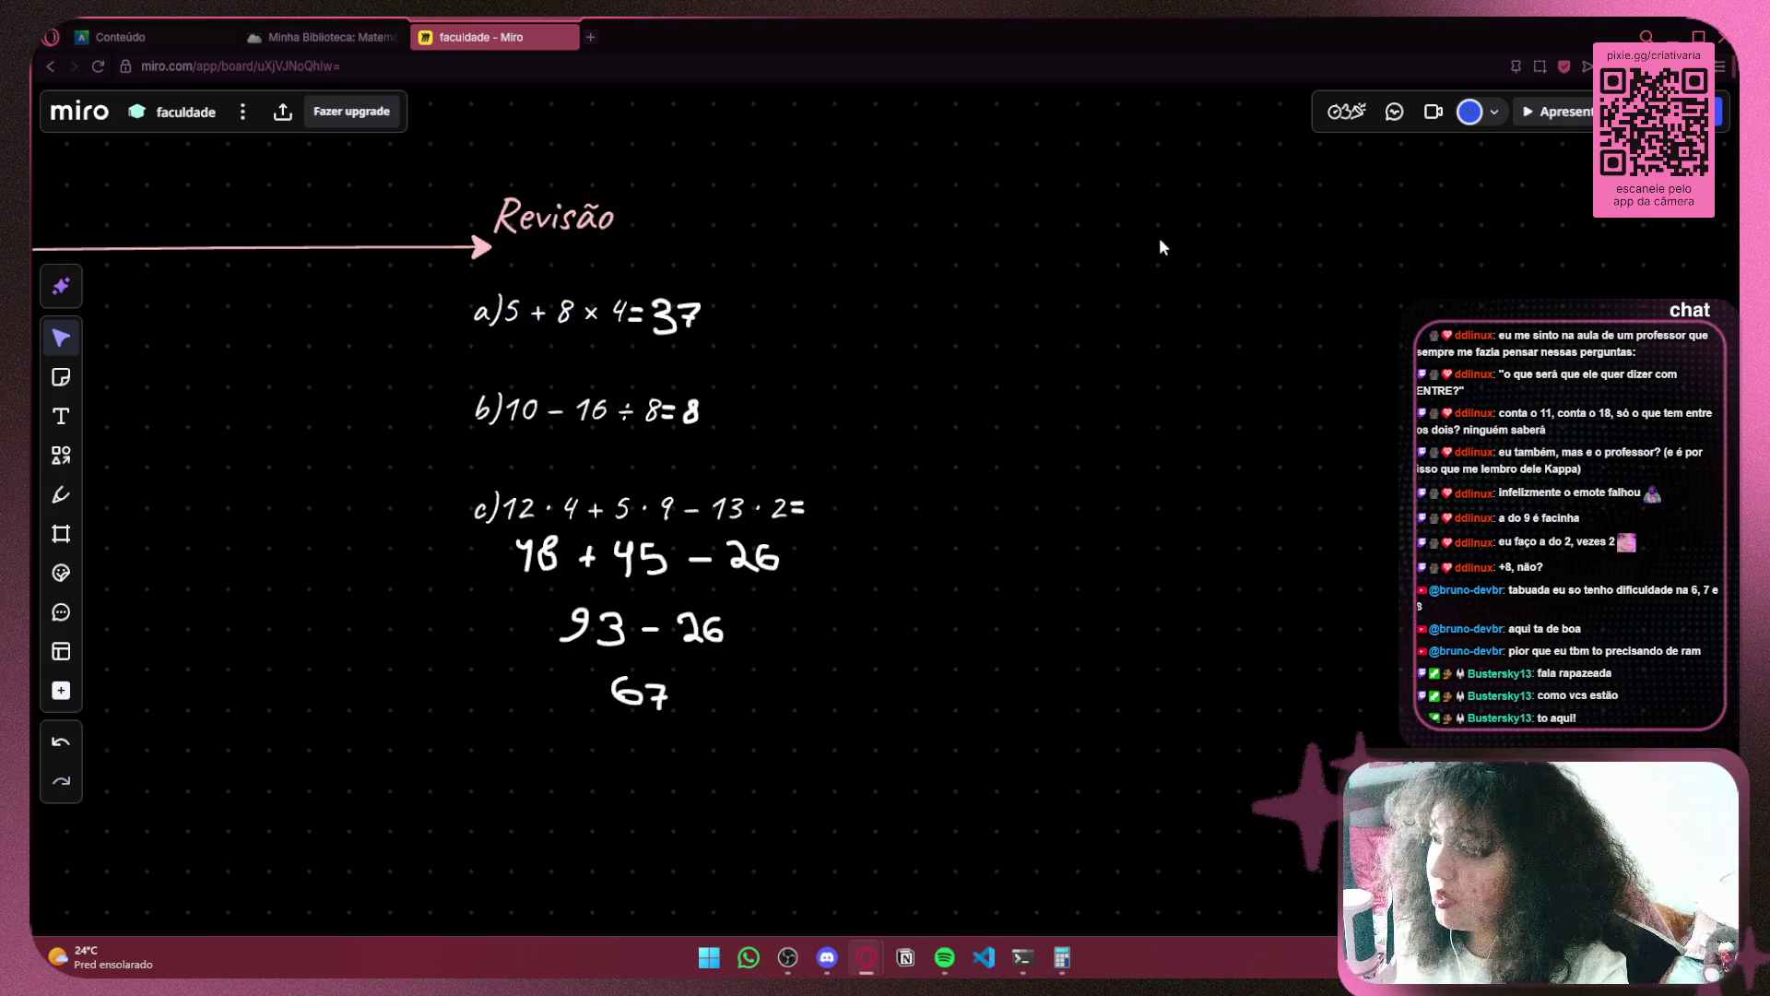
left_click(612, 224)
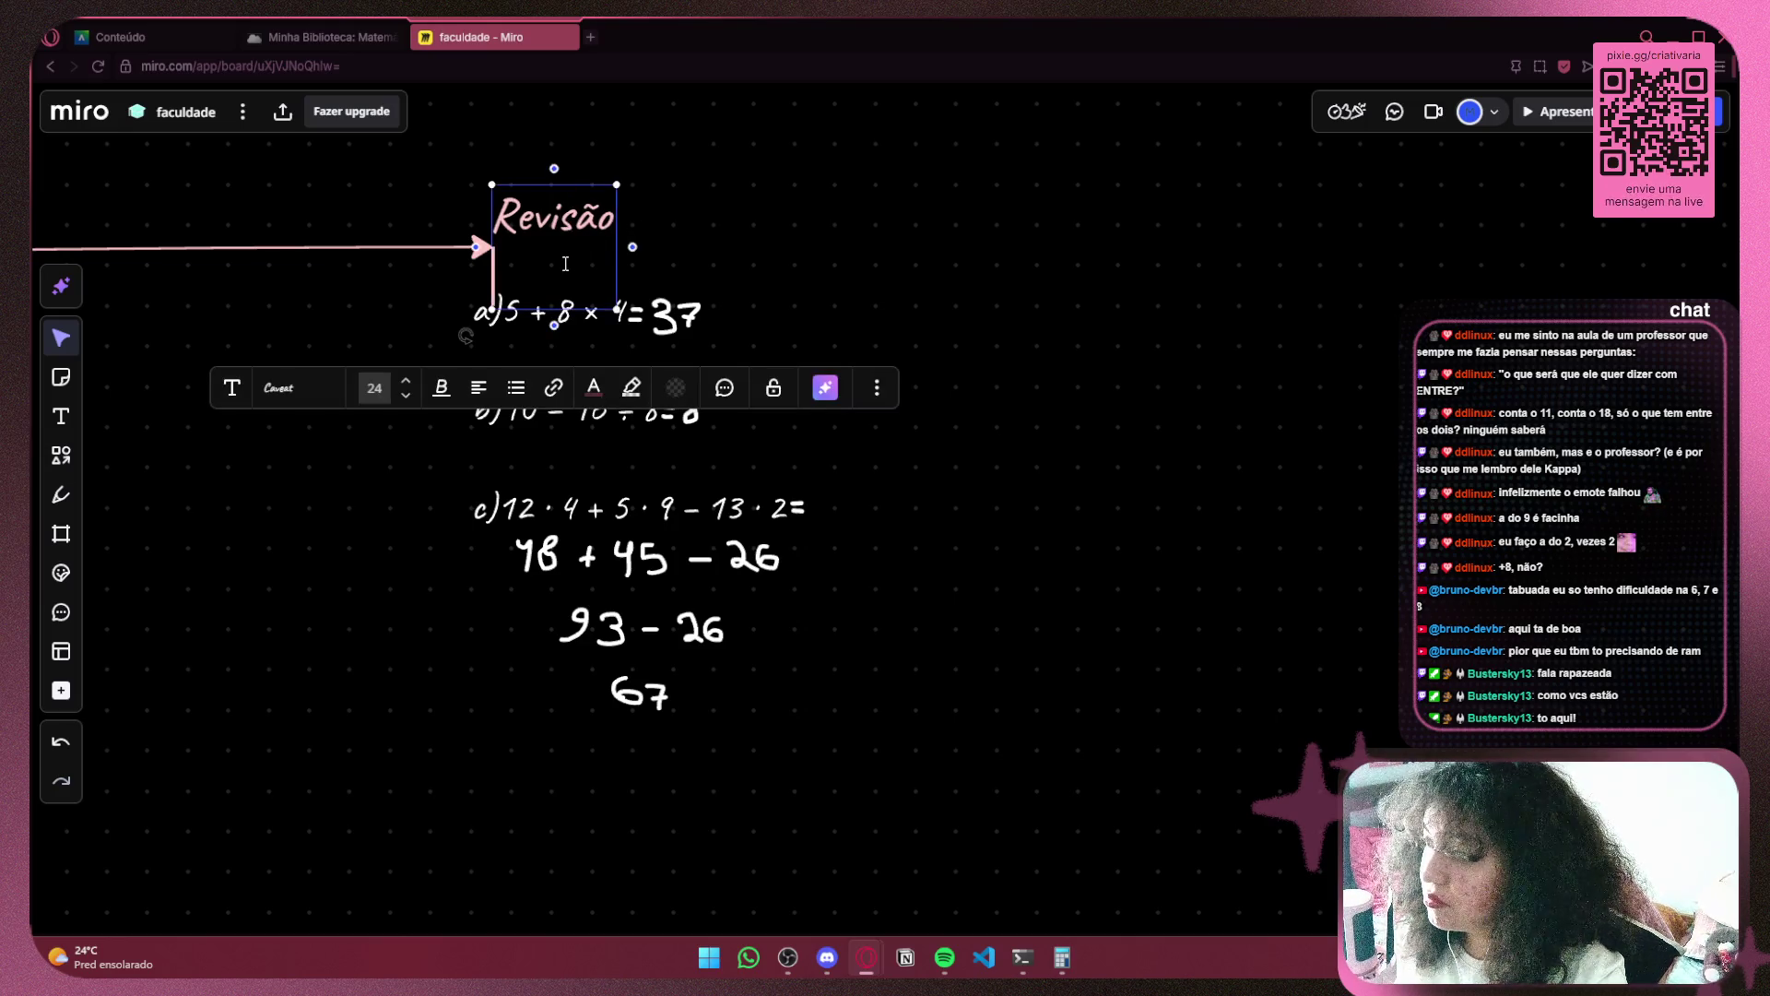
Paste the ANTT exercise screenshot, shrink it, and place it beside the Revisão notes
left_click_drag(877, 261, 633, 277)
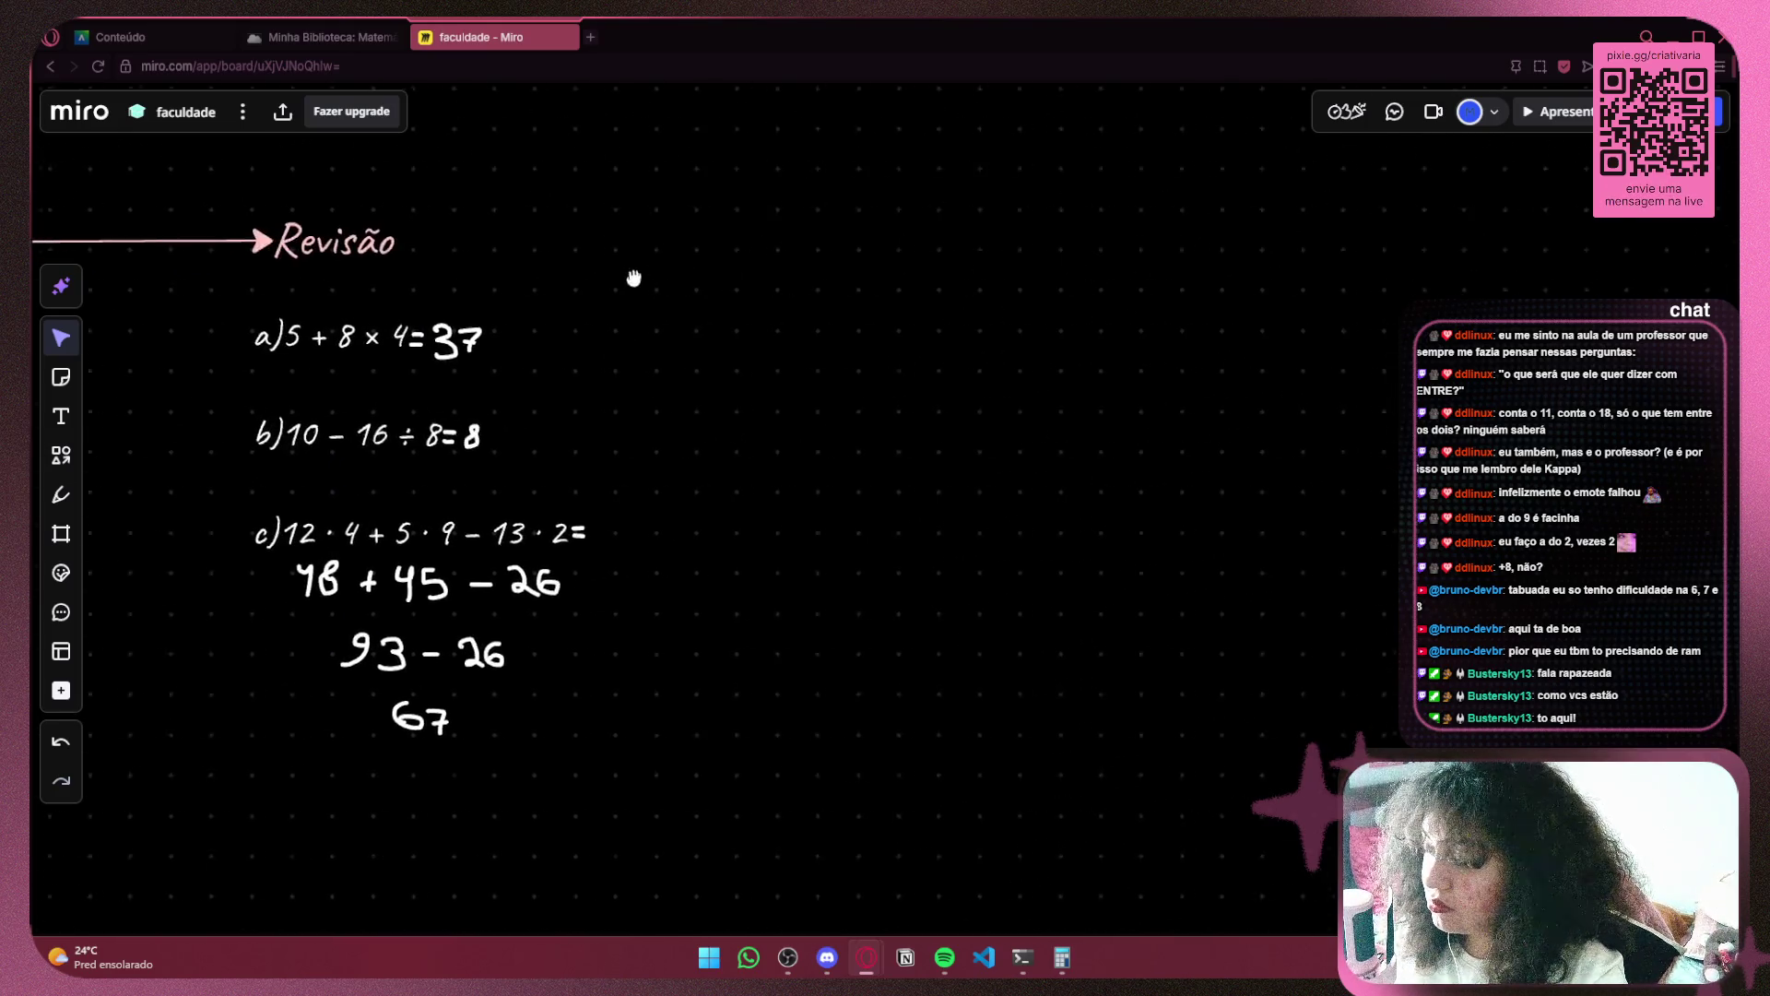
key("ctrl+v")
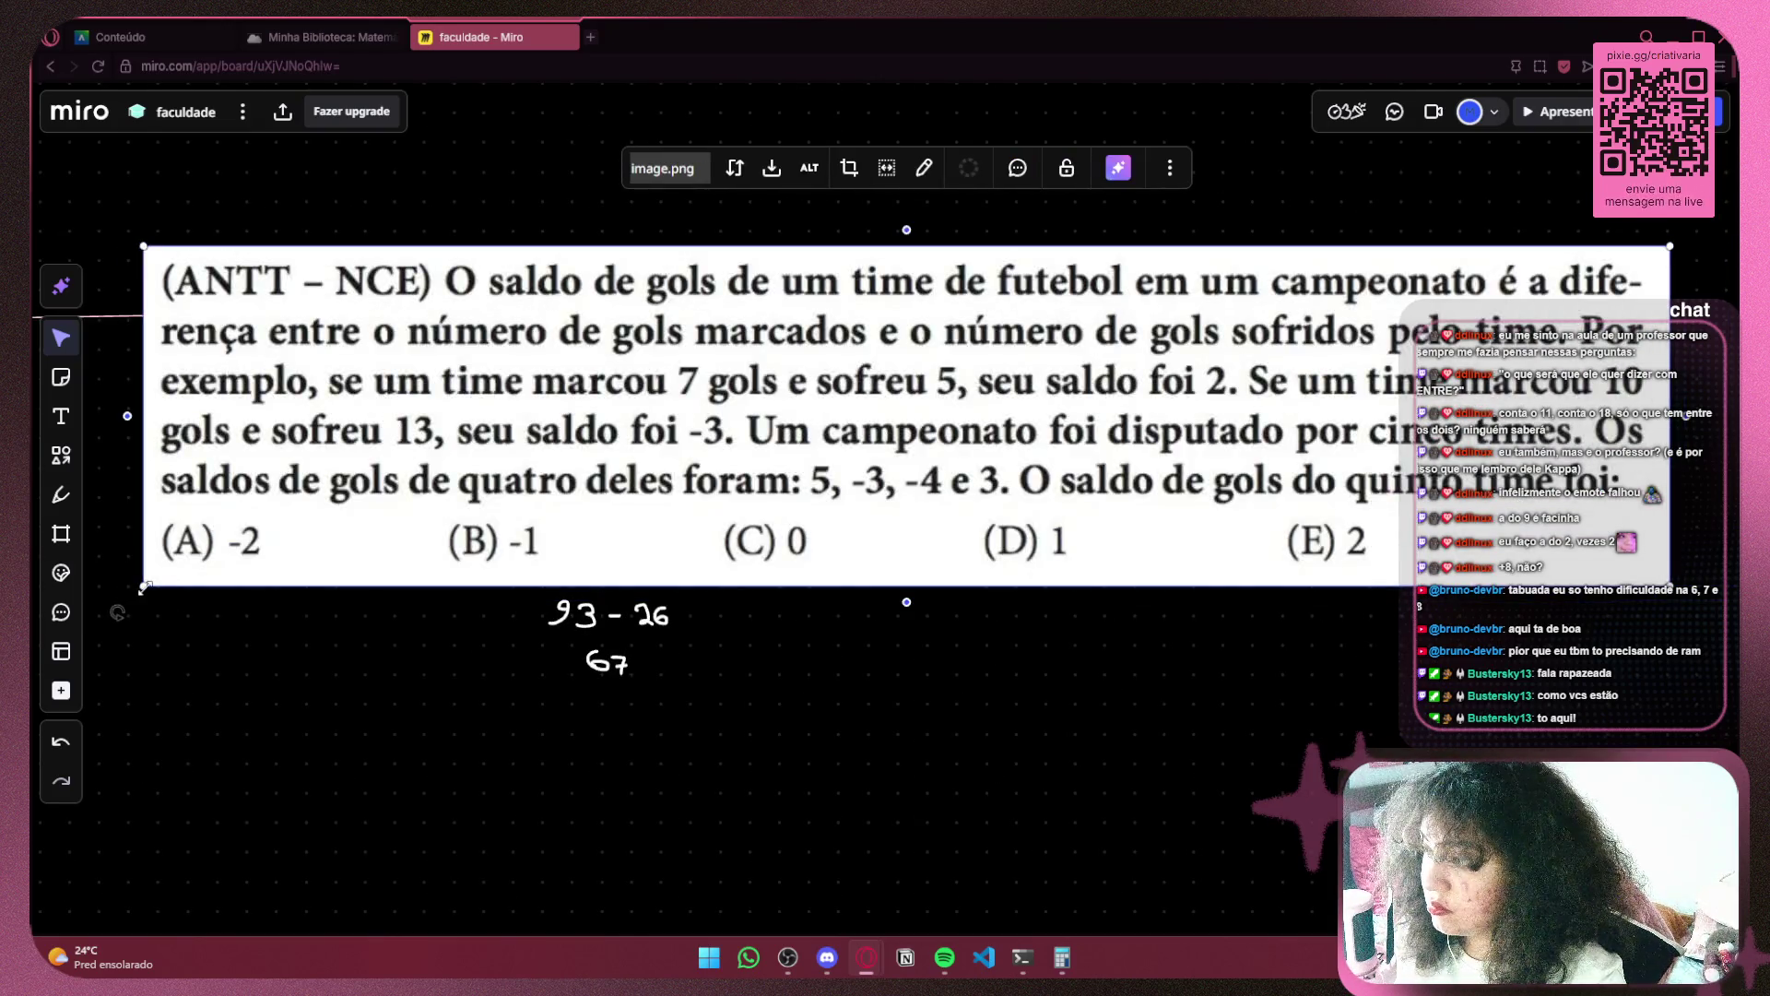
left_click_drag(135, 586, 1006, 394)
mouse_move(1104, 307)
left_mouse_down()
mouse_move(876, 397)
mouse_move(874, 421)
mouse_move(862, 401)
mouse_move(874, 420)
left_mouse_up()
mouse_move(537, 687)
left_mouse_down()
mouse_move(692, 649)
mouse_move(727, 550)
left_mouse_up()
left_click(776, 623)
left_click_drag(811, 405, 901, 272)
Move c)'s three handwritten working lines up beside c), and shift the question image right
mouse_move(566, 698)
left_mouse_down()
mouse_move(744, 555)
mouse_move(717, 552)
mouse_move(506, 712)
left_mouse_up()
left_click_drag(562, 645, 783, 611)
left_click(922, 470)
mouse_move(1058, 324)
left_mouse_down()
mouse_move(1031, 323)
mouse_move(1235, 397)
left_mouse_up()
scroll(1269, 500, "up", 2)
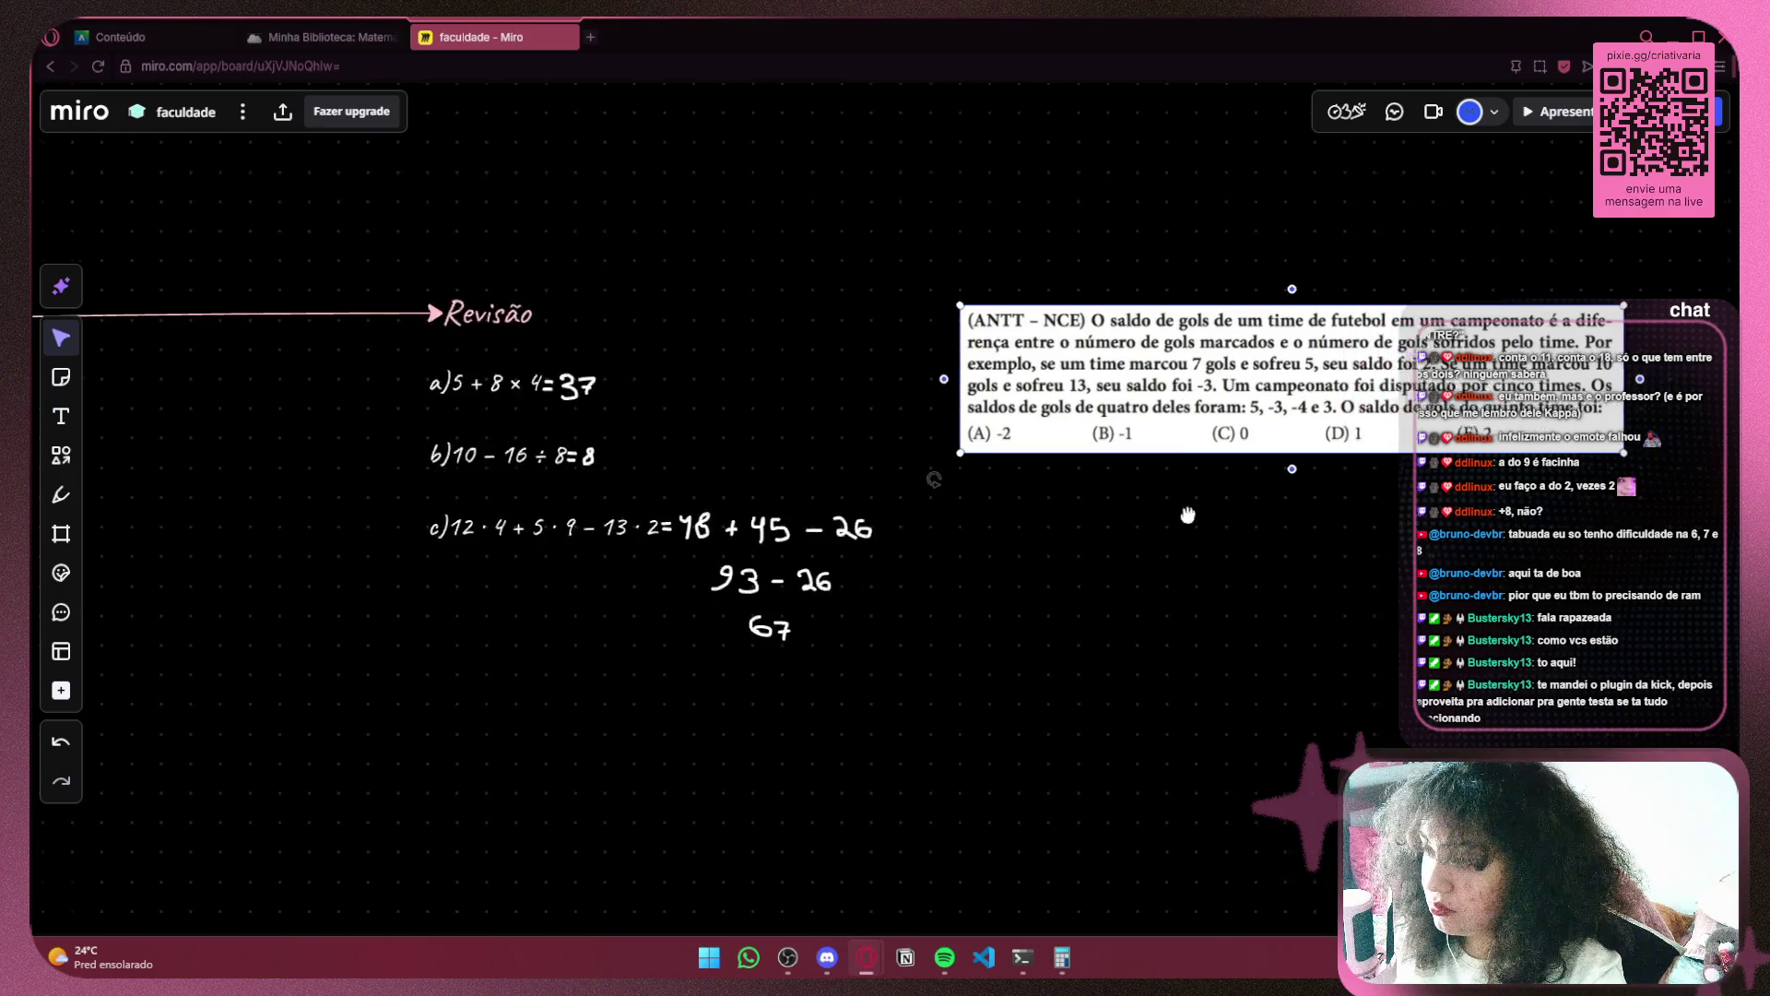
Zoom in on the question image and choose the pen with pink colour
scroll(1088, 424, "down", 2)
scroll(910, 358, "up", 4)
scroll(910, 358, "right", 3)
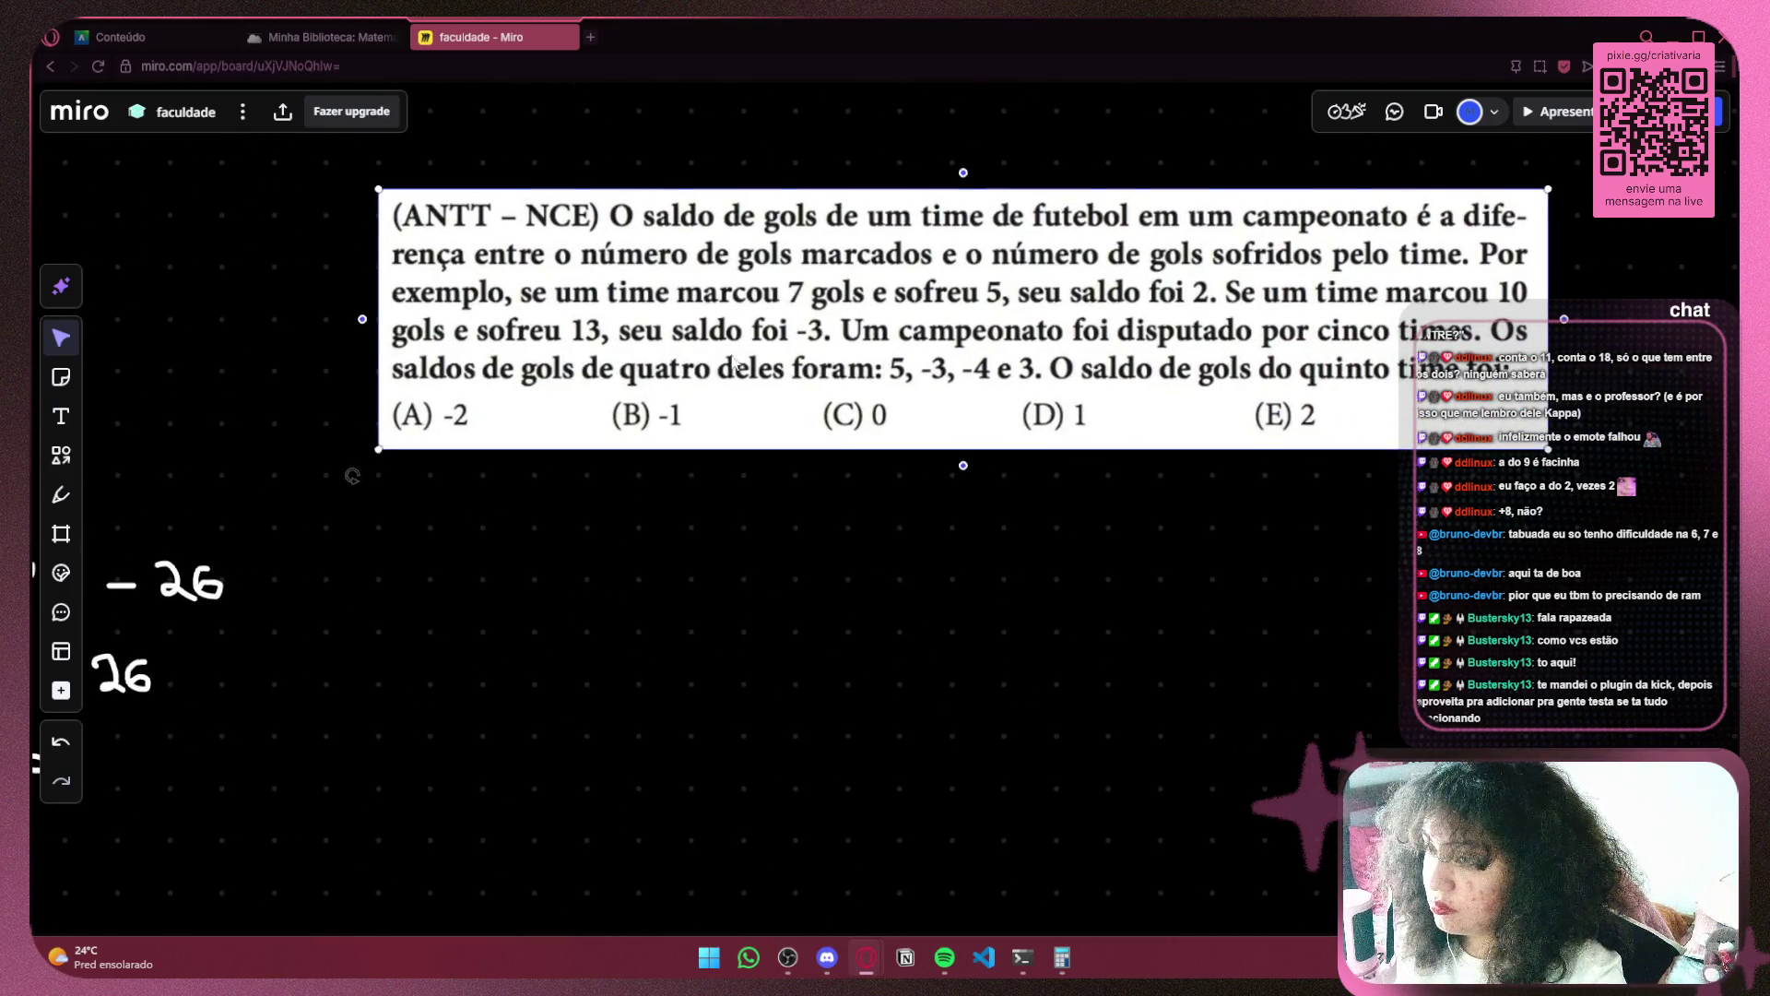
left_click(60, 494)
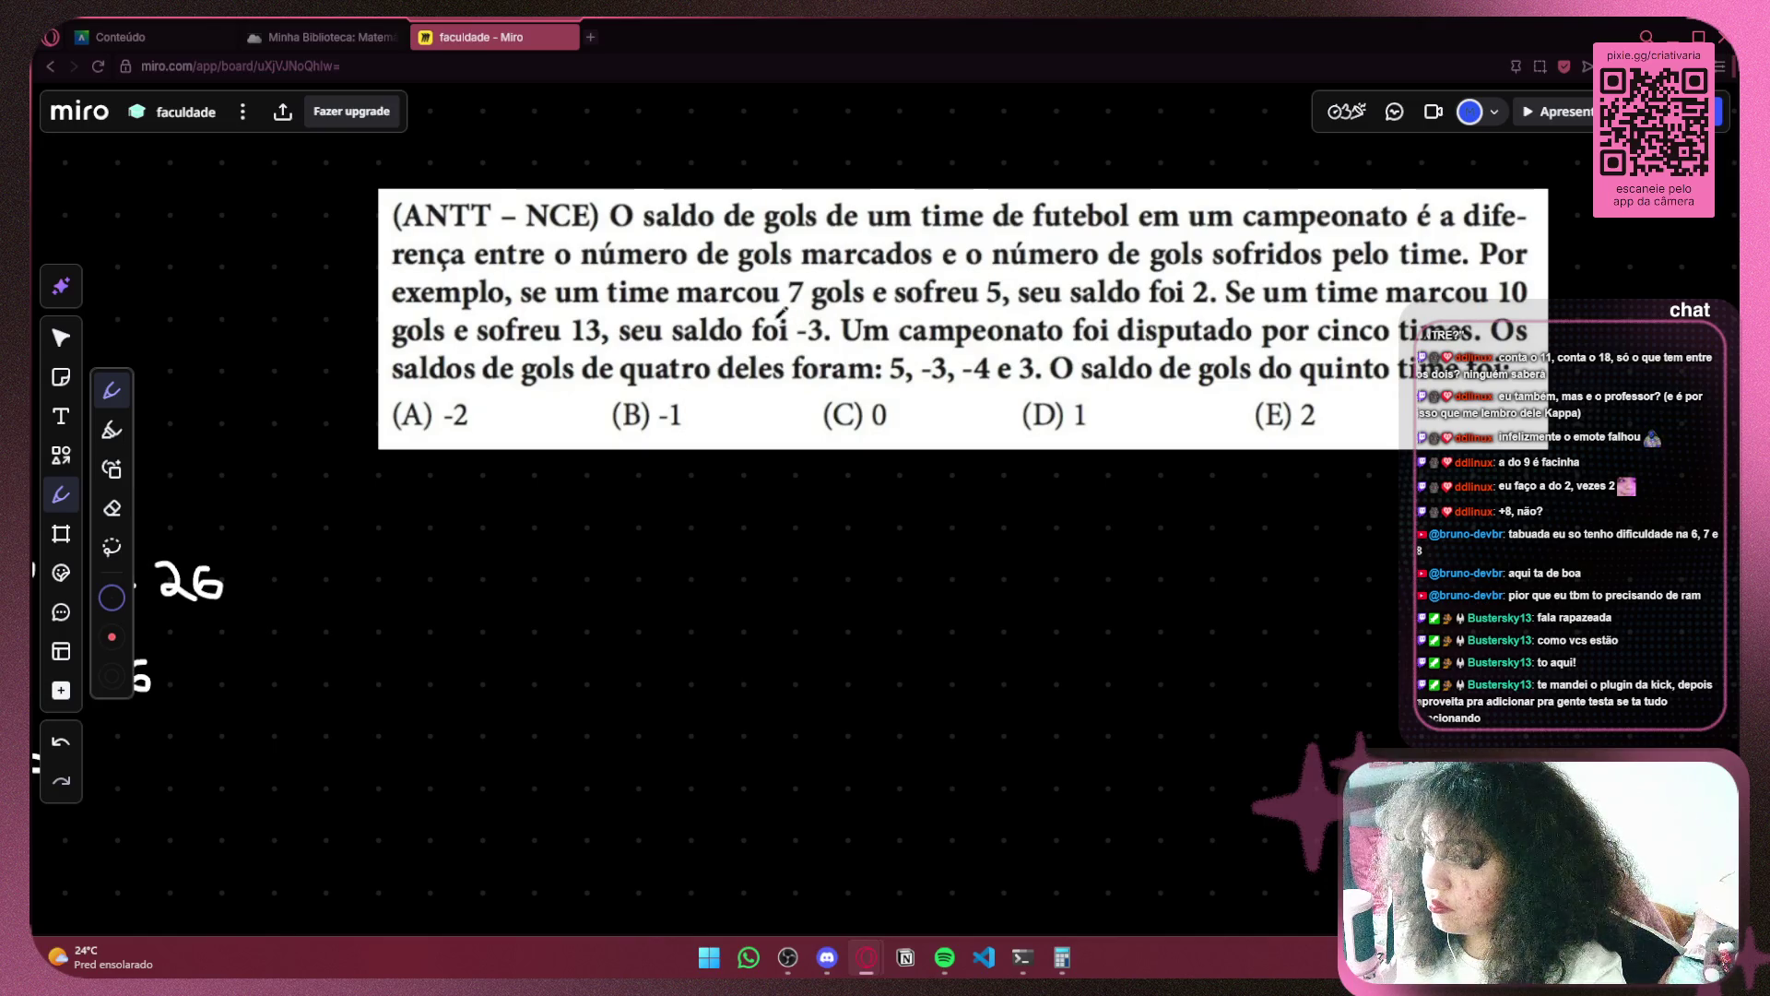
left_click(112, 597)
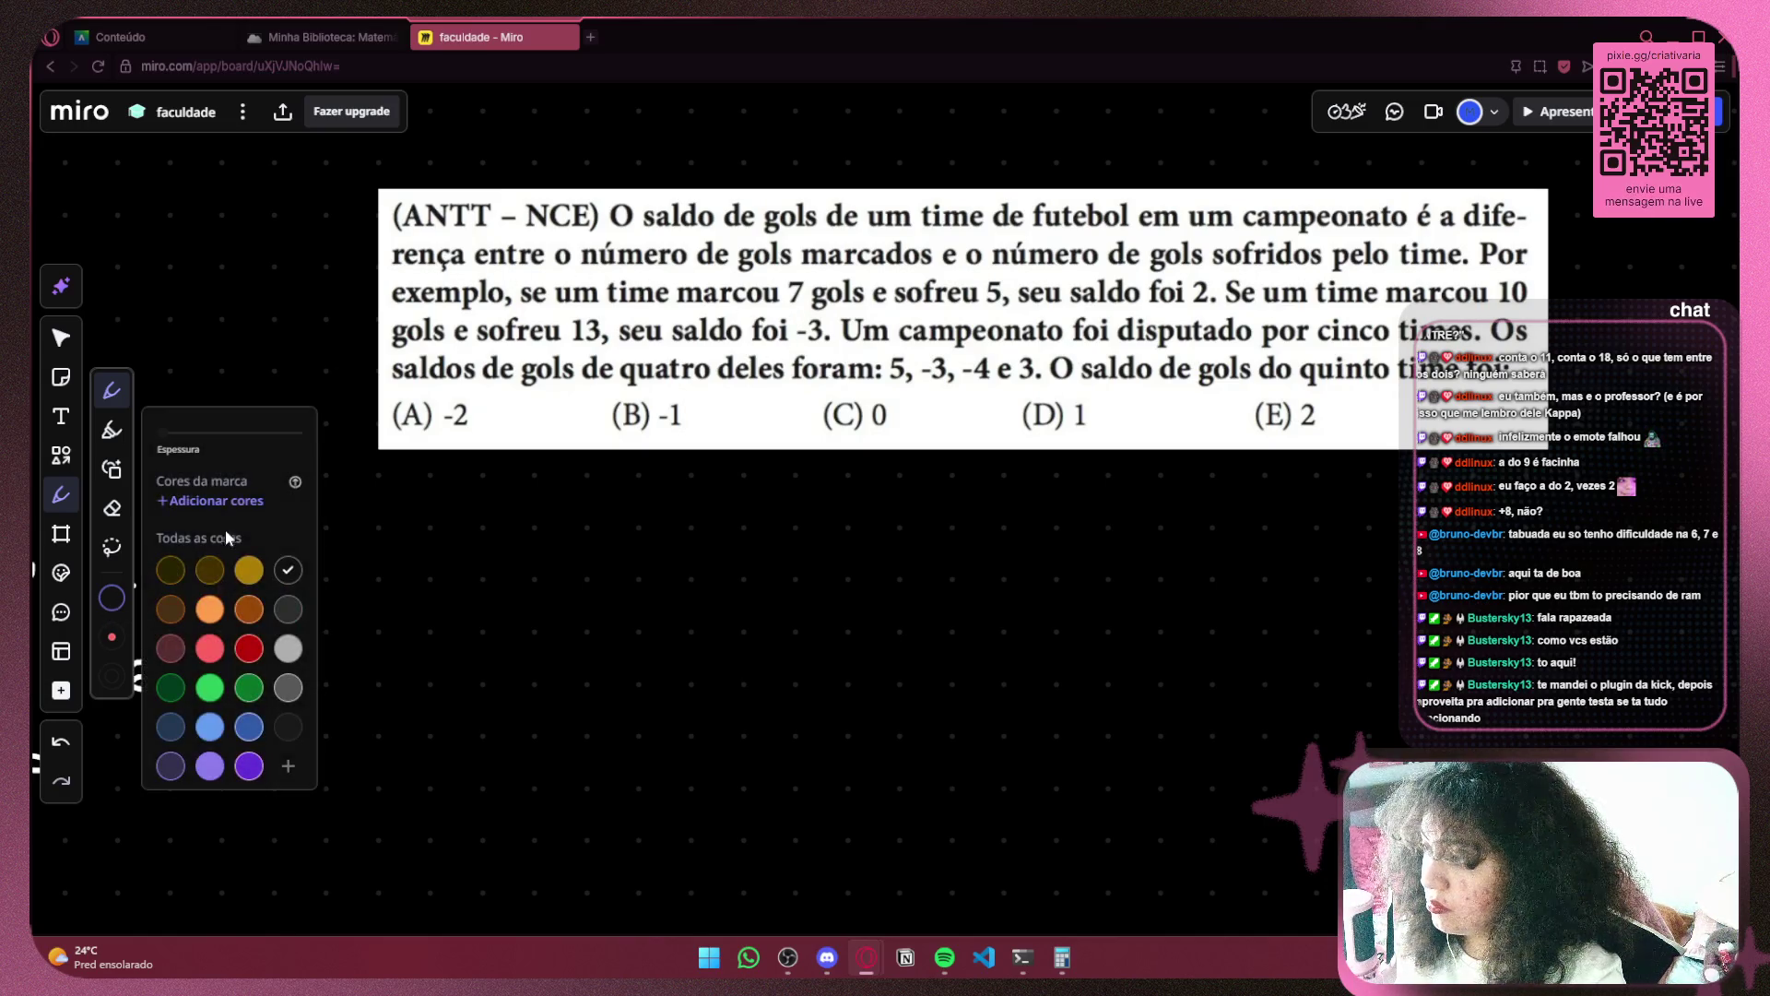
left_click(181, 650)
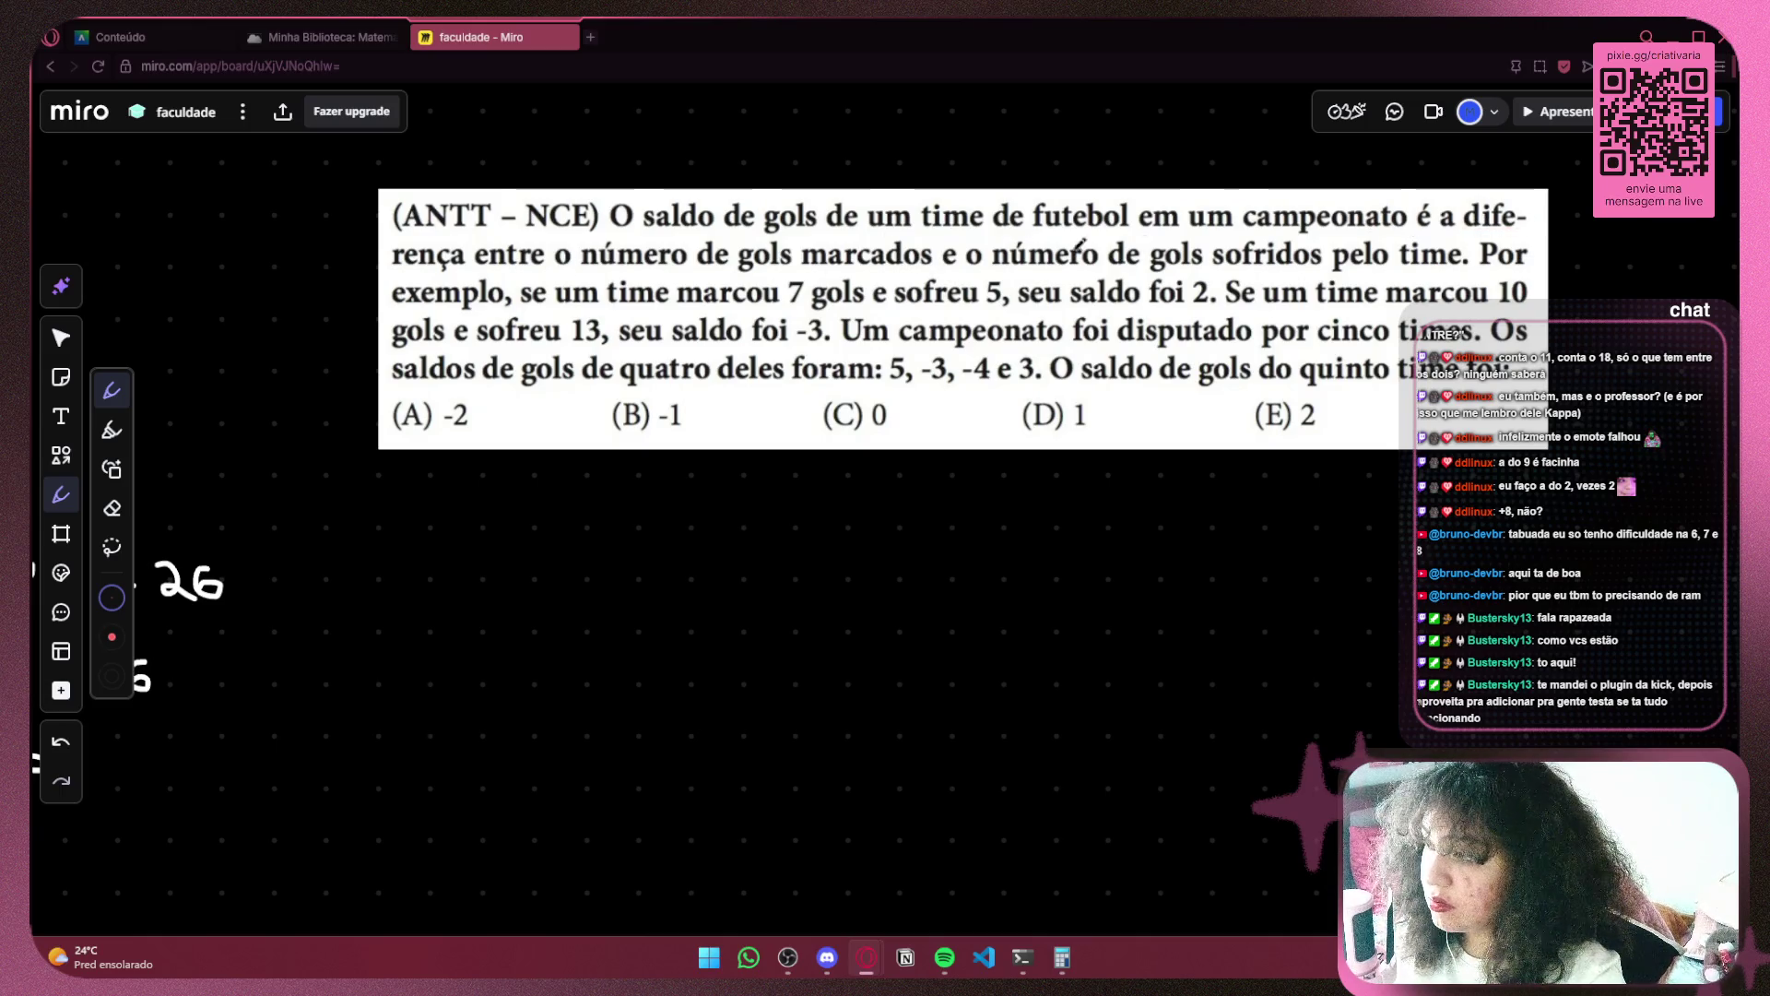
Underline 'dife-rença' and 'número de gols marcados' in pink, then switch to Discord
left_click_drag(395, 272, 473, 271)
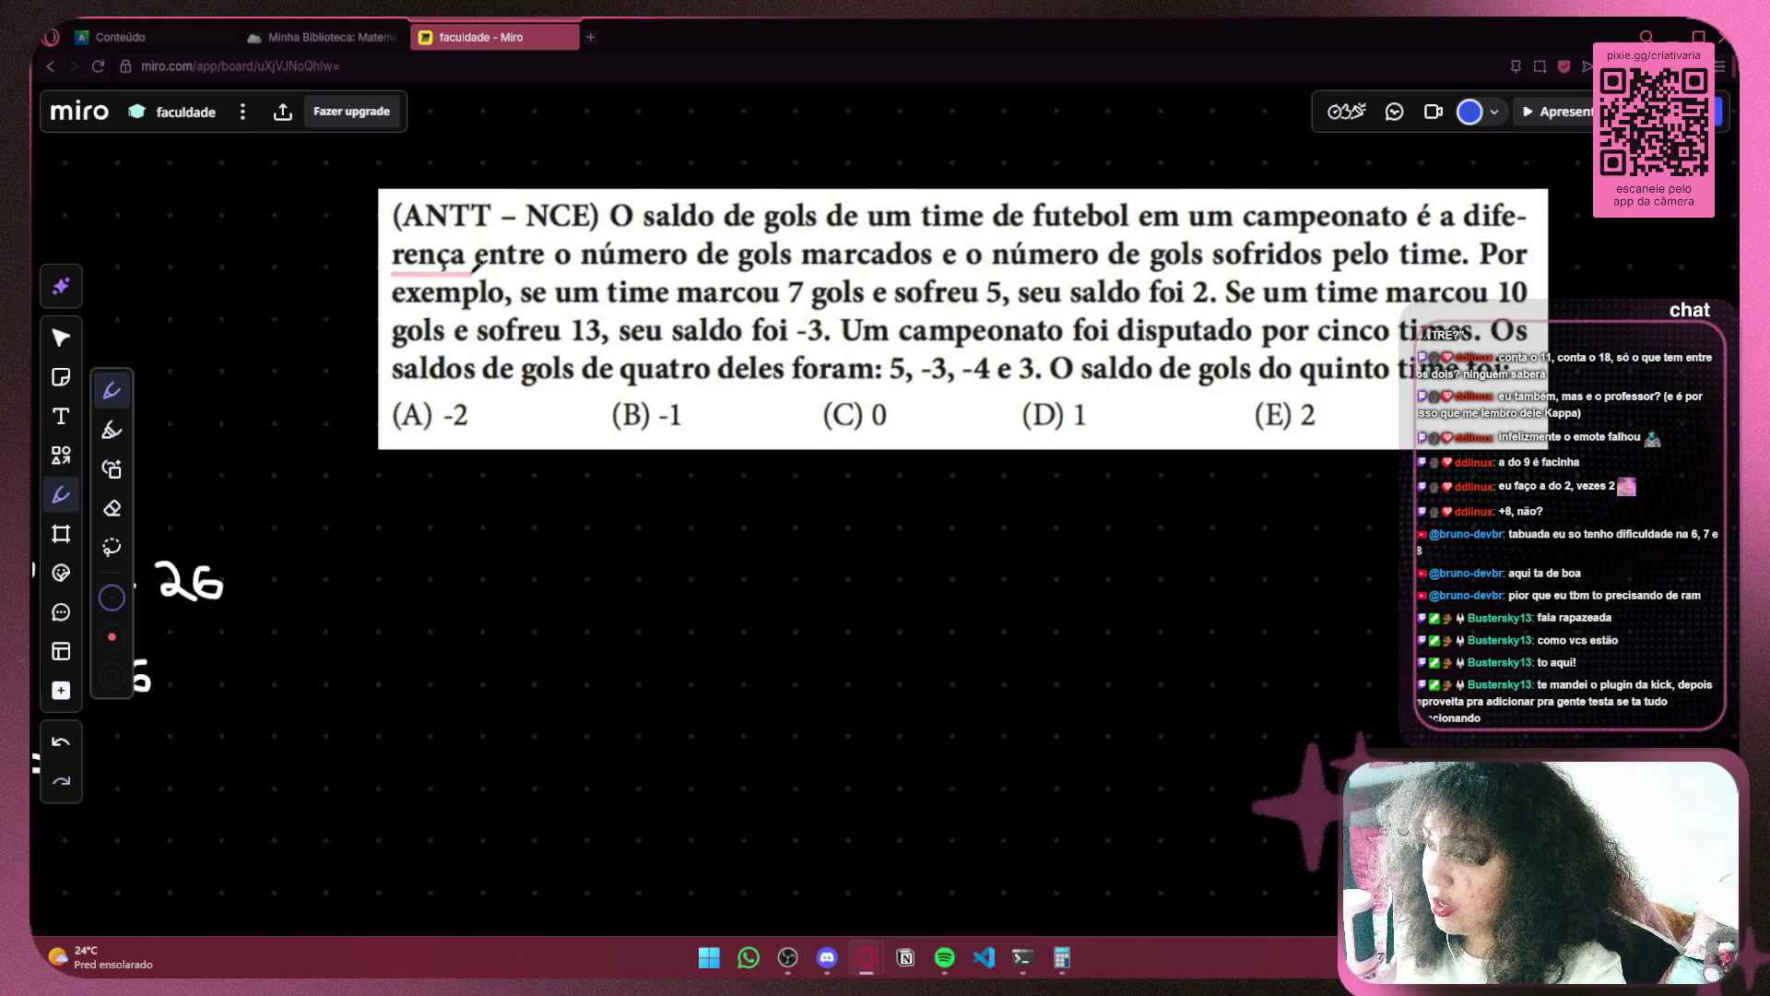
left_click_drag(583, 270, 1334, 264)
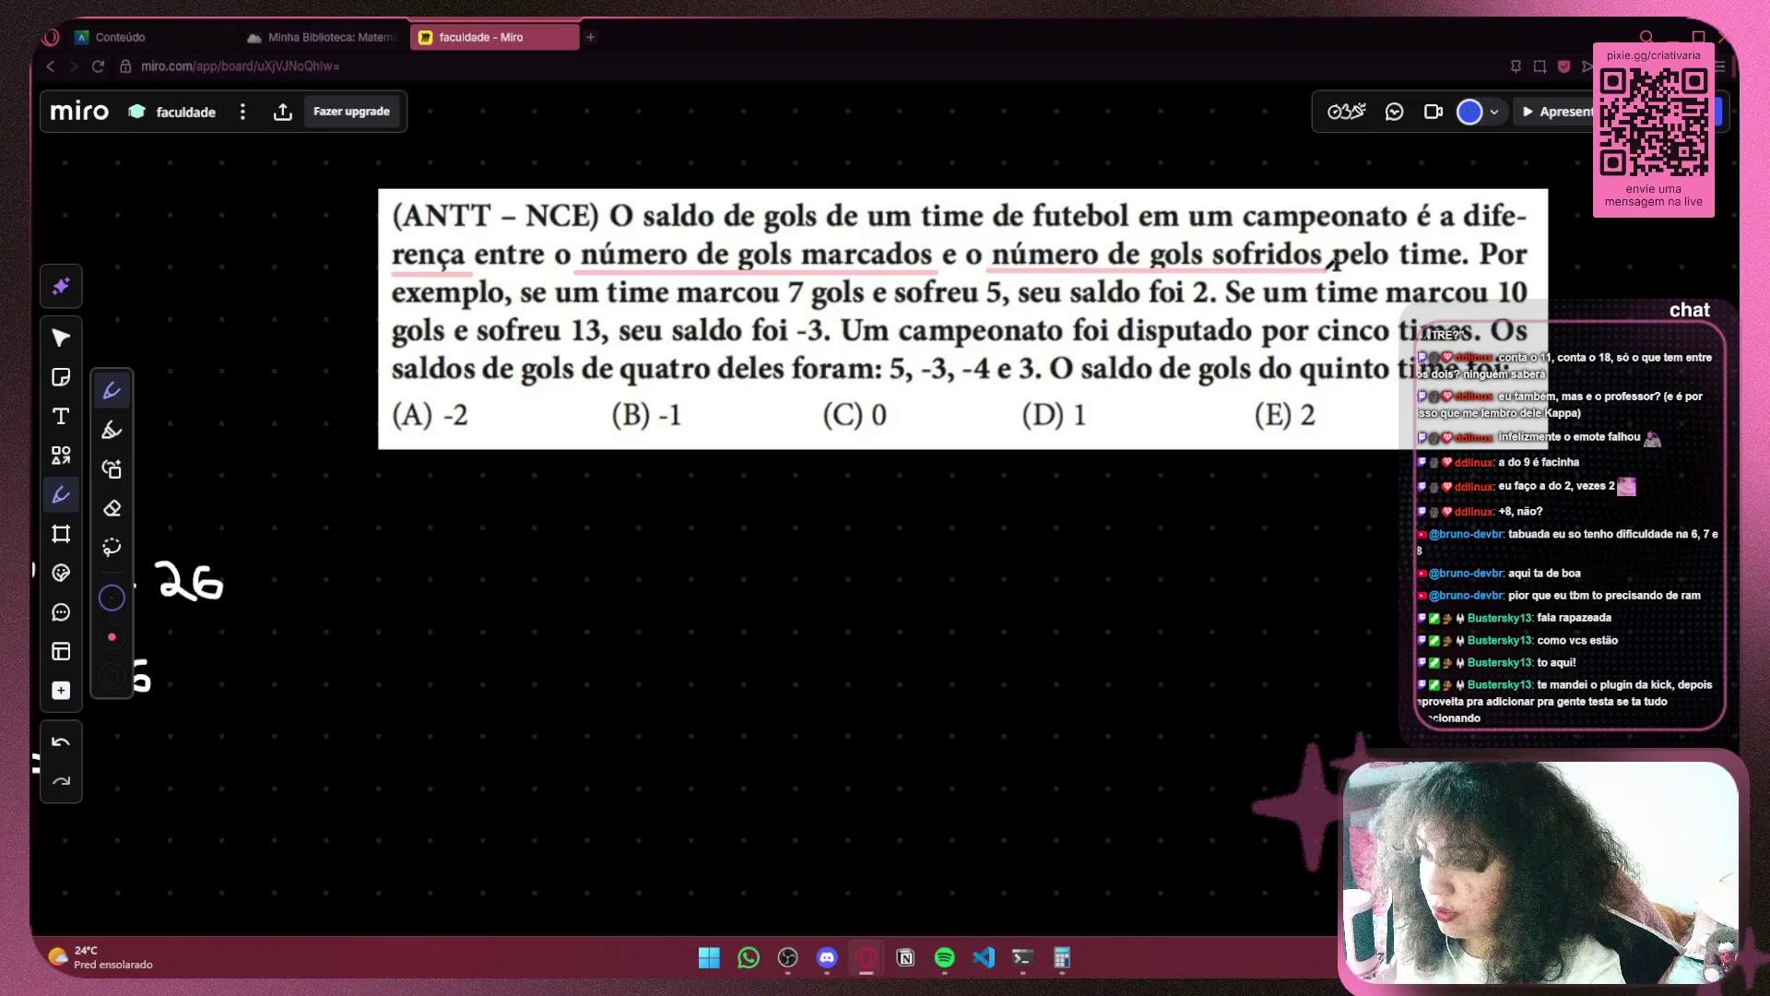
left_click_drag(1462, 233, 1526, 232)
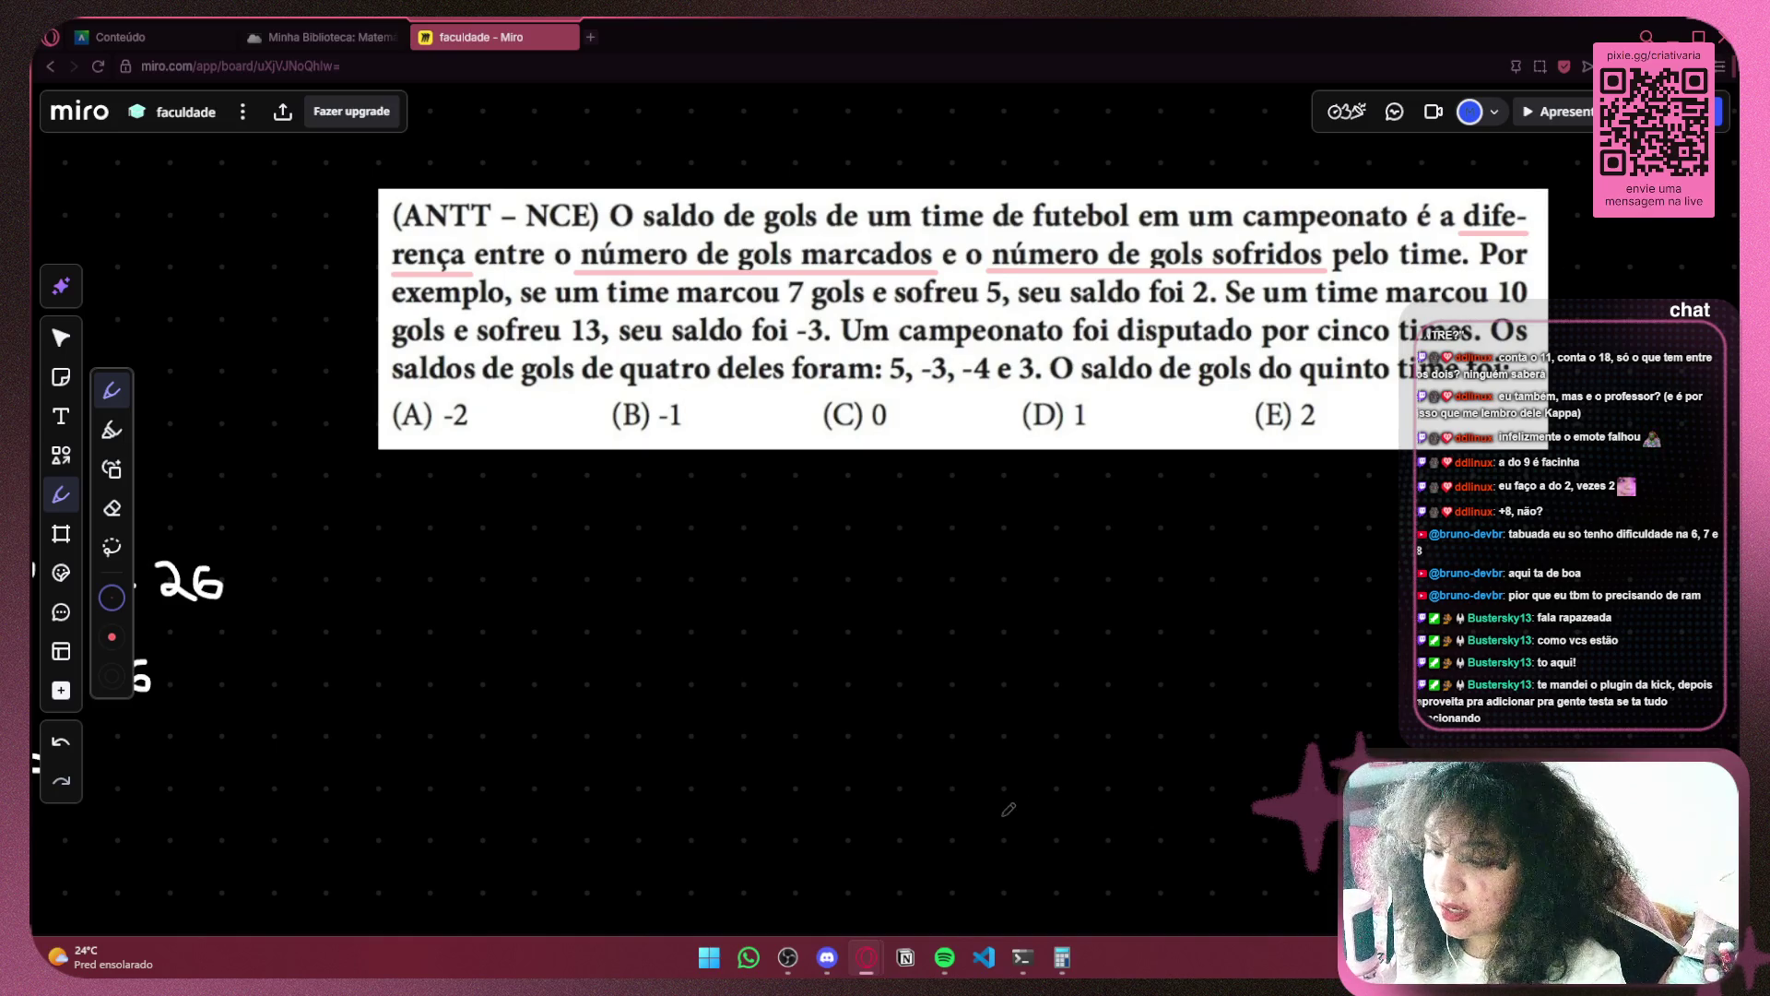
left_click(838, 959)
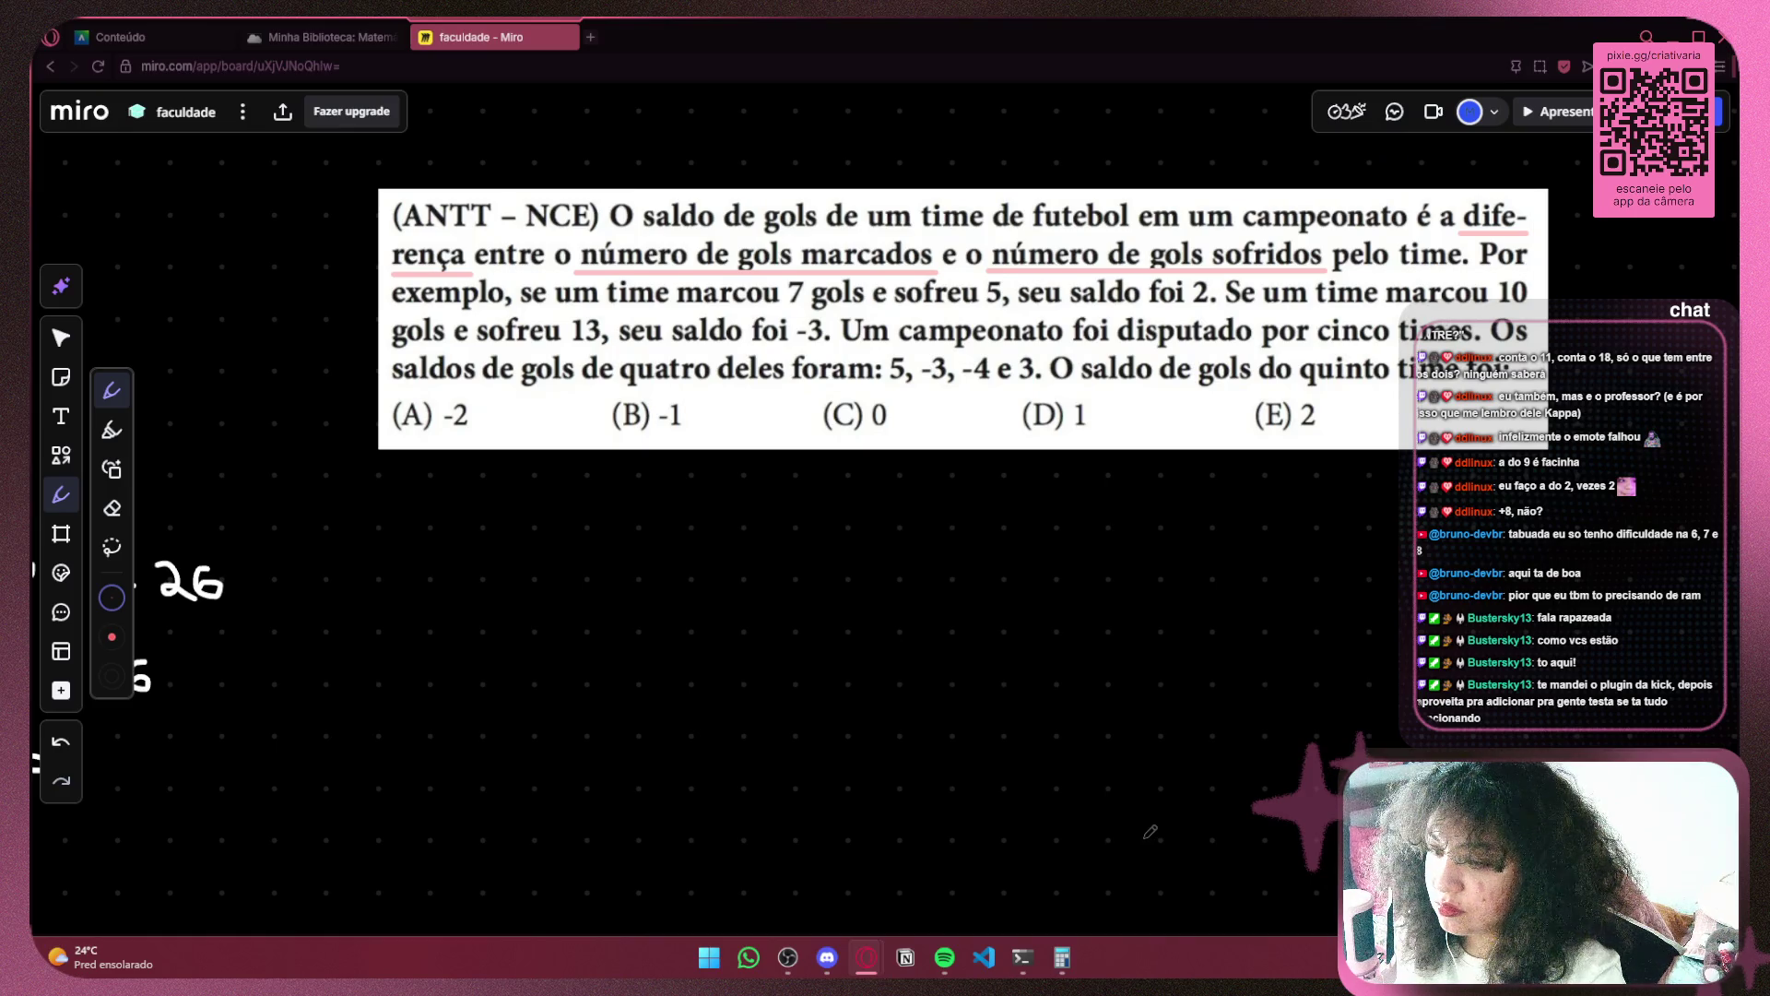
key("super")
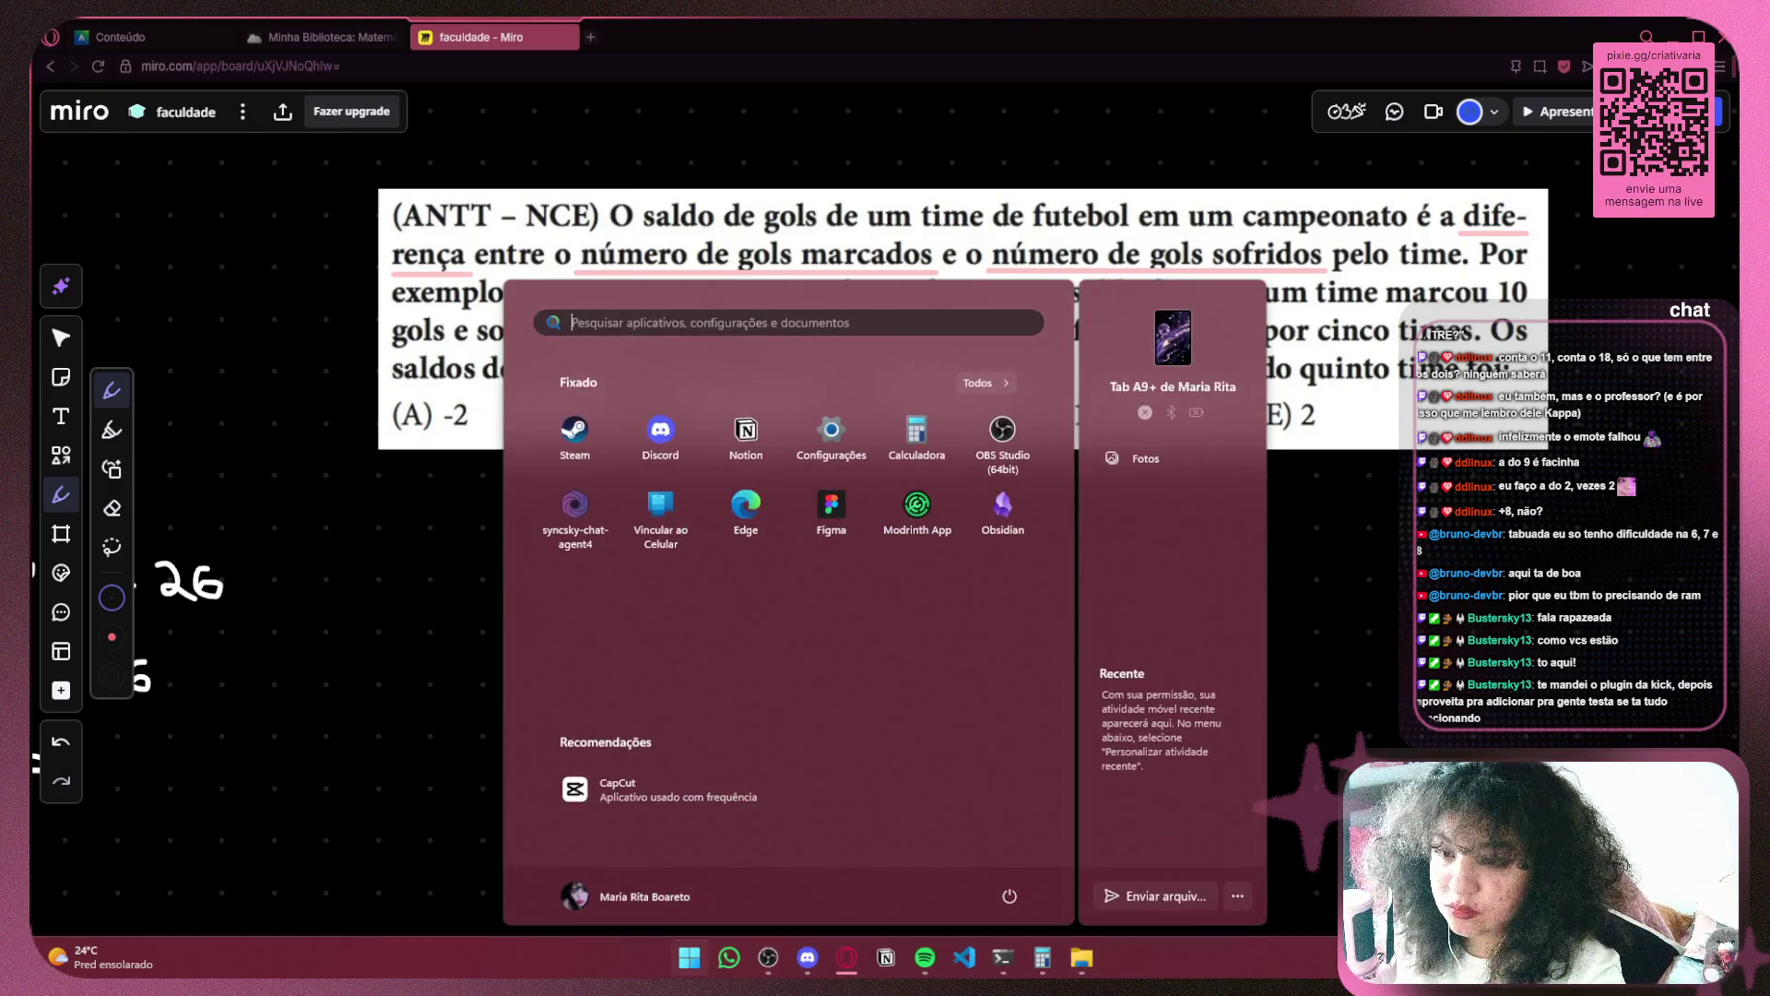
Dismiss the Start menu, finish extracting the zip archive, and bring up the chat-agent terminal
left_click(1574, 488)
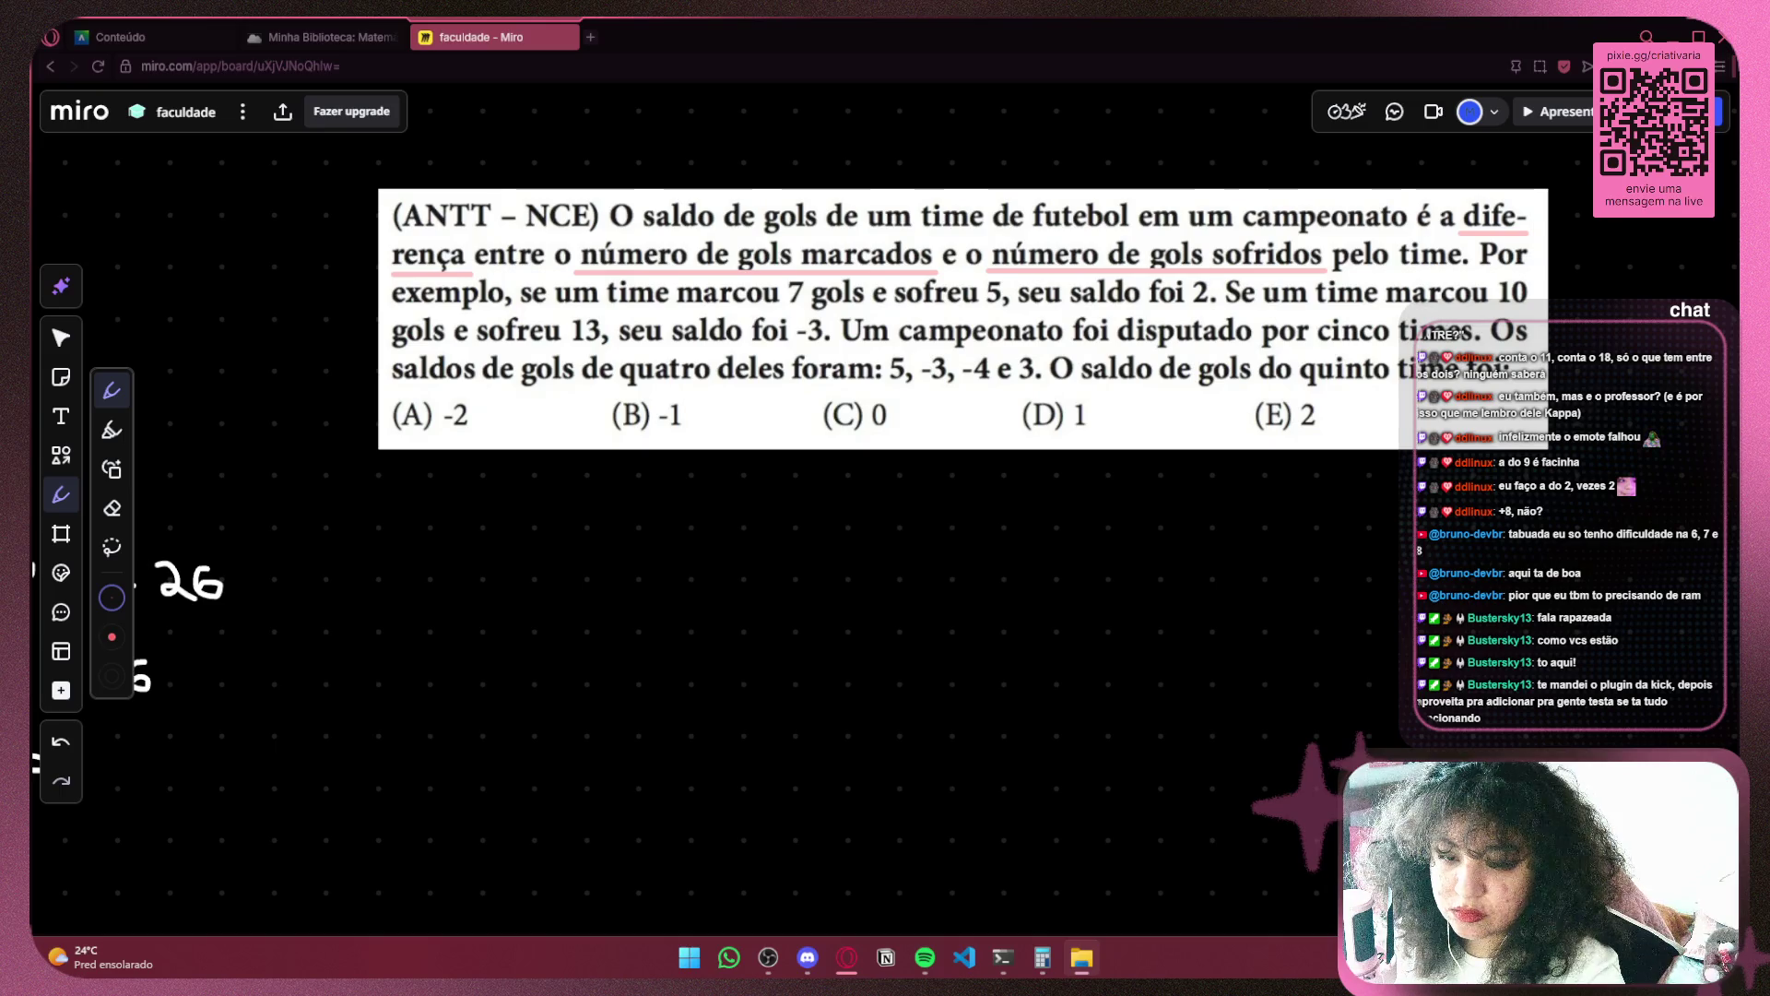
left_click(1014, 656)
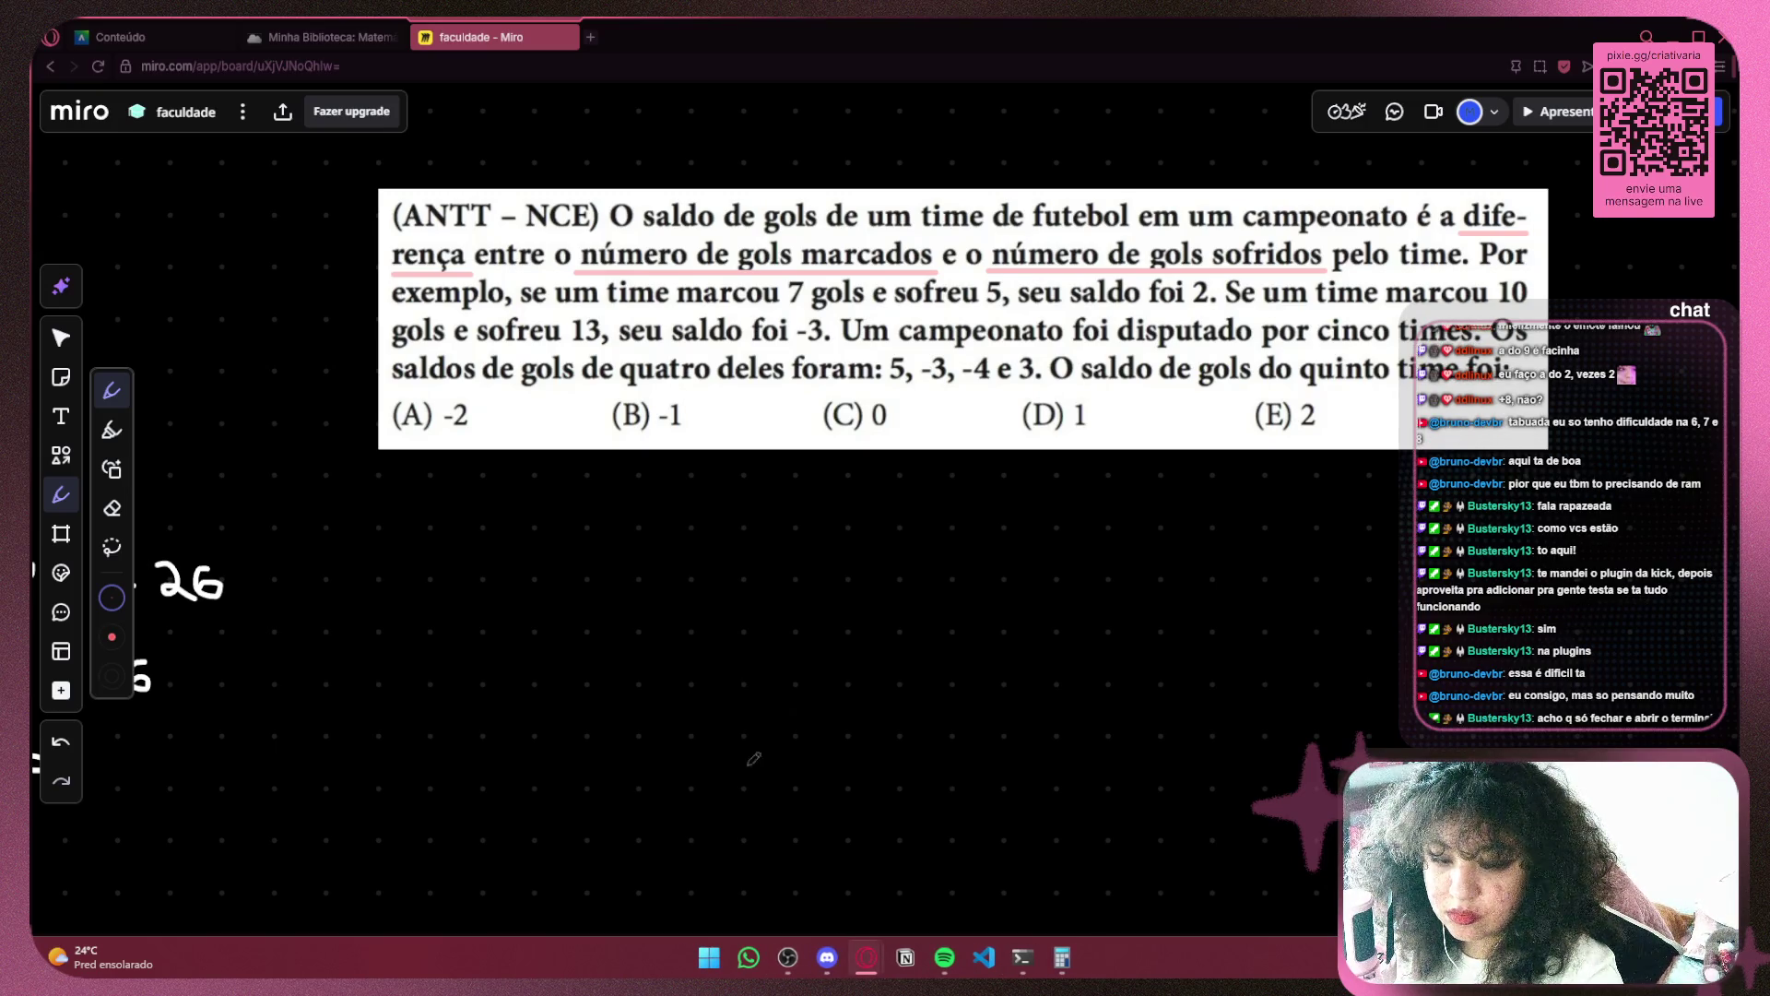
left_click(1023, 959)
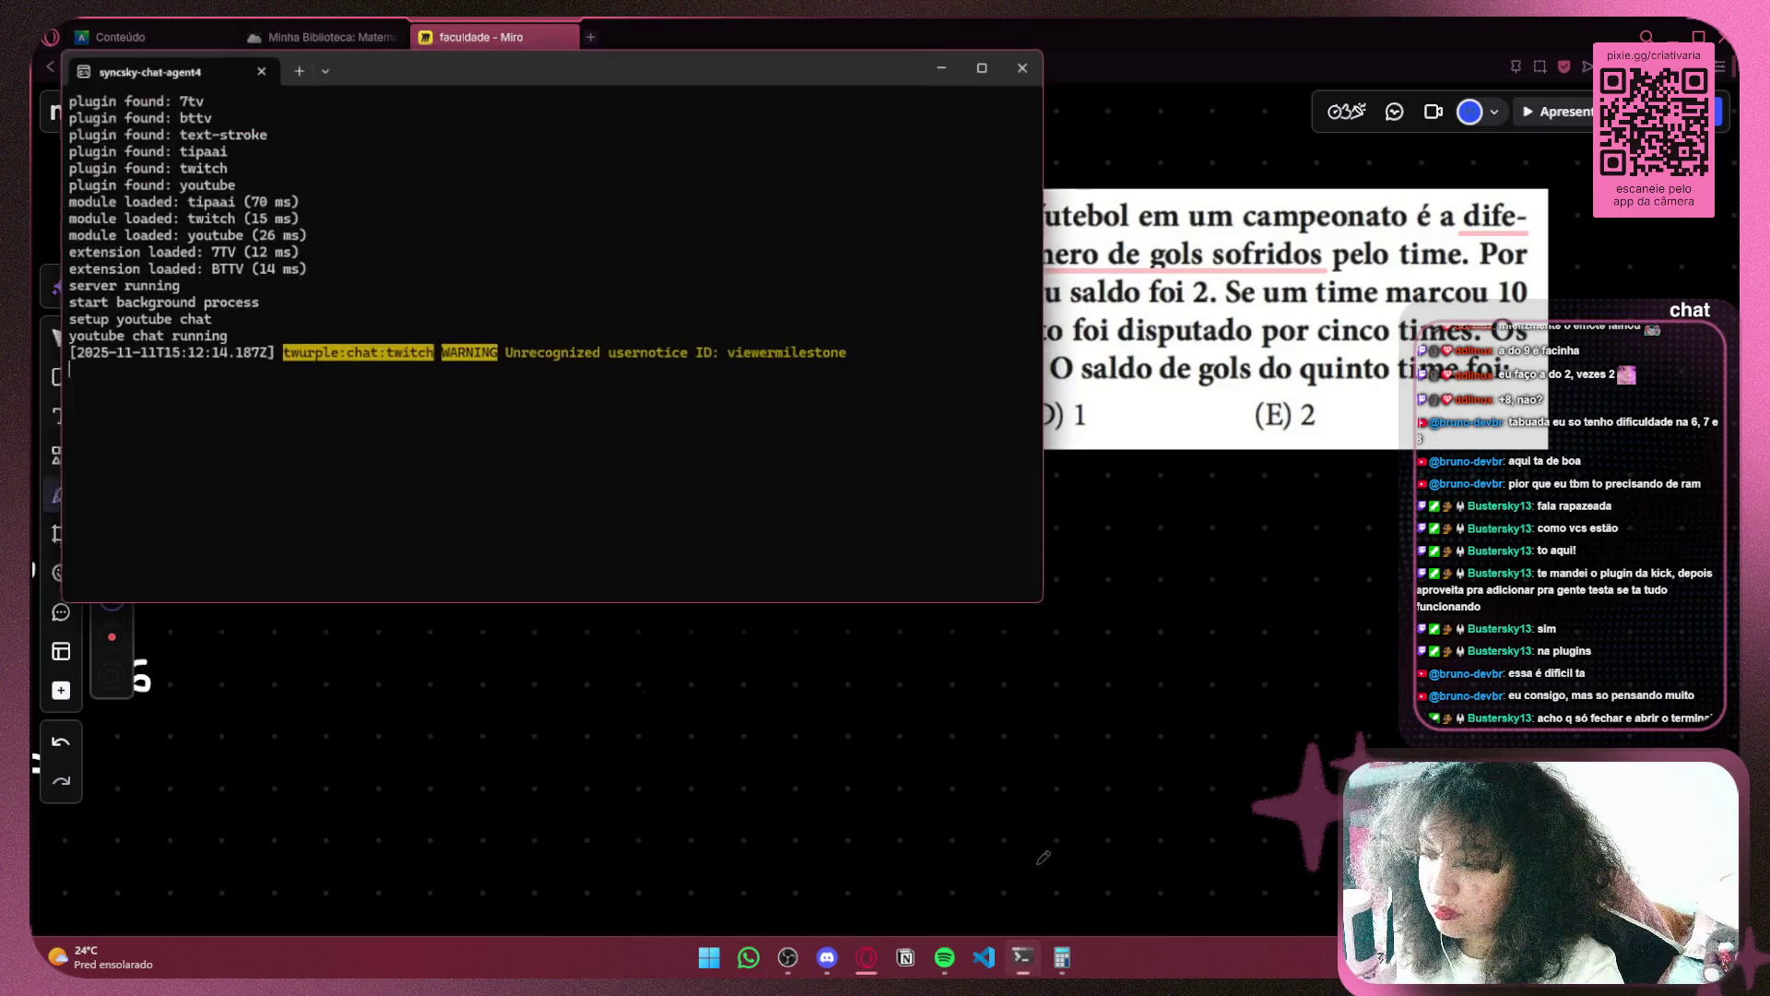
Close and relaunch the syncsky-chat-agent4 terminal from Start, then minimize it
key("alt+F4")
key("super")
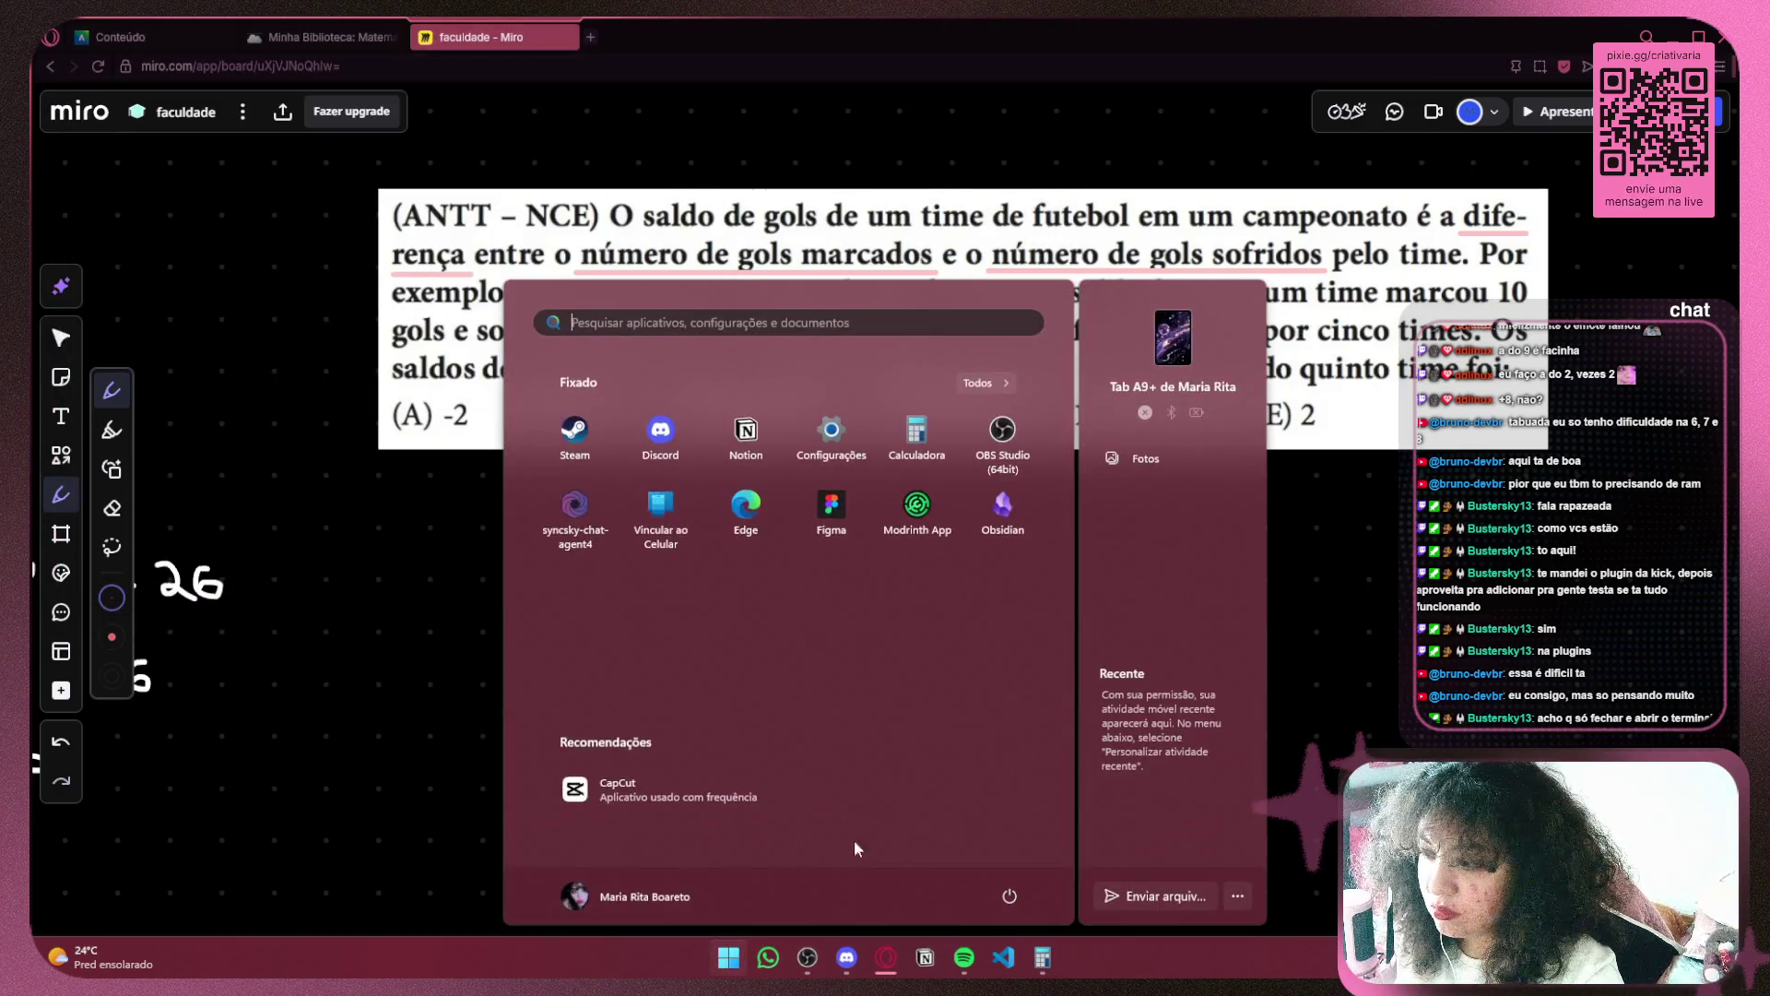
left_click(573, 508)
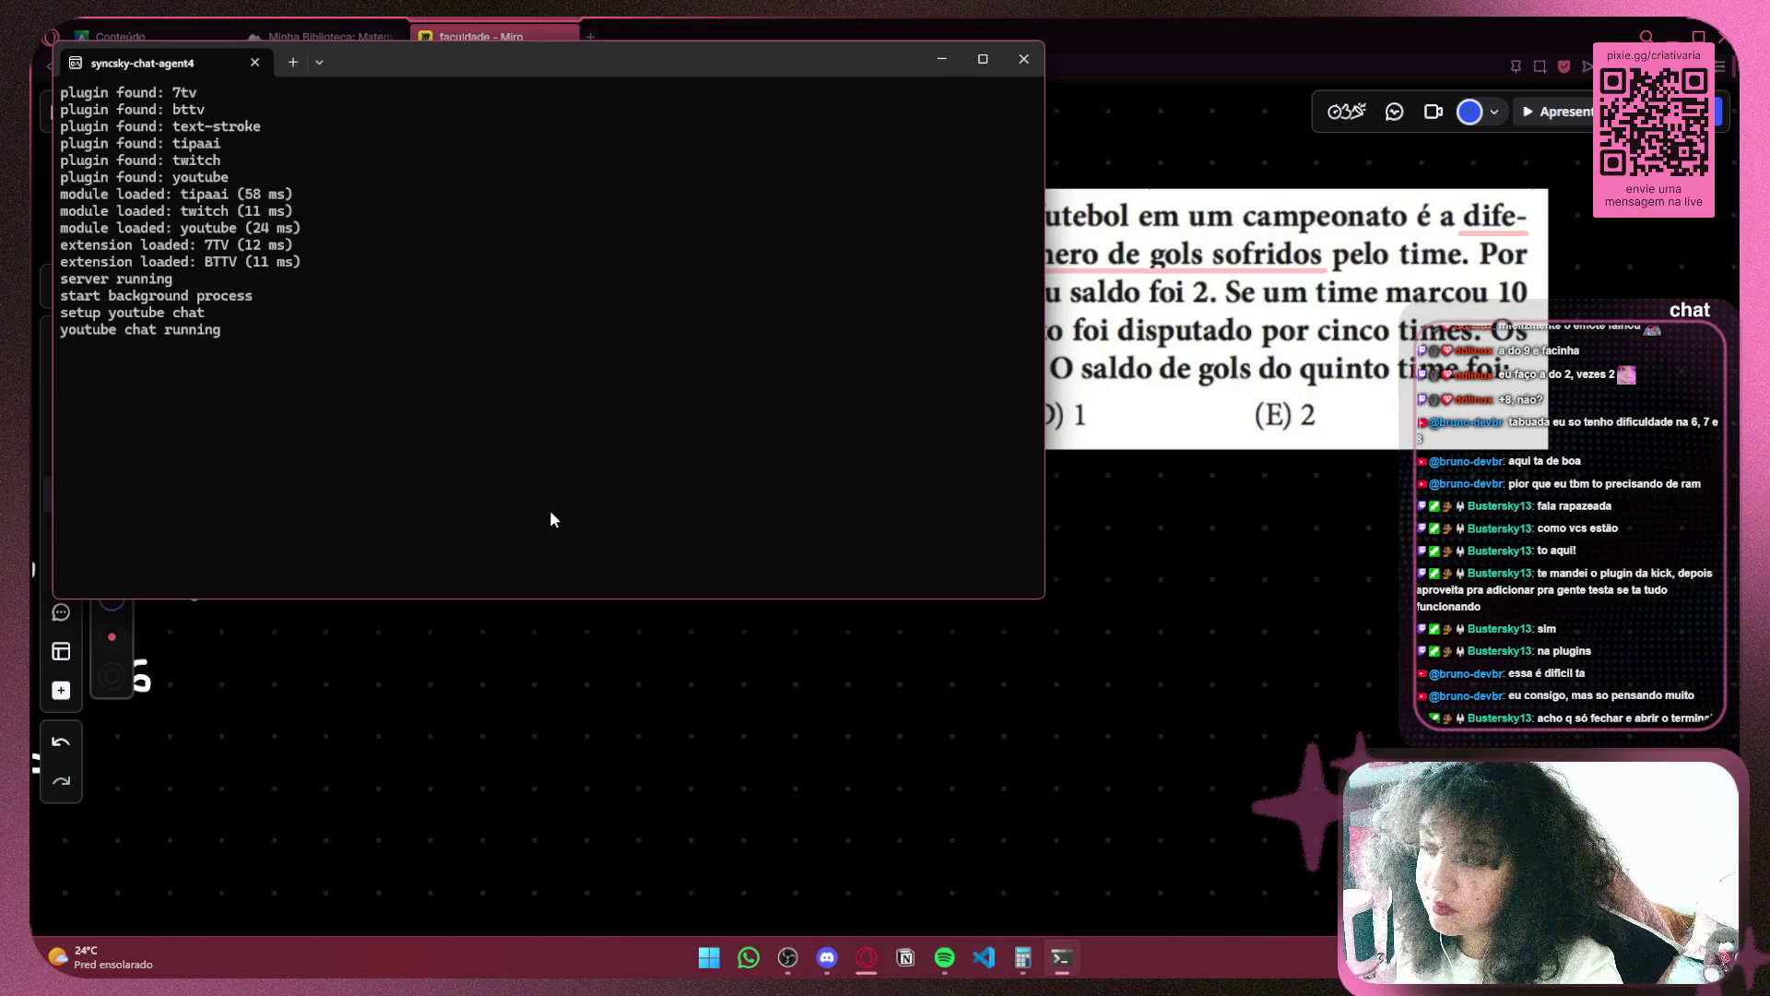
left_click(940, 61)
type("192.168.15.5:58325/dashboard")
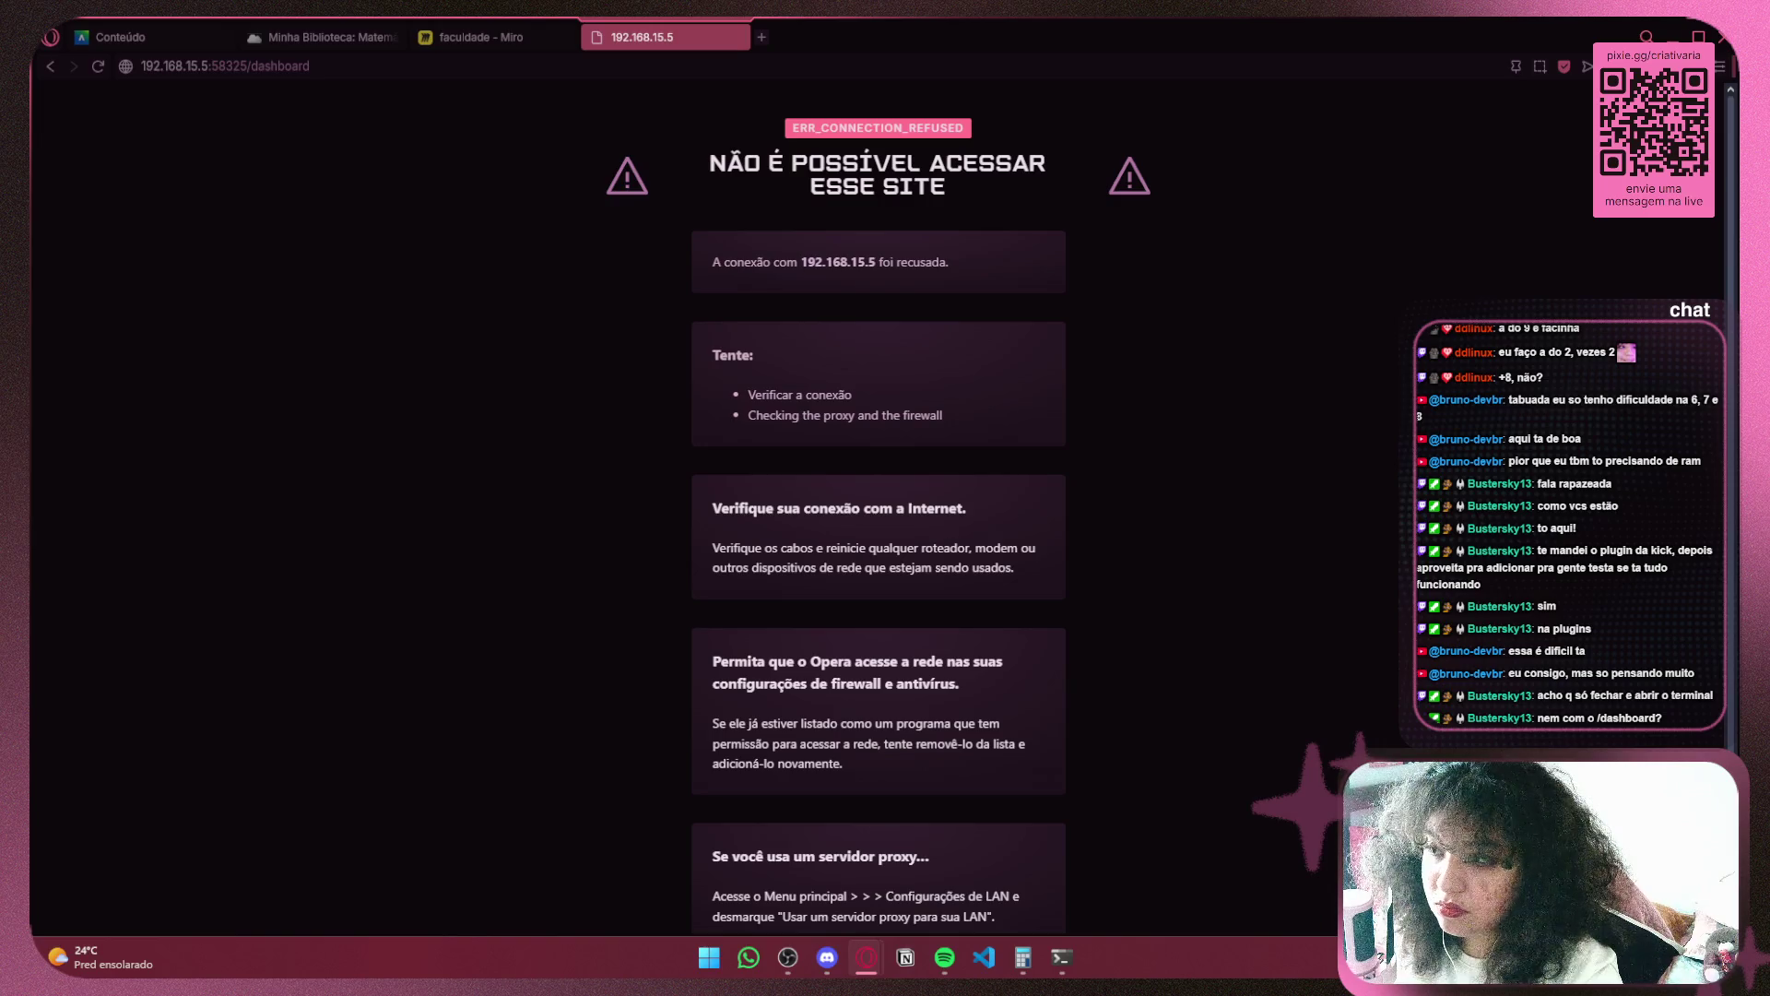
Load 192.168.15.7:58325/dashboard instead of the .5 address, then bring the chat-agent terminal back
left_click(211, 70)
left_click(208, 68)
key("BackSpace")
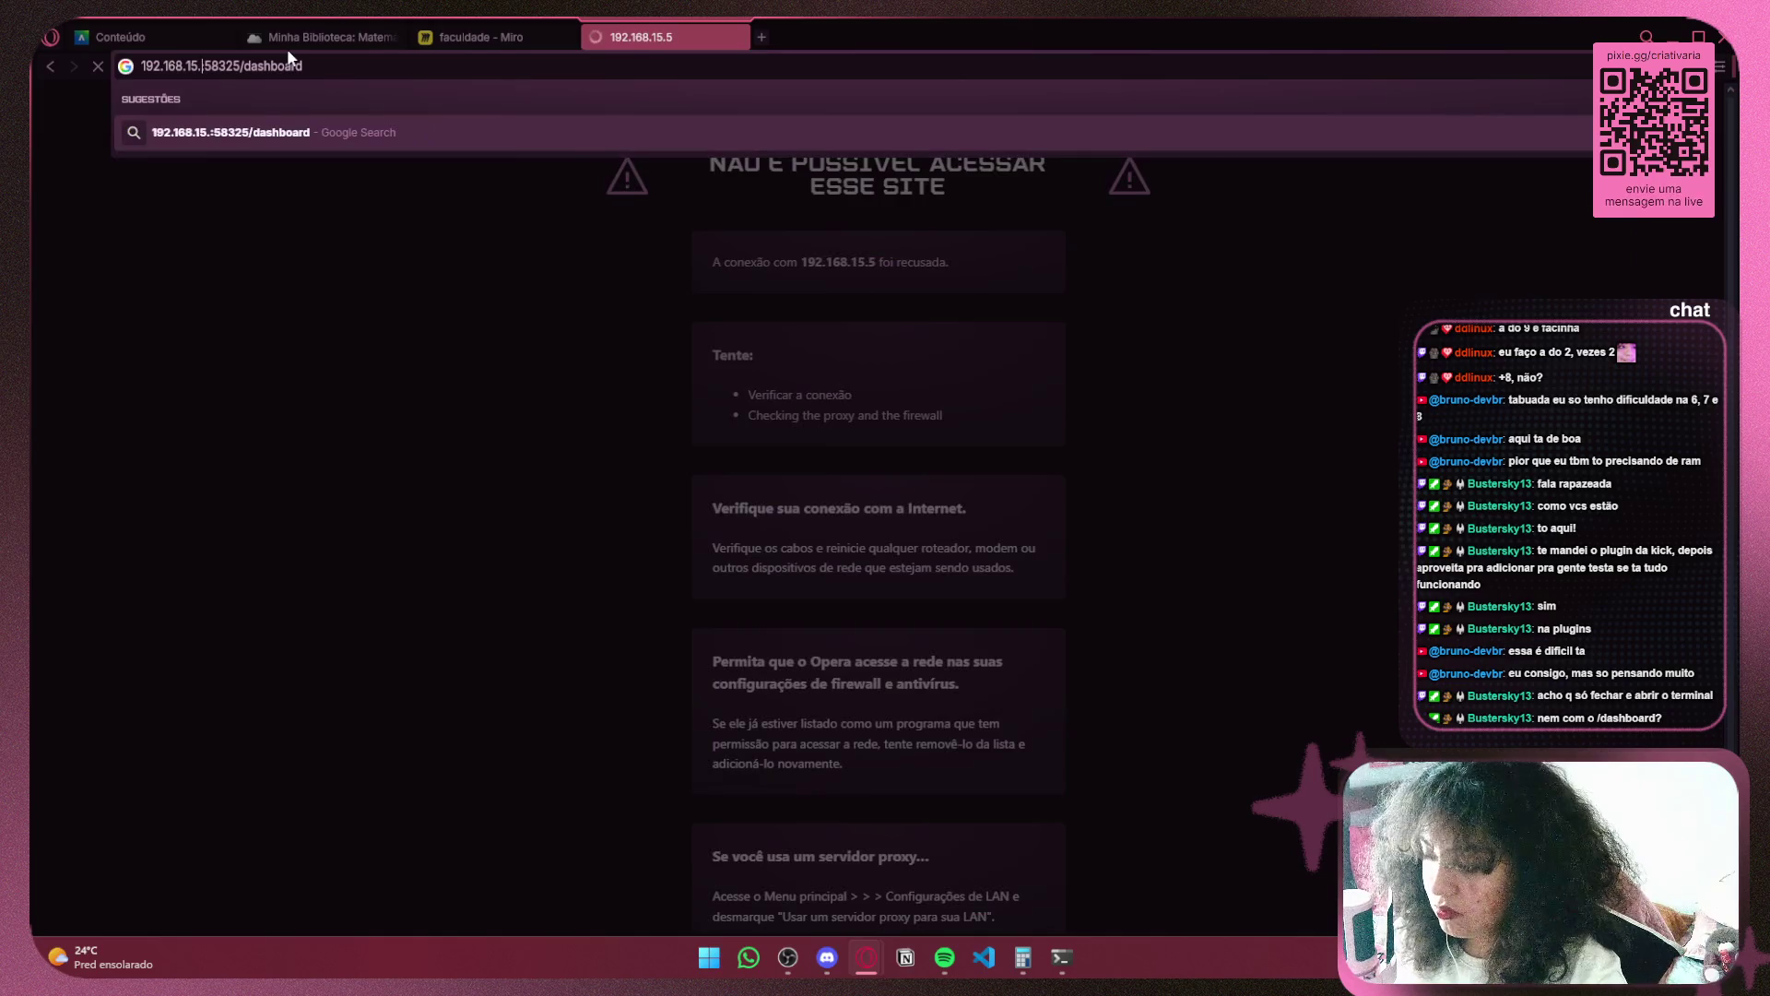
type("7")
key("Return")
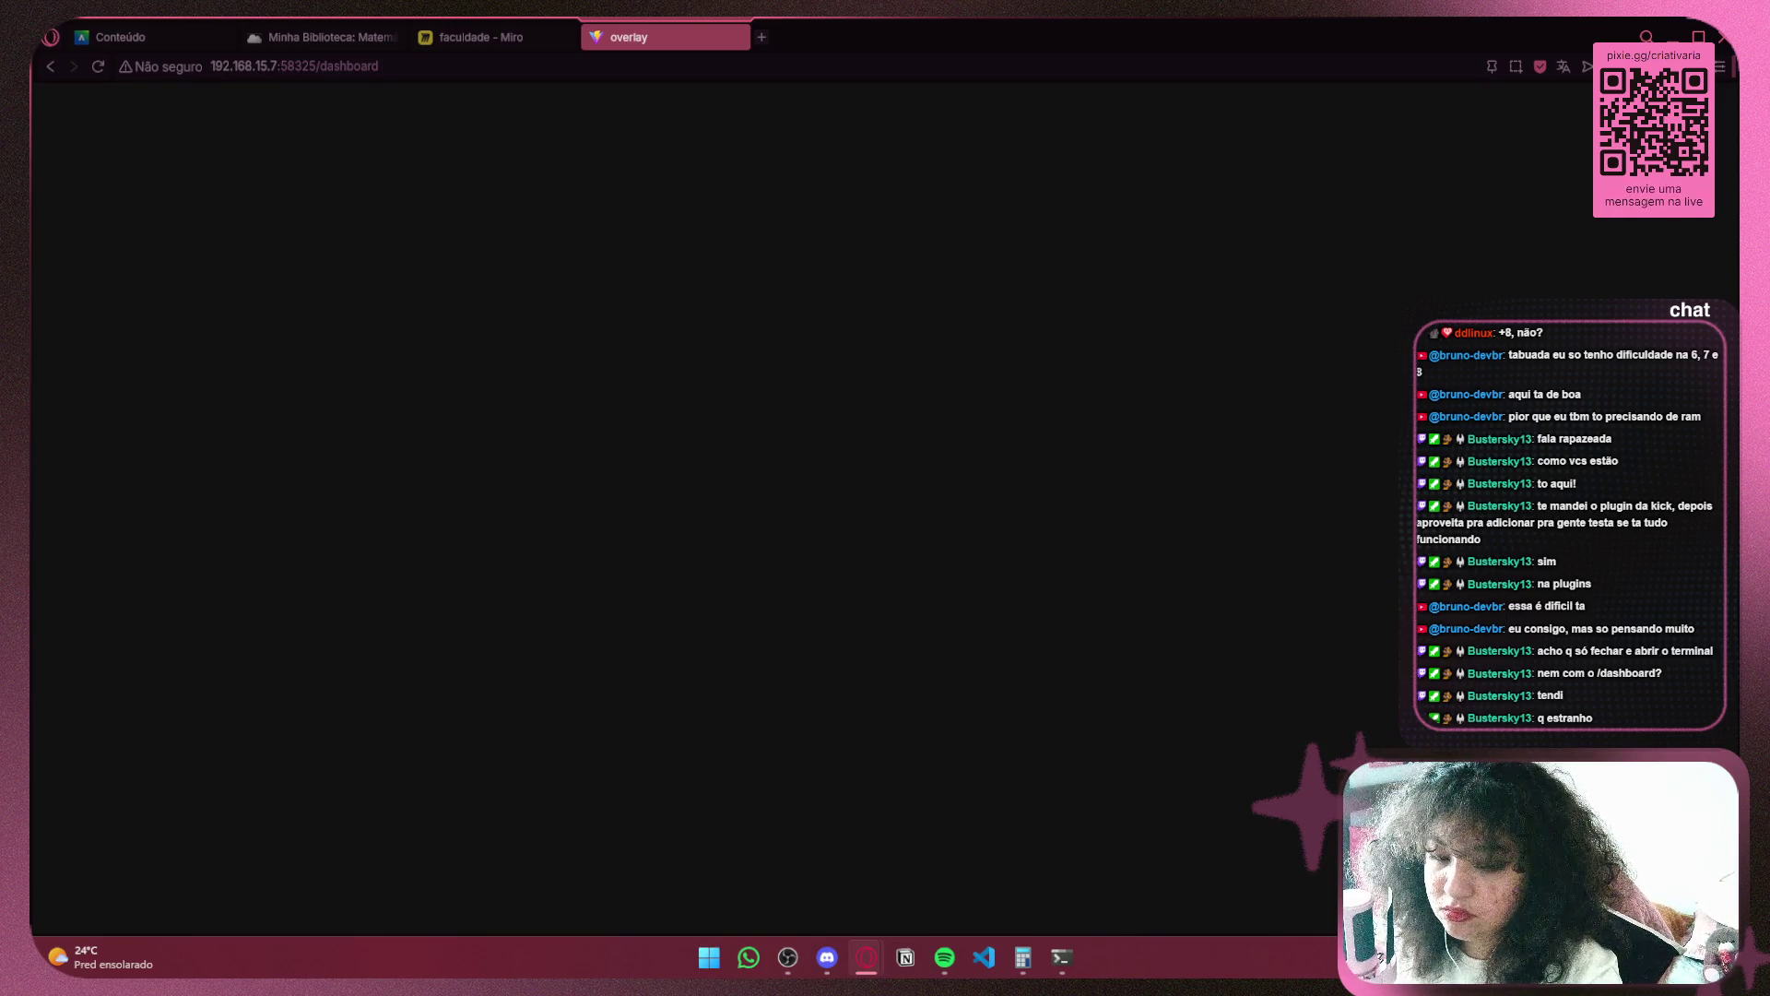
left_click(1062, 957)
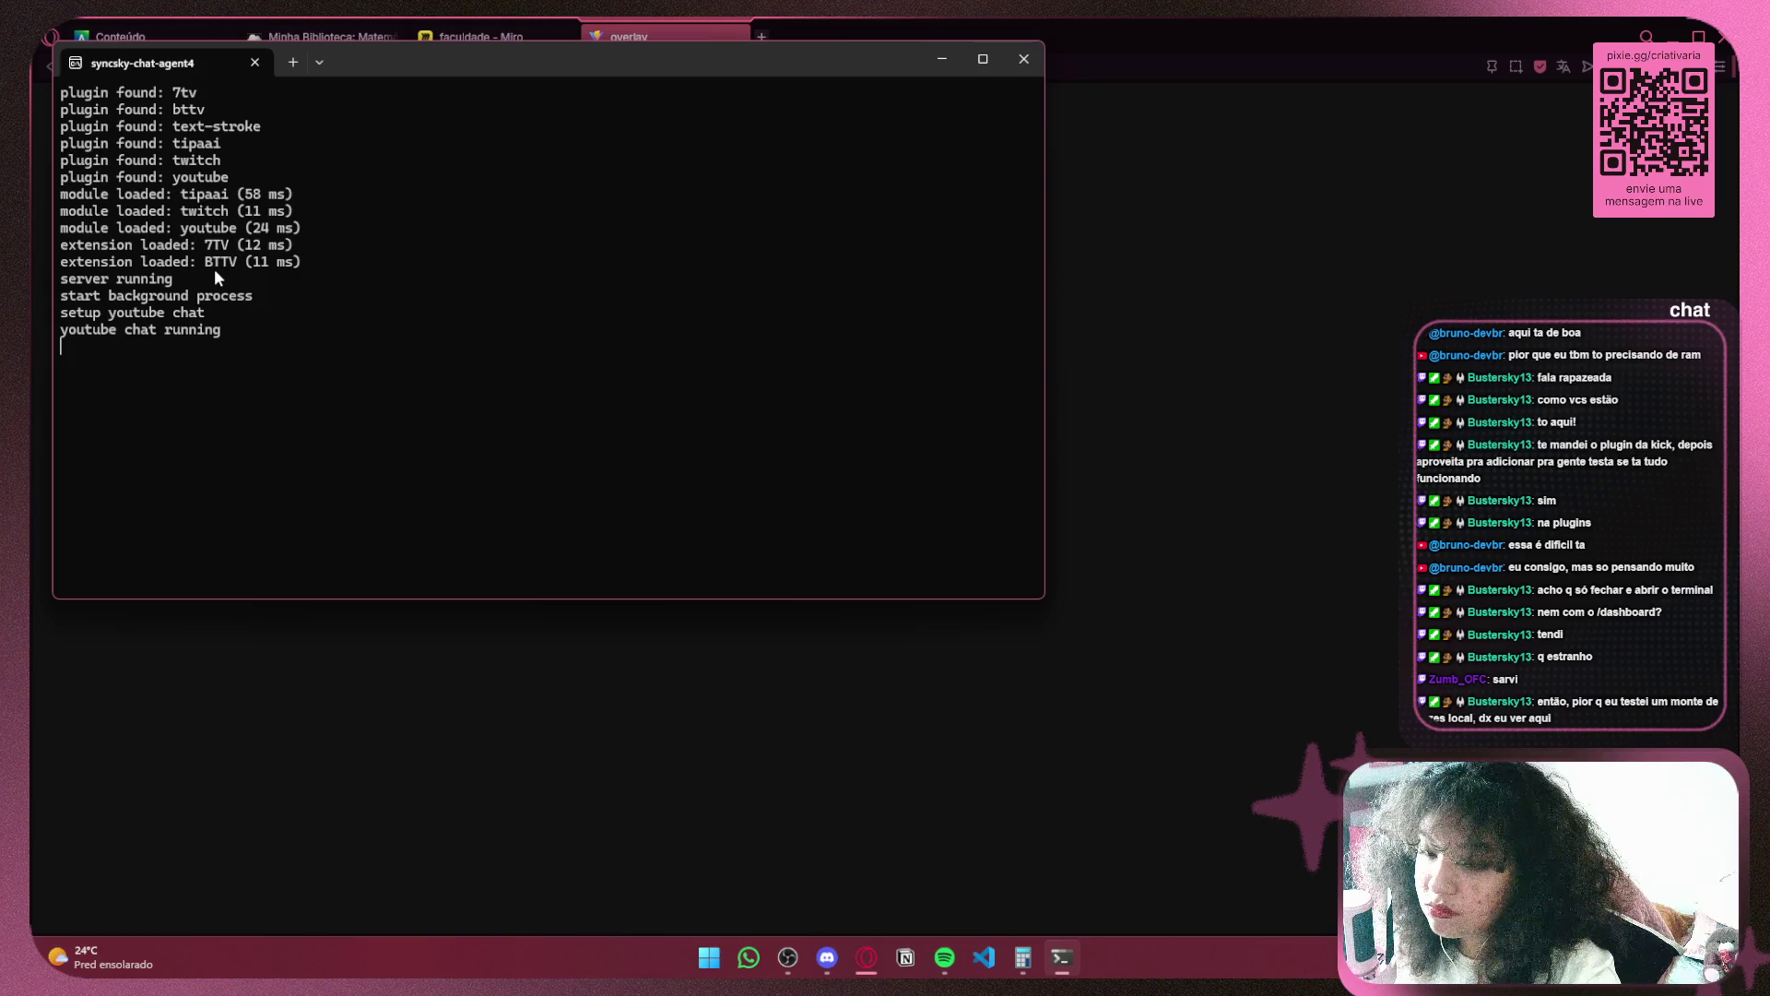
Close the chat-agent terminal, open File Explorer, and relaunch syncsky-chat-agent4 from Start
left_click(1024, 58)
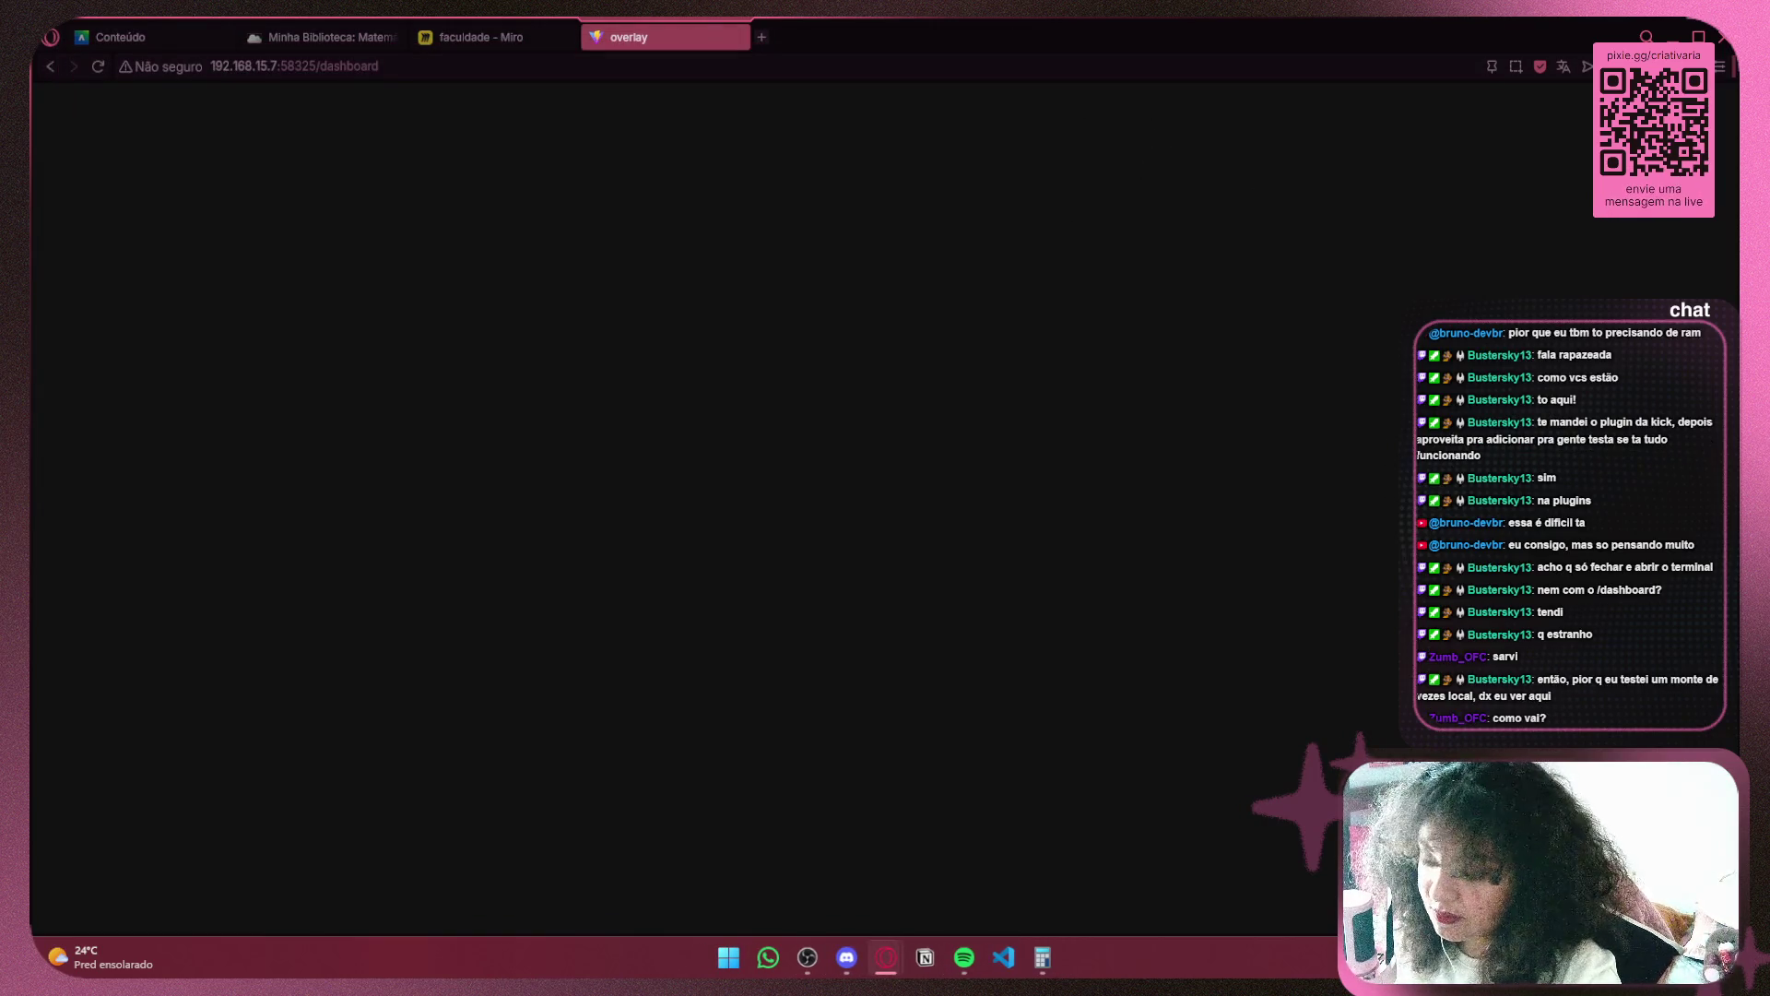
key("super+e")
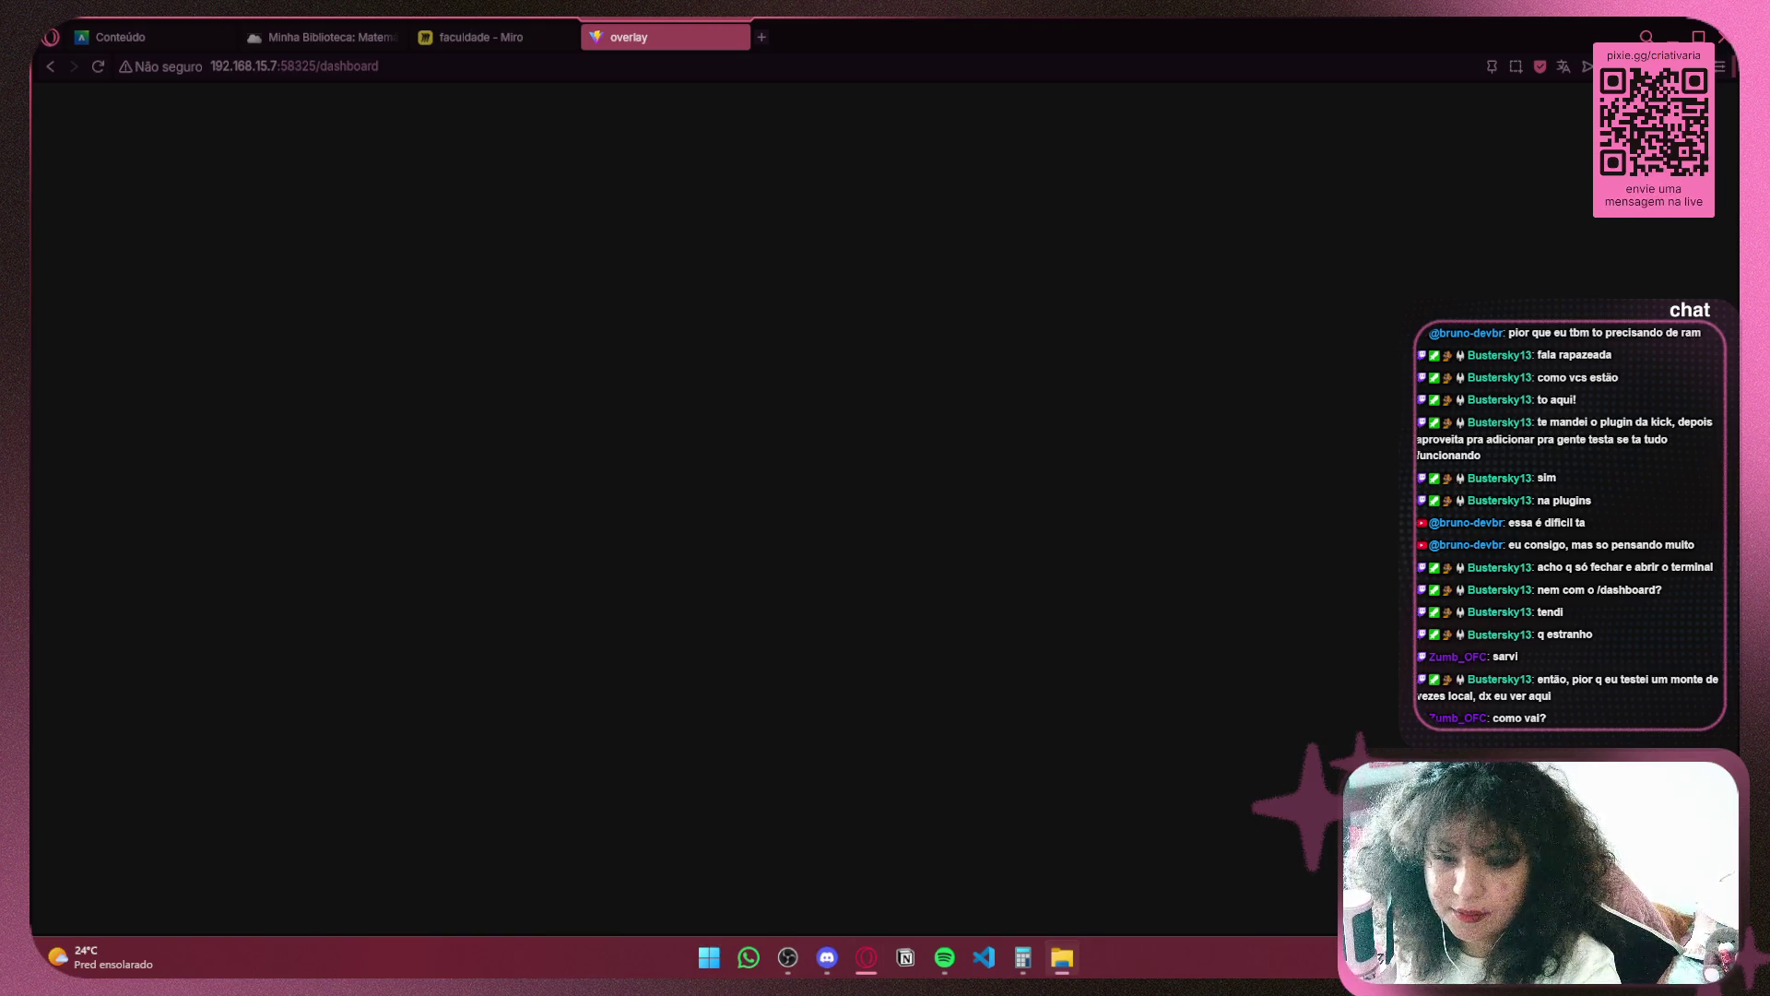
key("super")
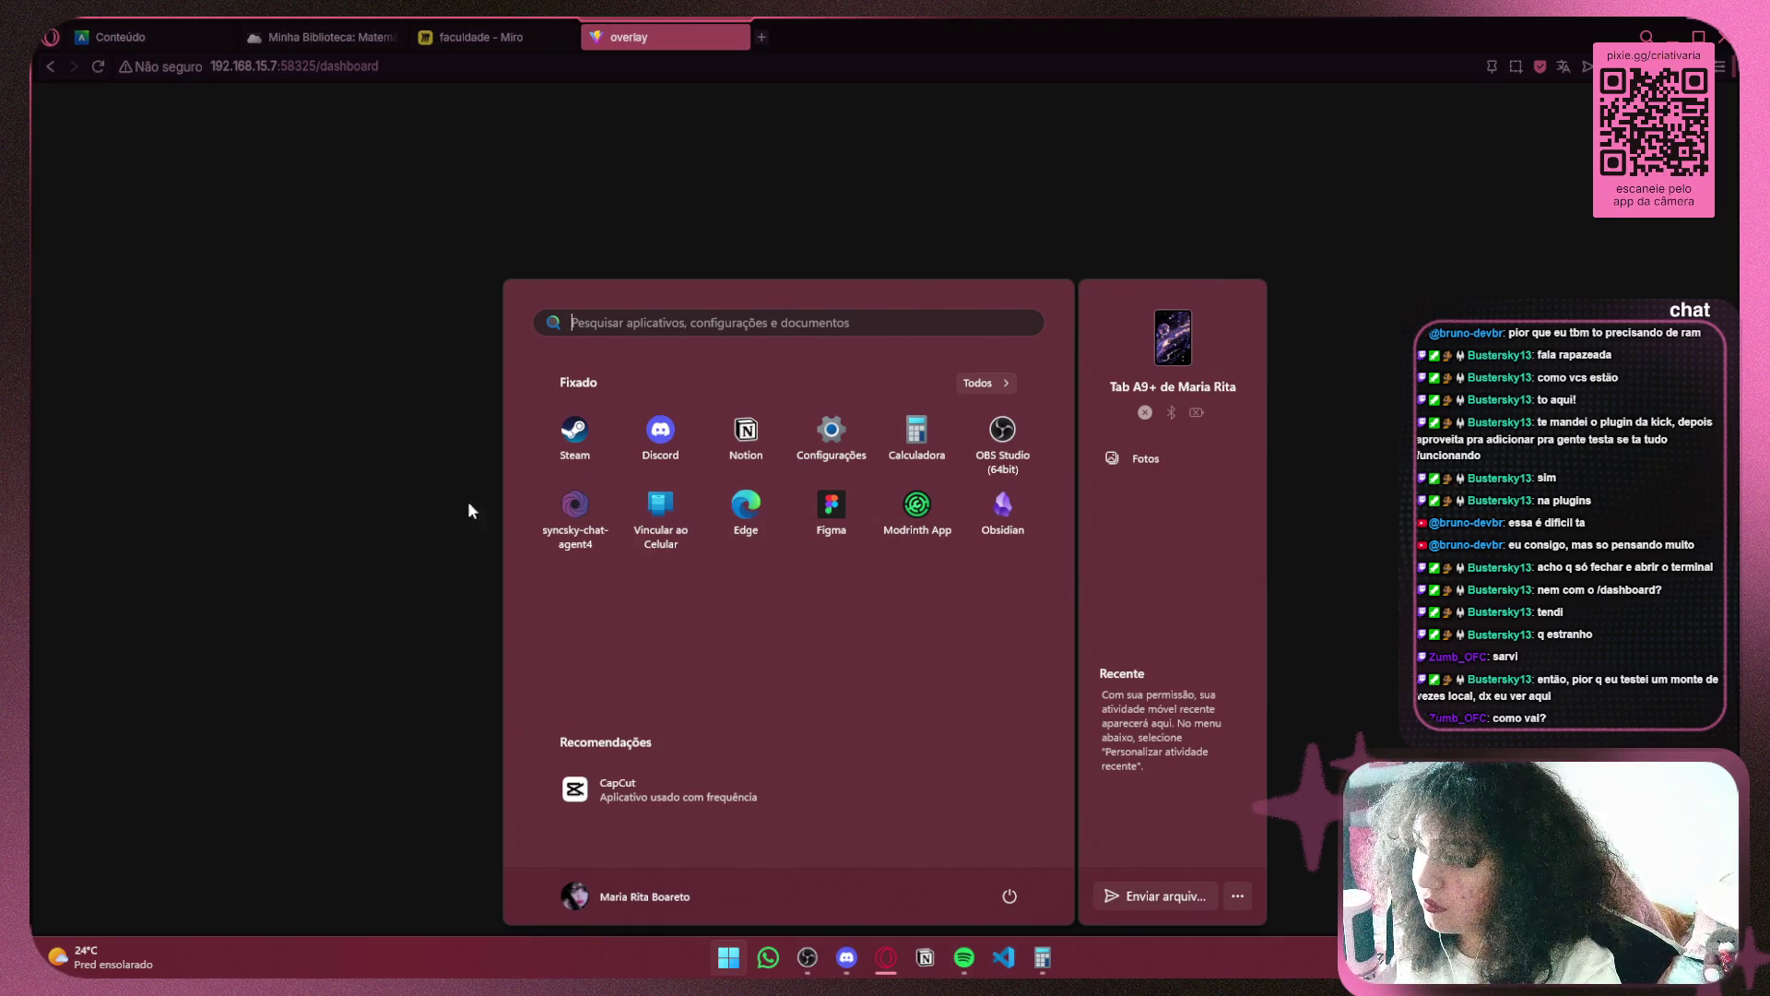
left_click(587, 505)
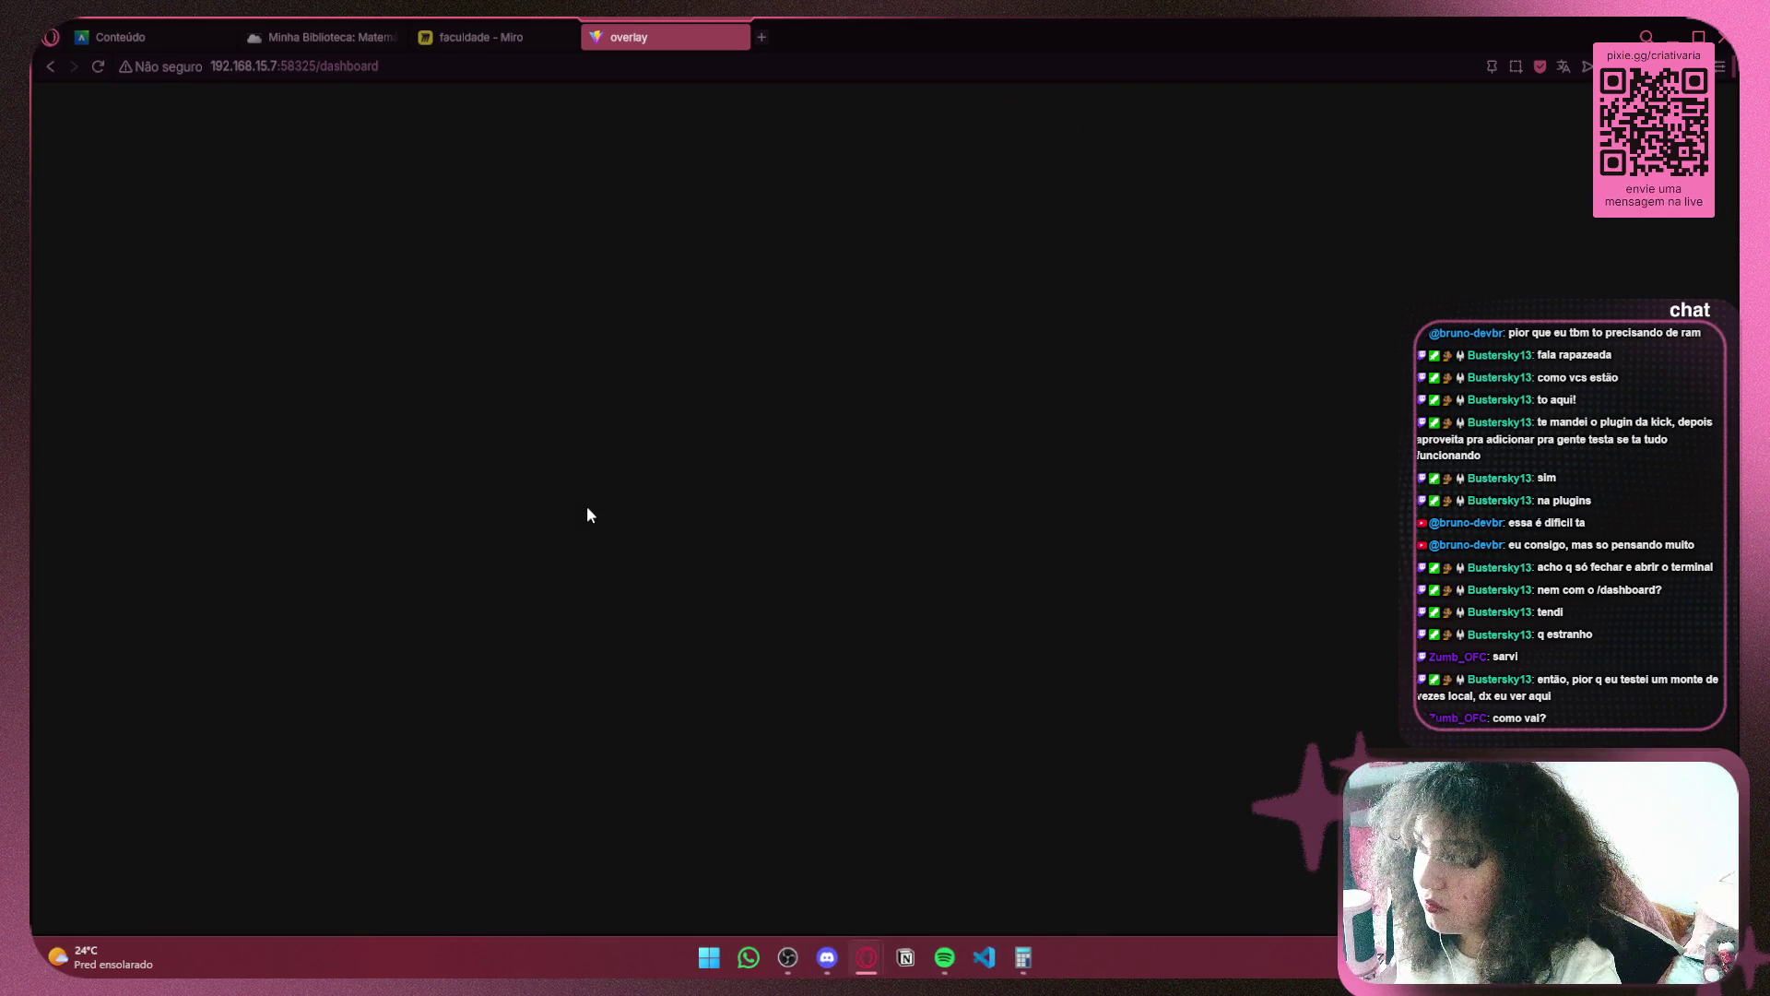
key("super")
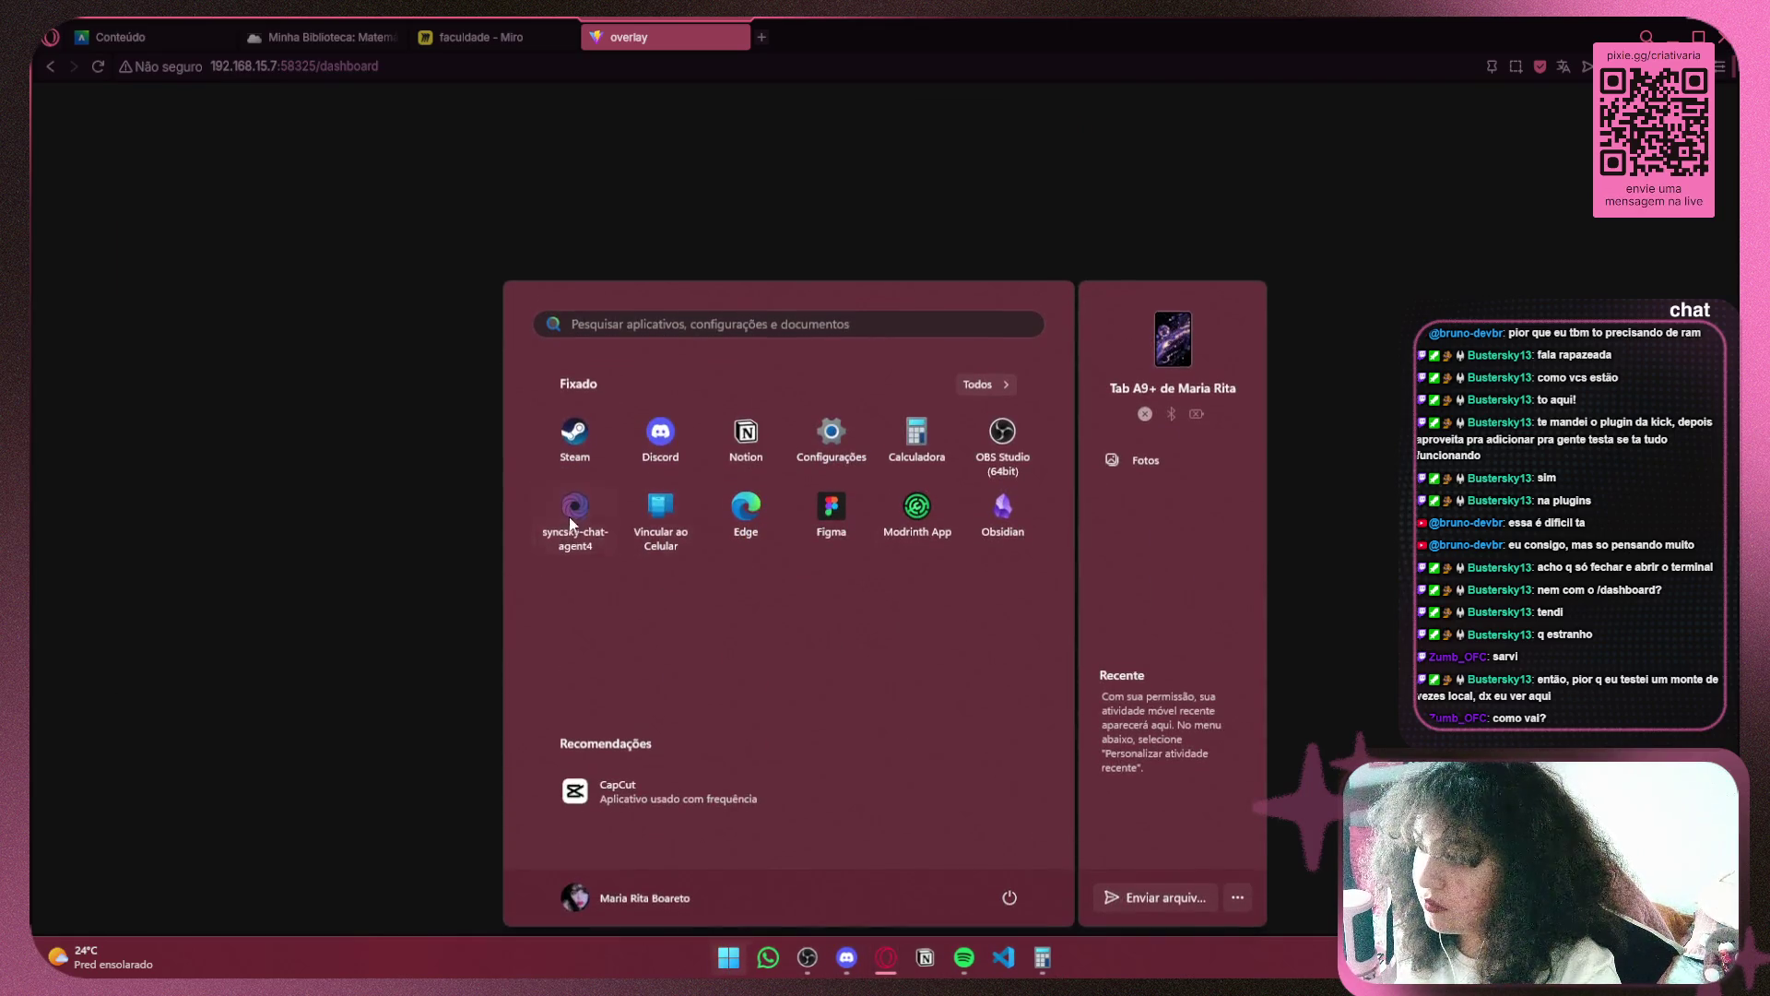
Relaunch syncsky-chat-agent4 from the Start menu until its server runs, then minimize the terminal
left_click(568, 516)
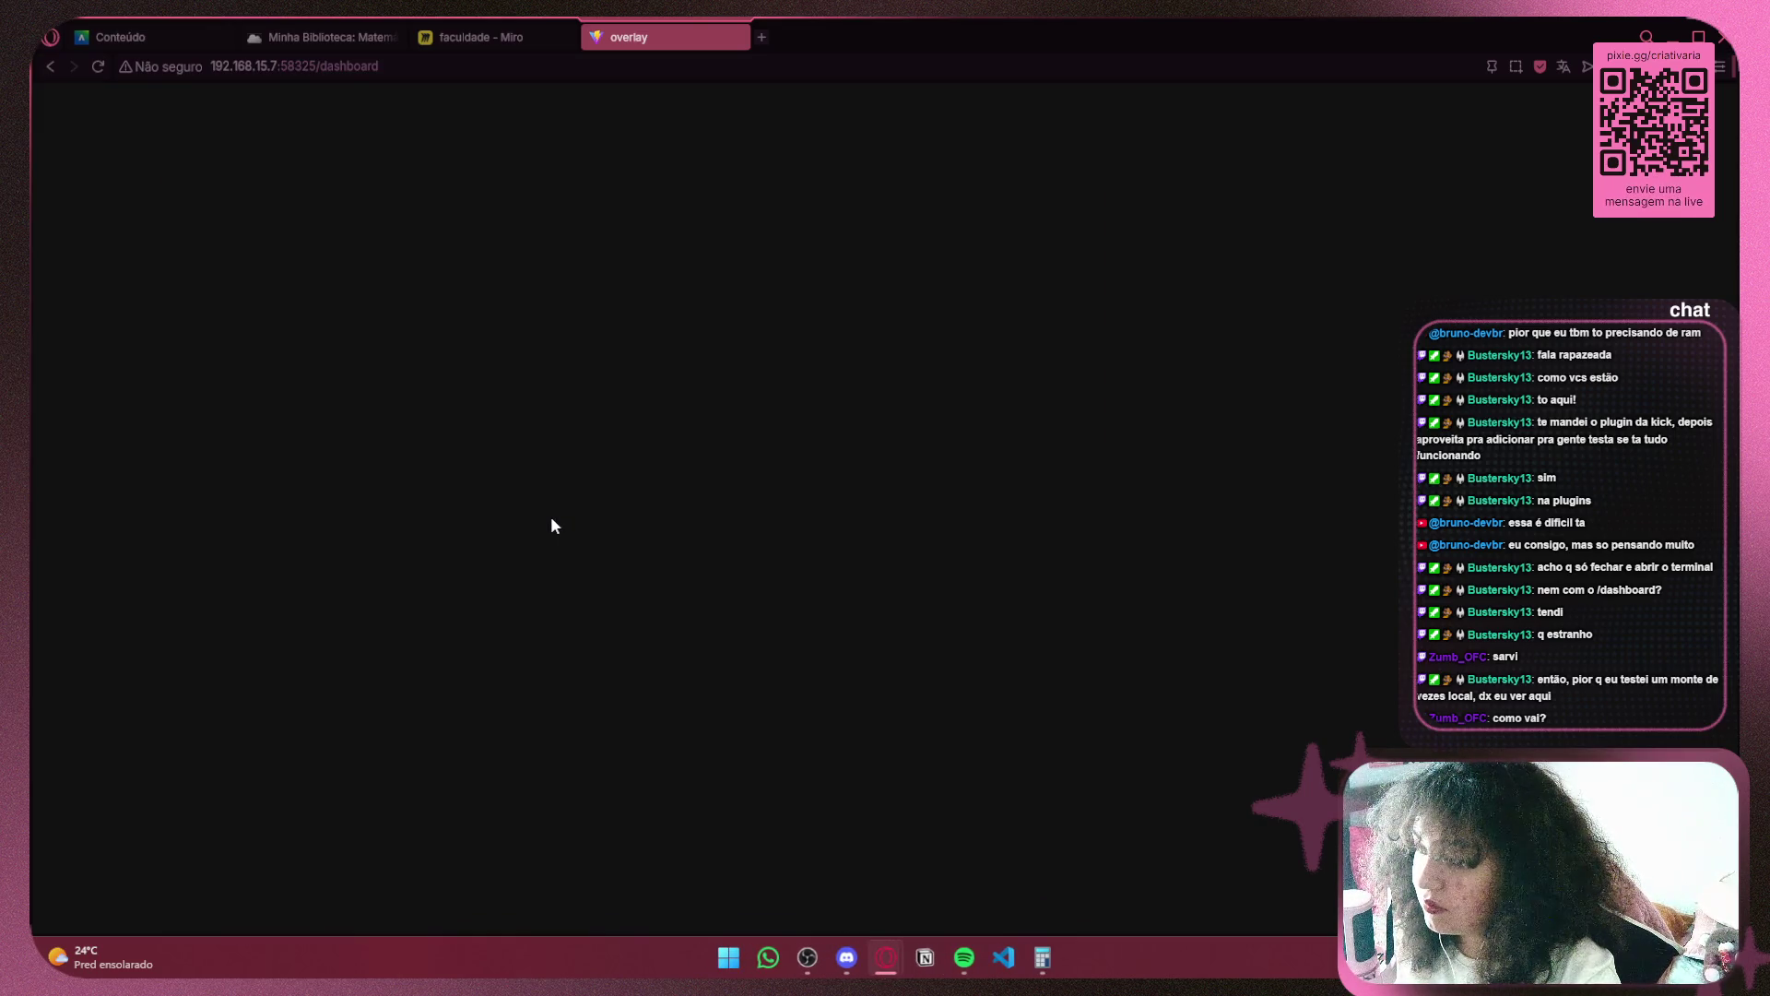
key("super")
left_click(574, 514)
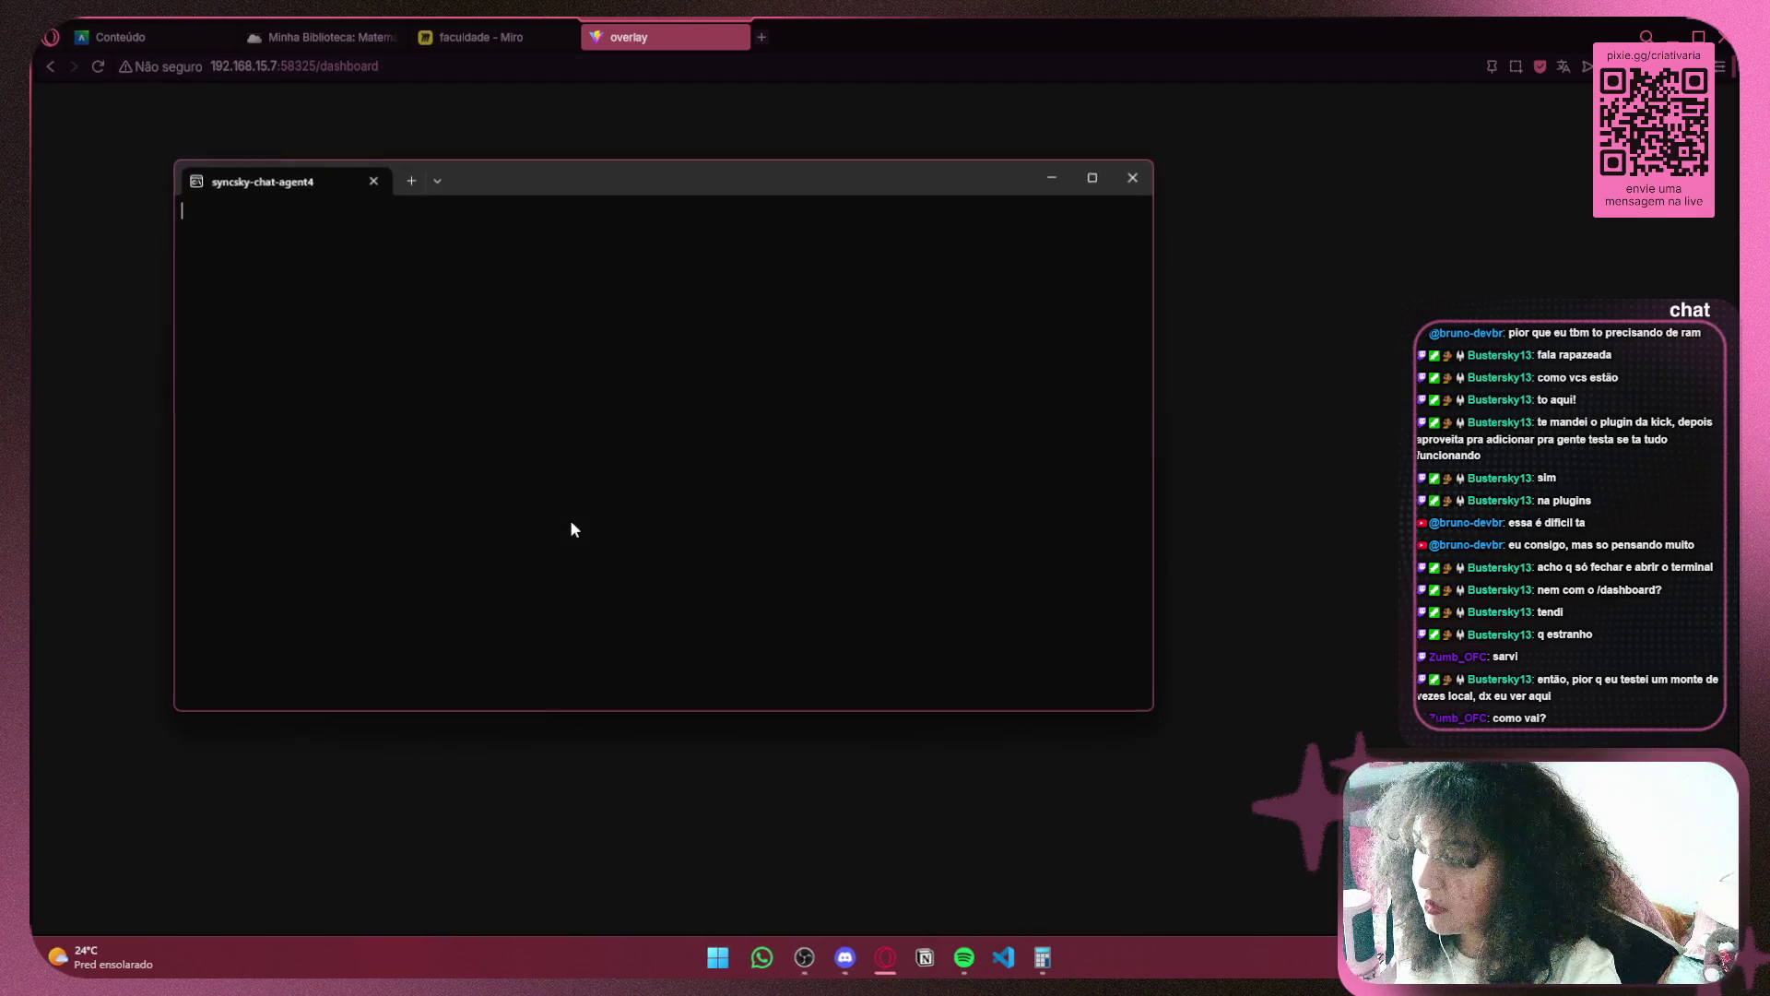
key("super+e")
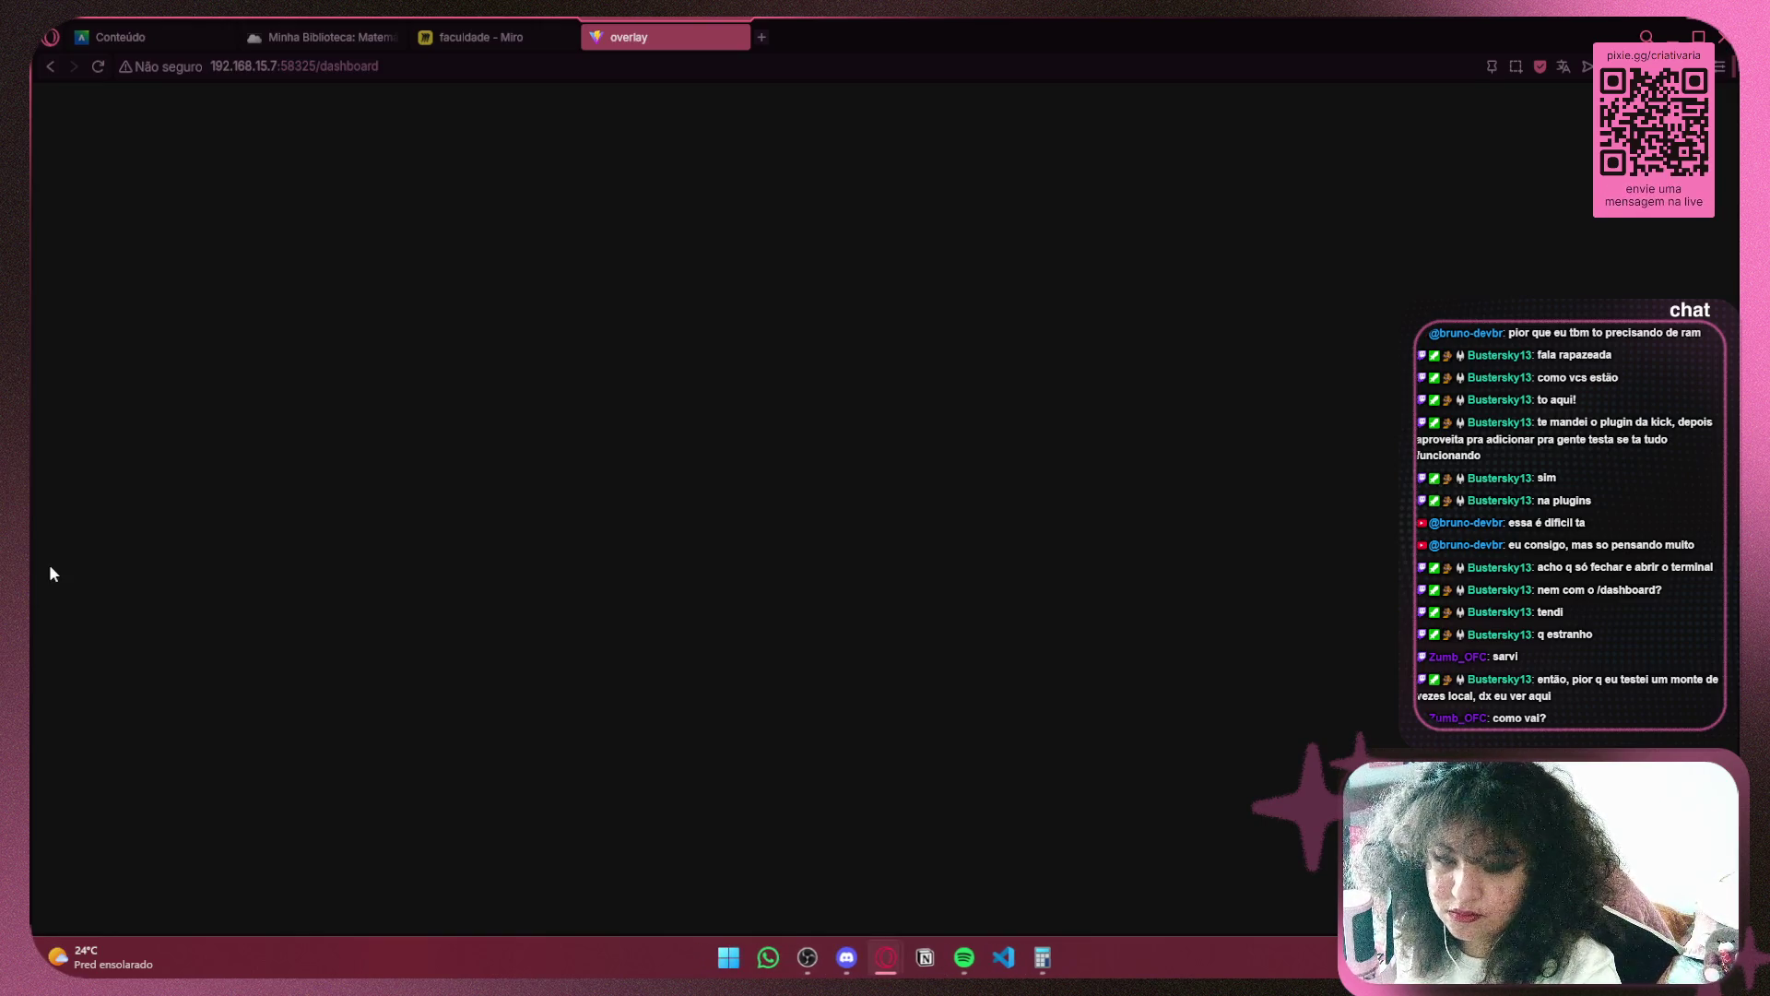
key("super")
left_click(594, 507)
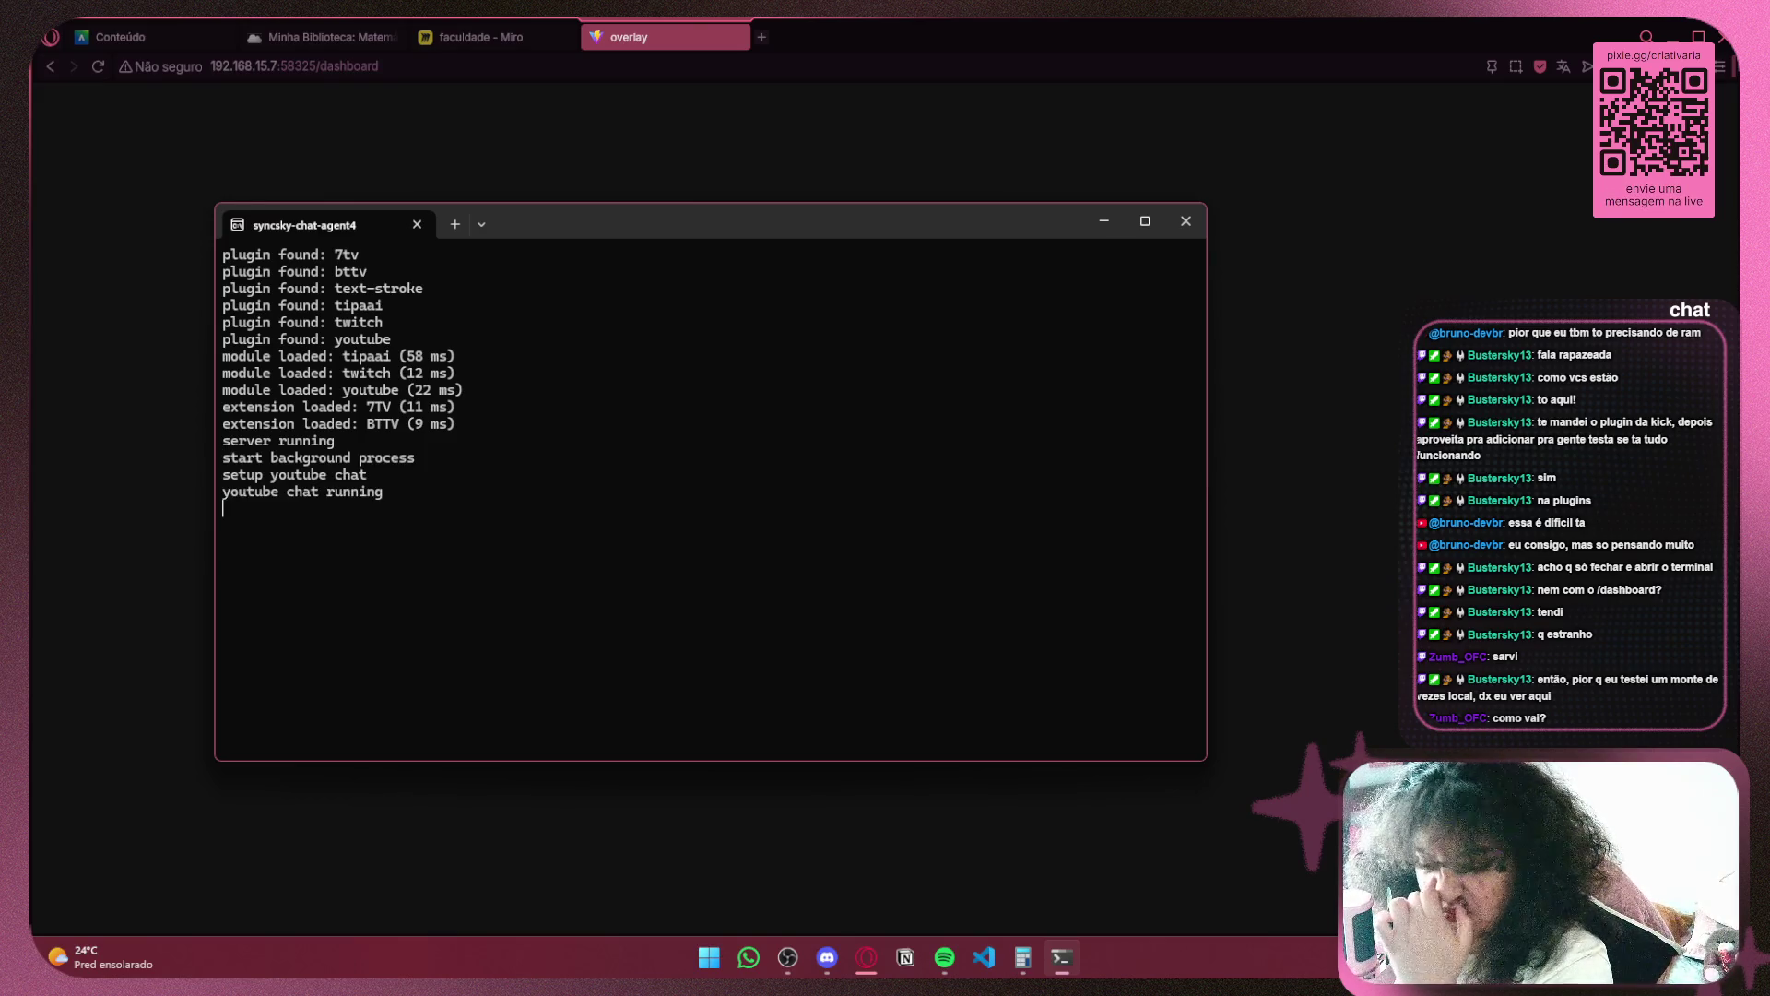
key("alt+Tab")
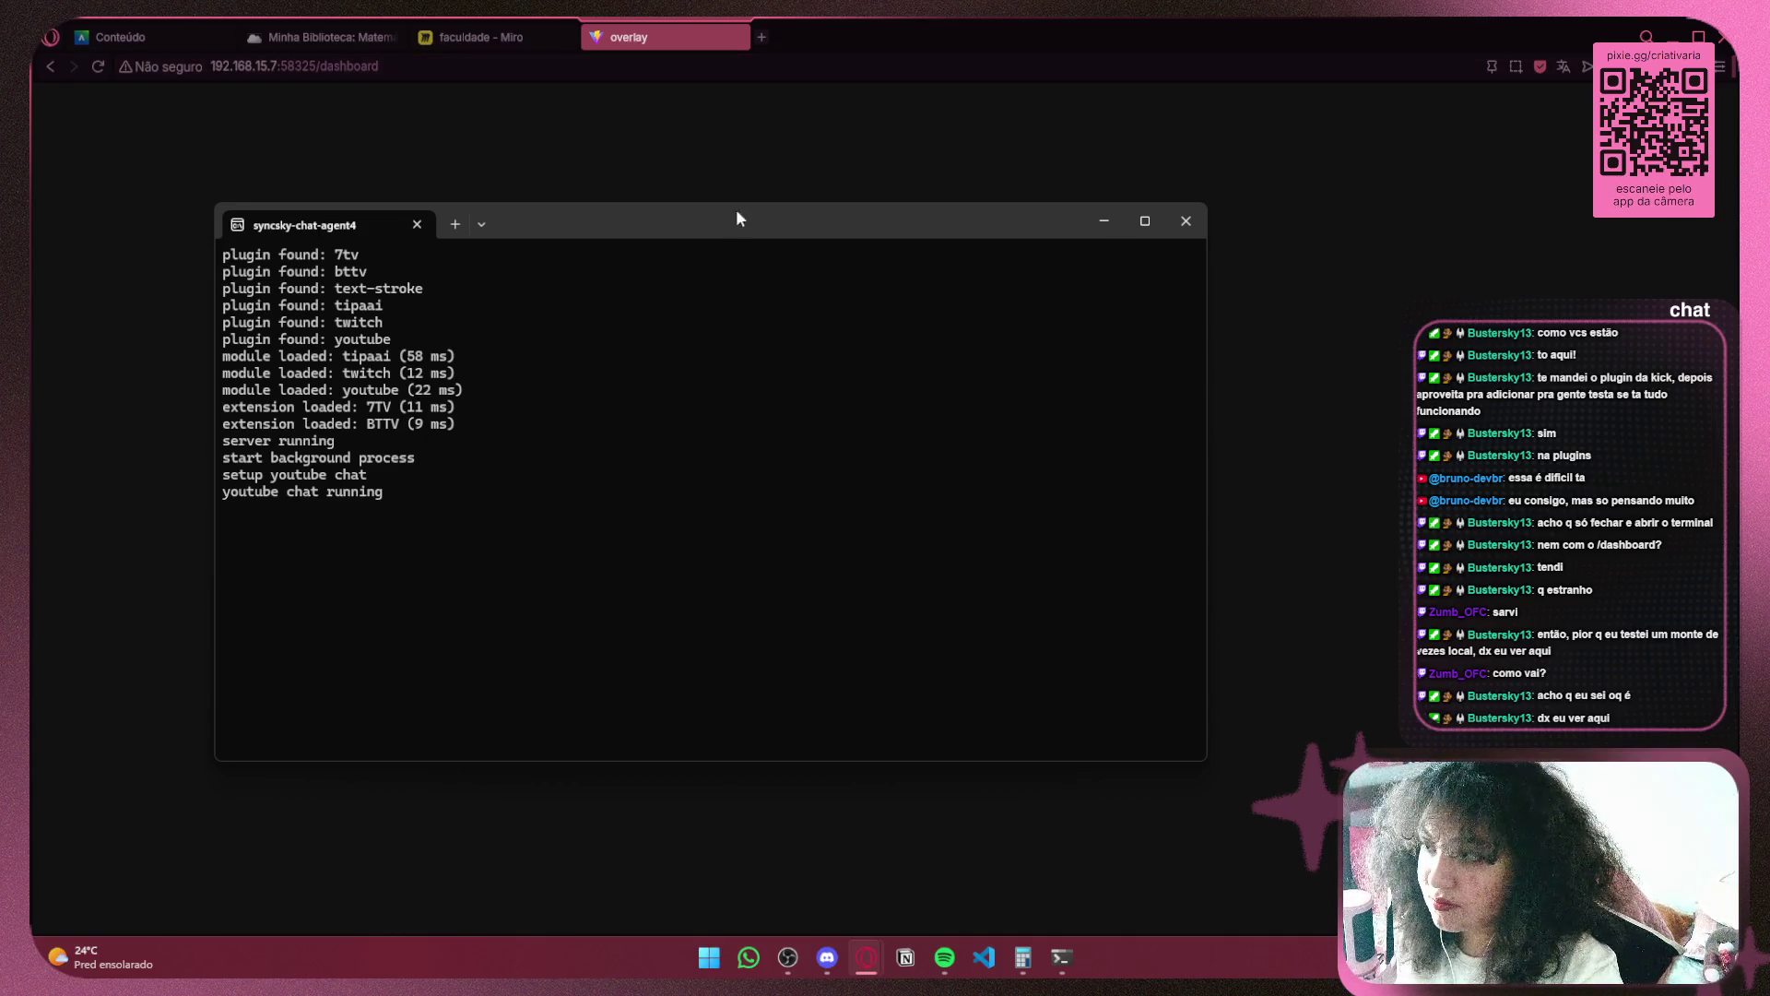
left_click(1061, 957)
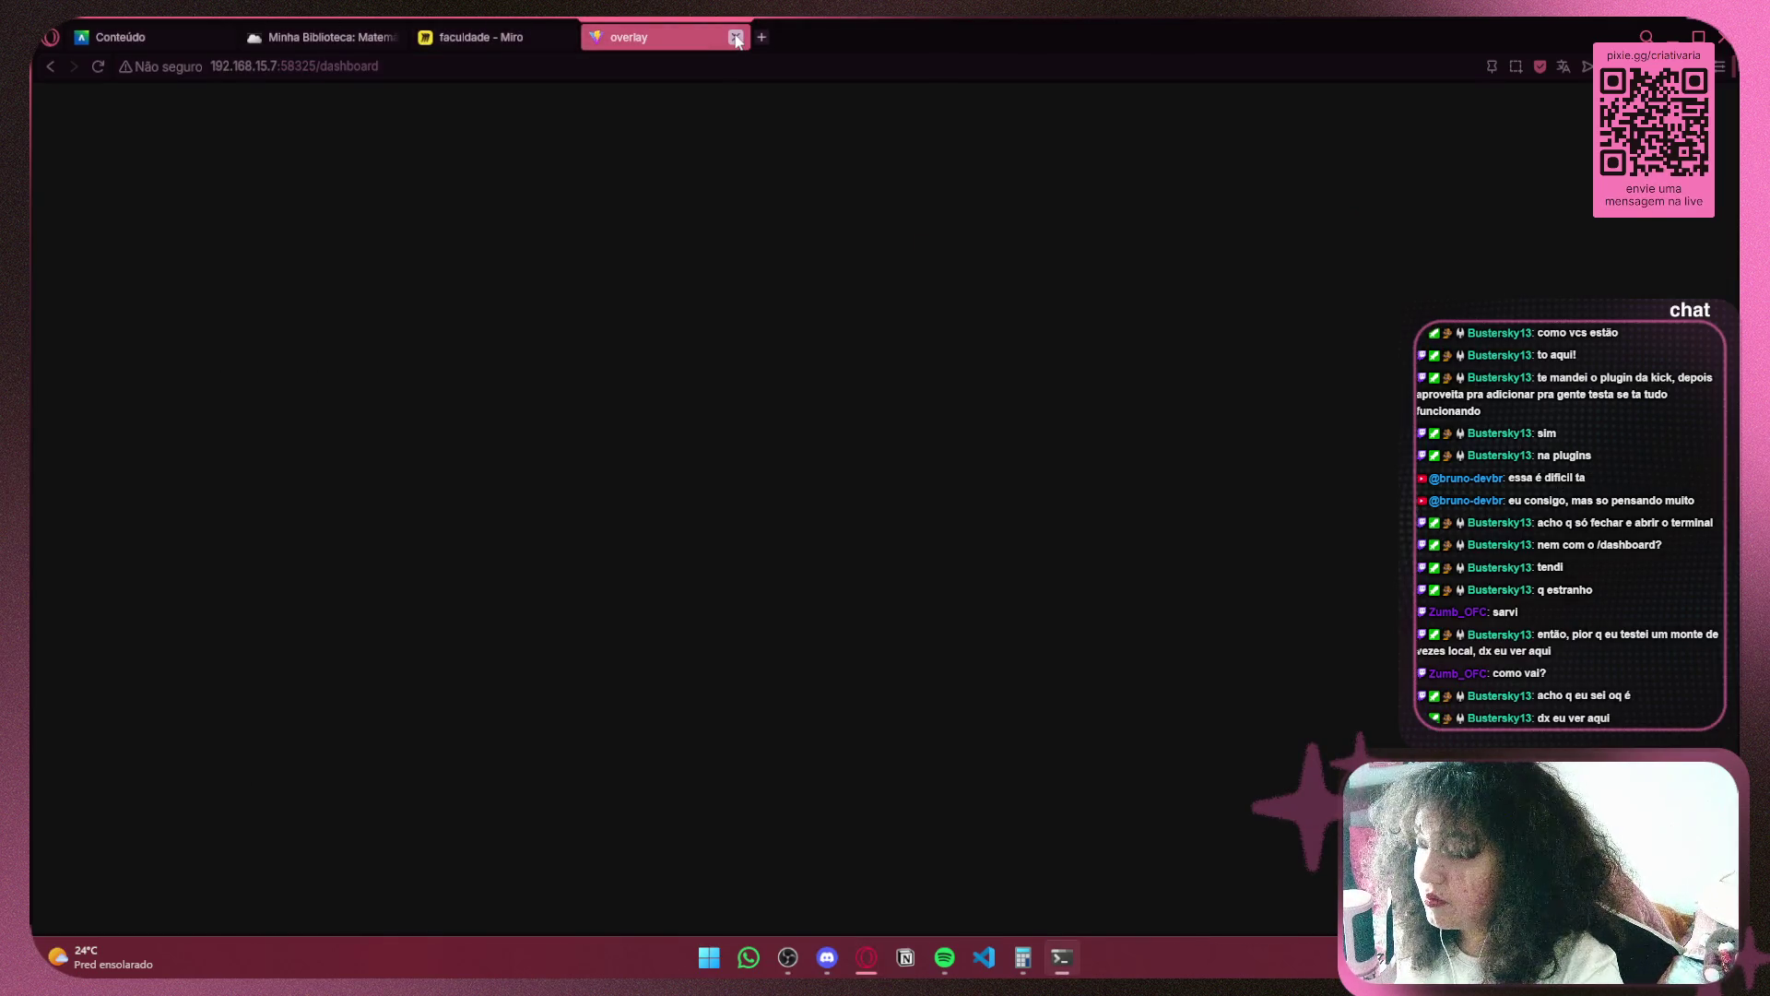
Close the overlay tab and pan the faculdade board to frame the ANTT question
left_click(736, 38)
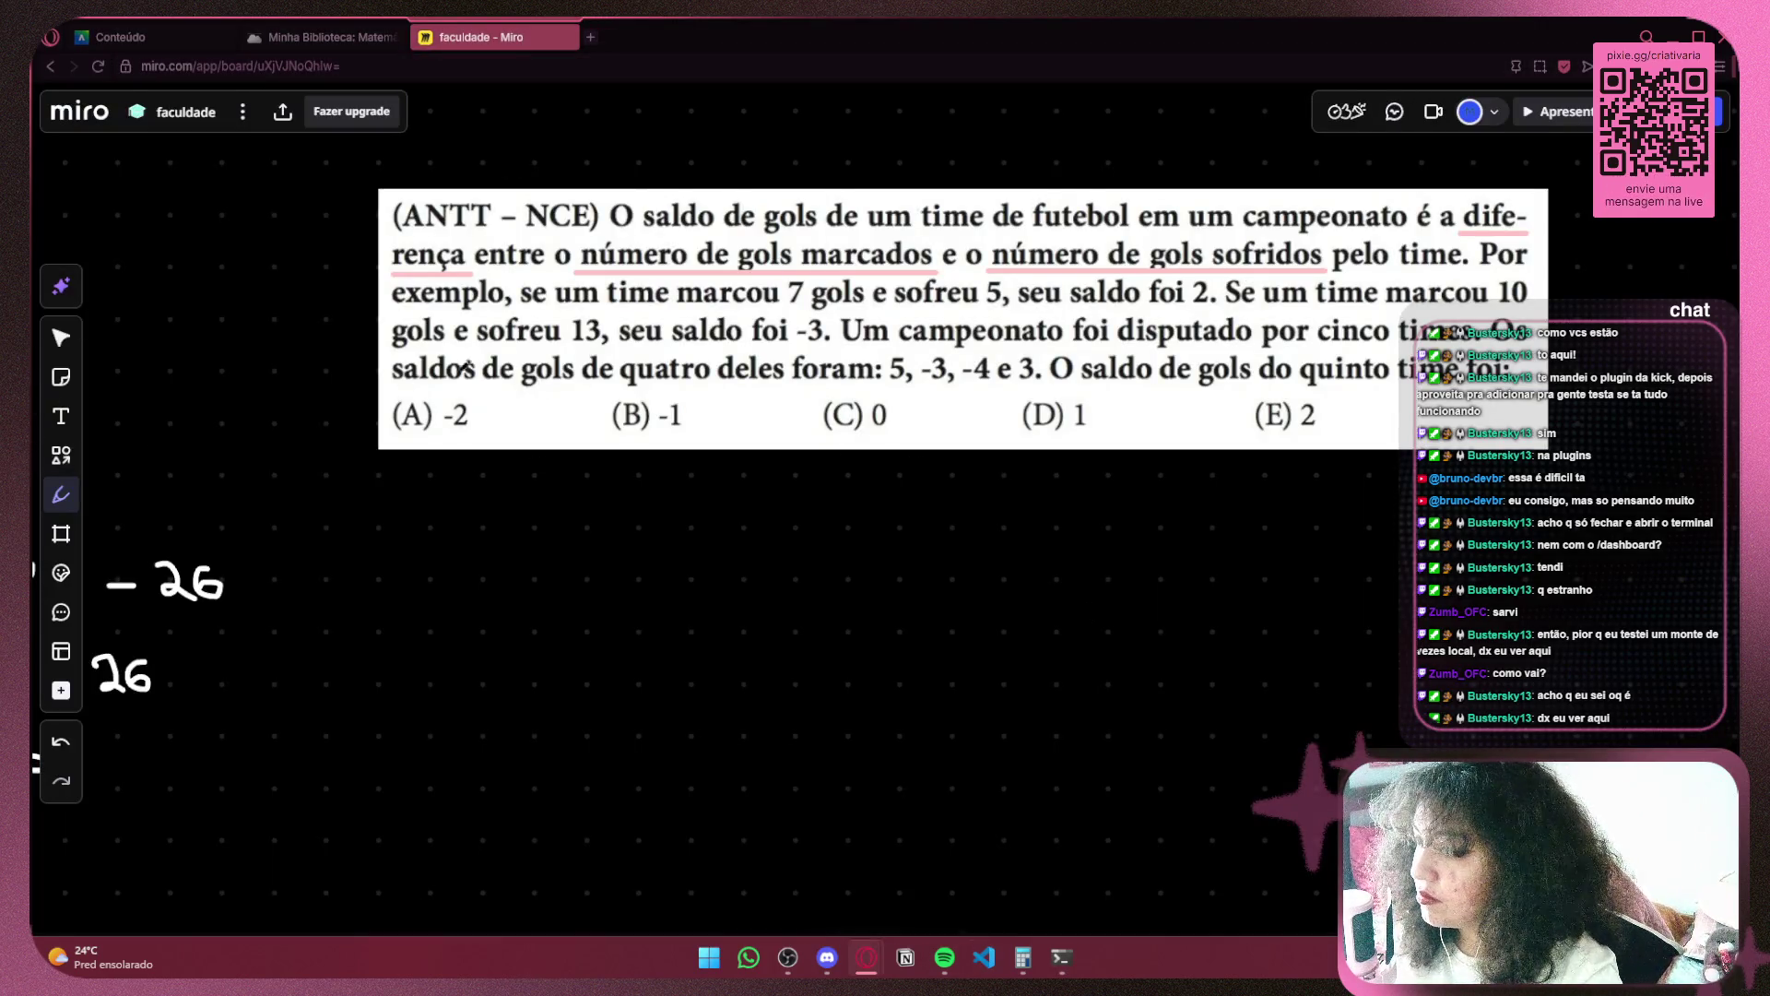
left_click_drag(620, 198, 575, 216)
scroll(576, 216, "up", 2)
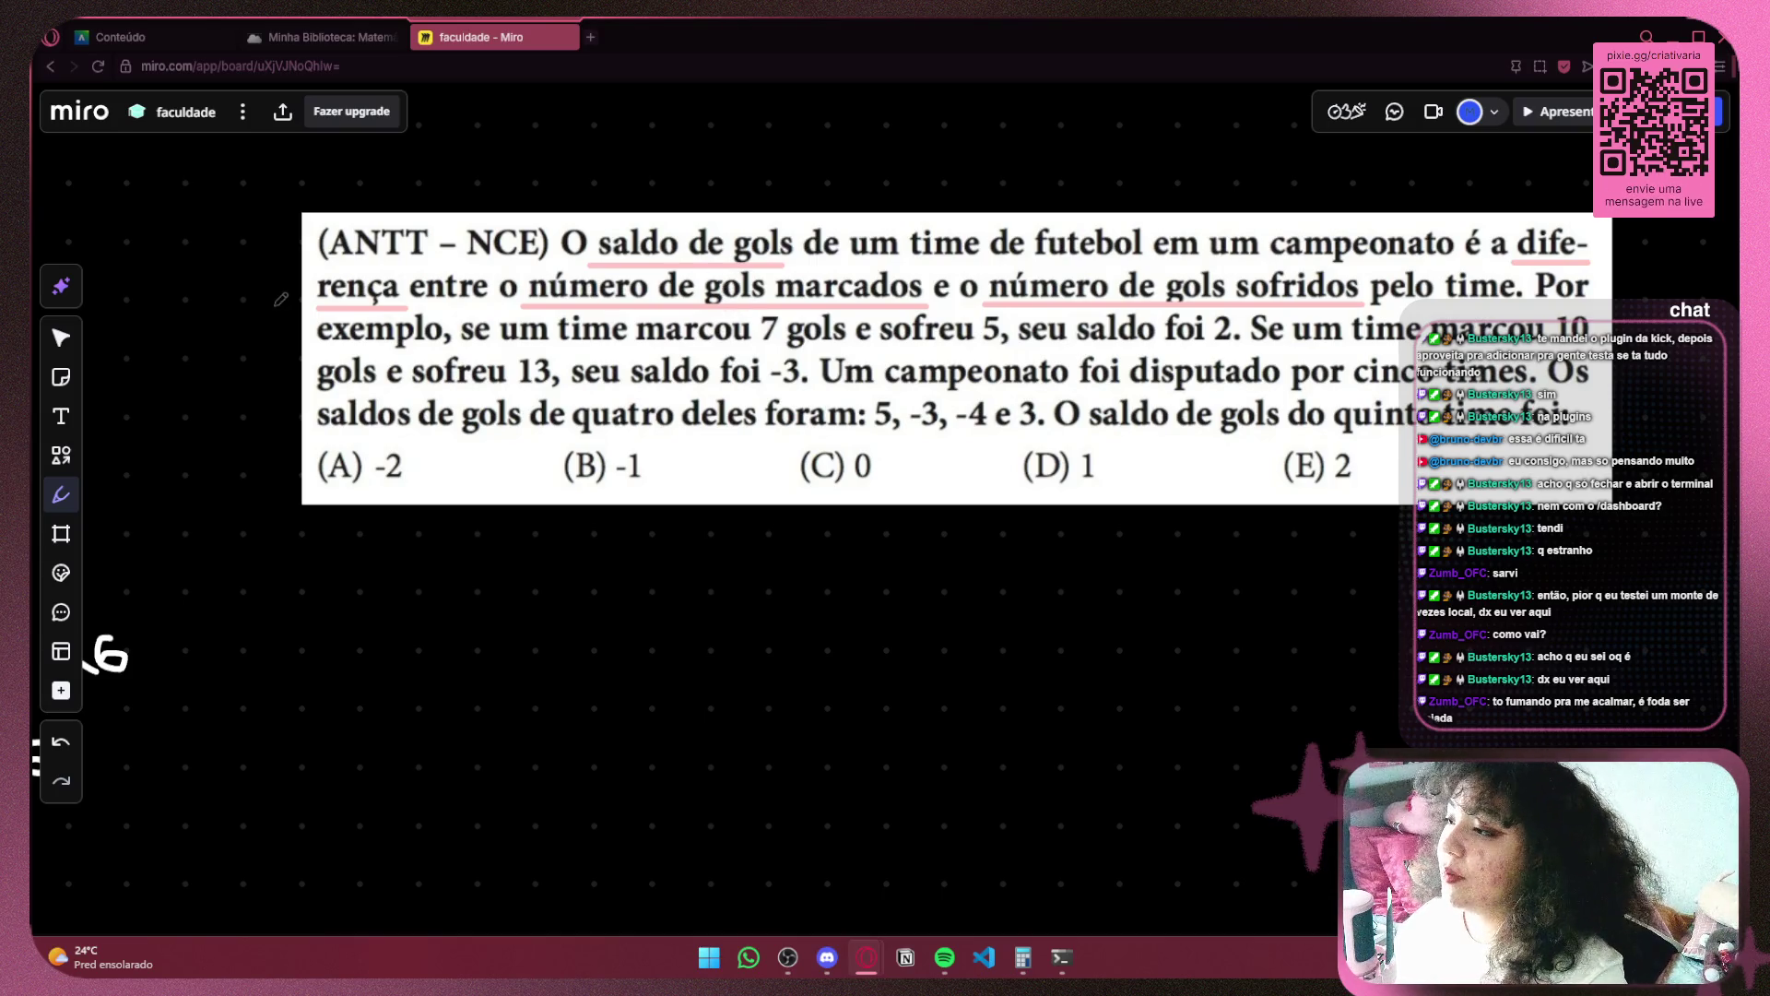
Underline 'saldo de gols' and the other key terms of the question in pink
left_click_drag(751, 343, 779, 339)
left_click_drag(976, 345, 1012, 340)
left_click_drag(1208, 345, 1245, 340)
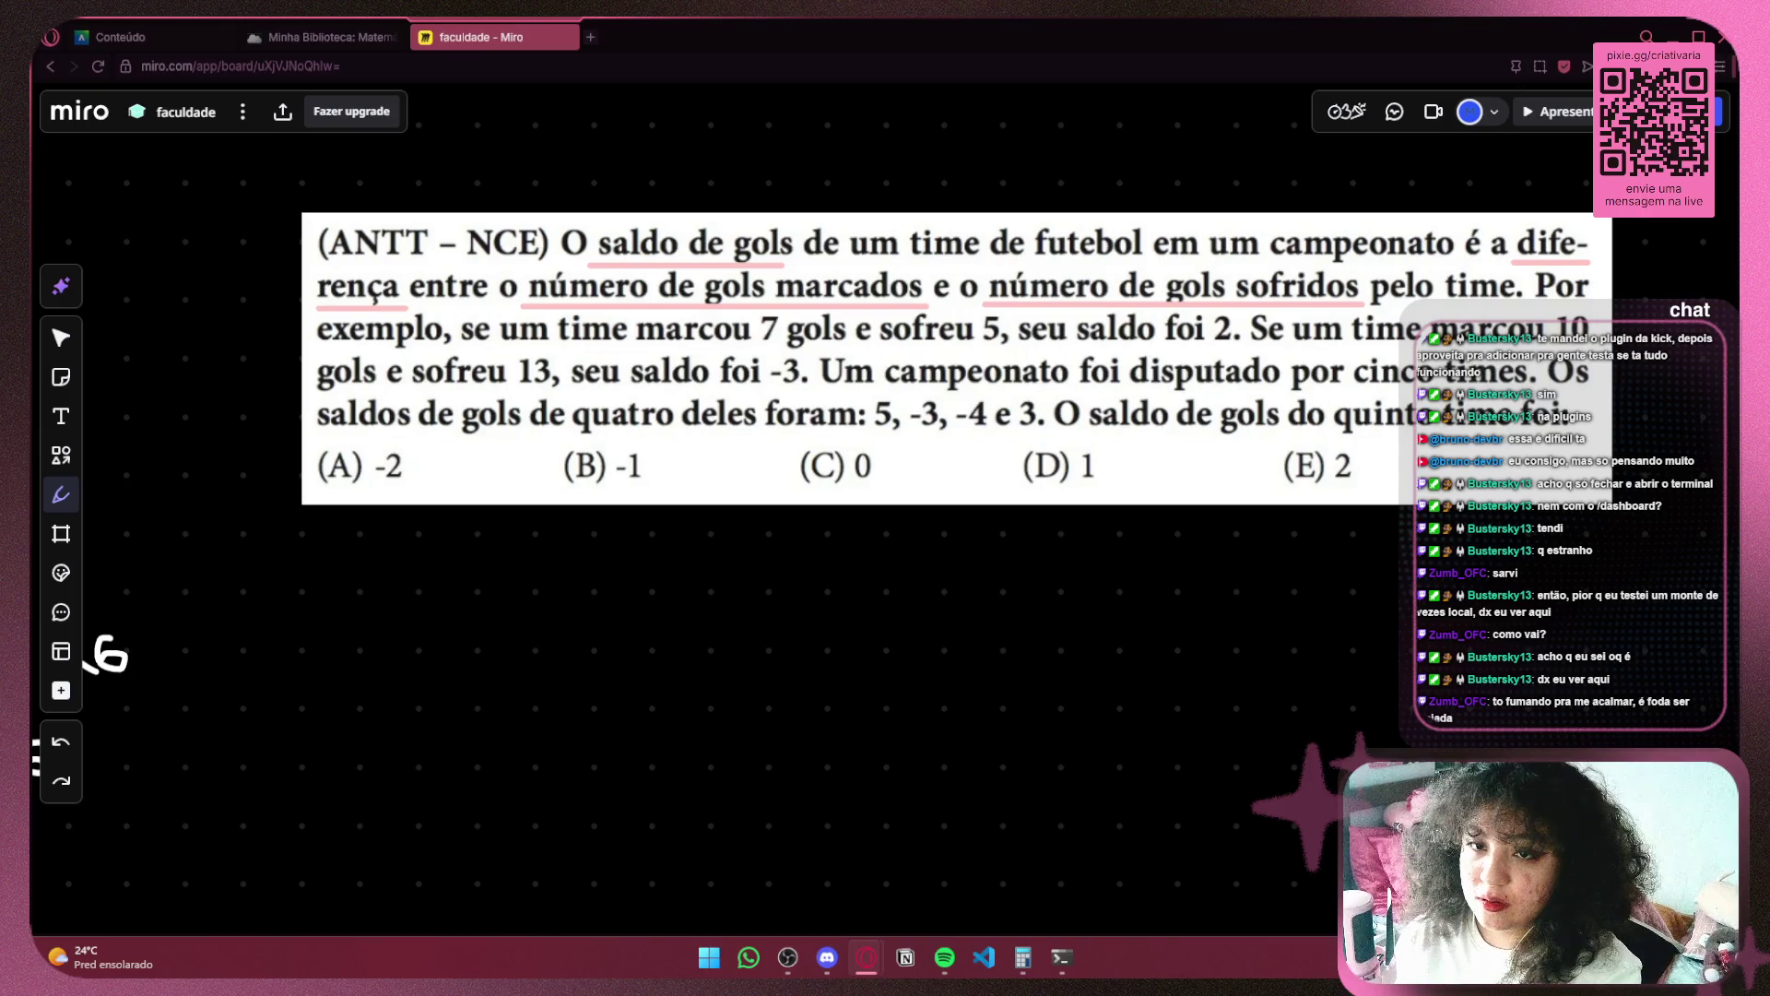
key("alt+Tab")
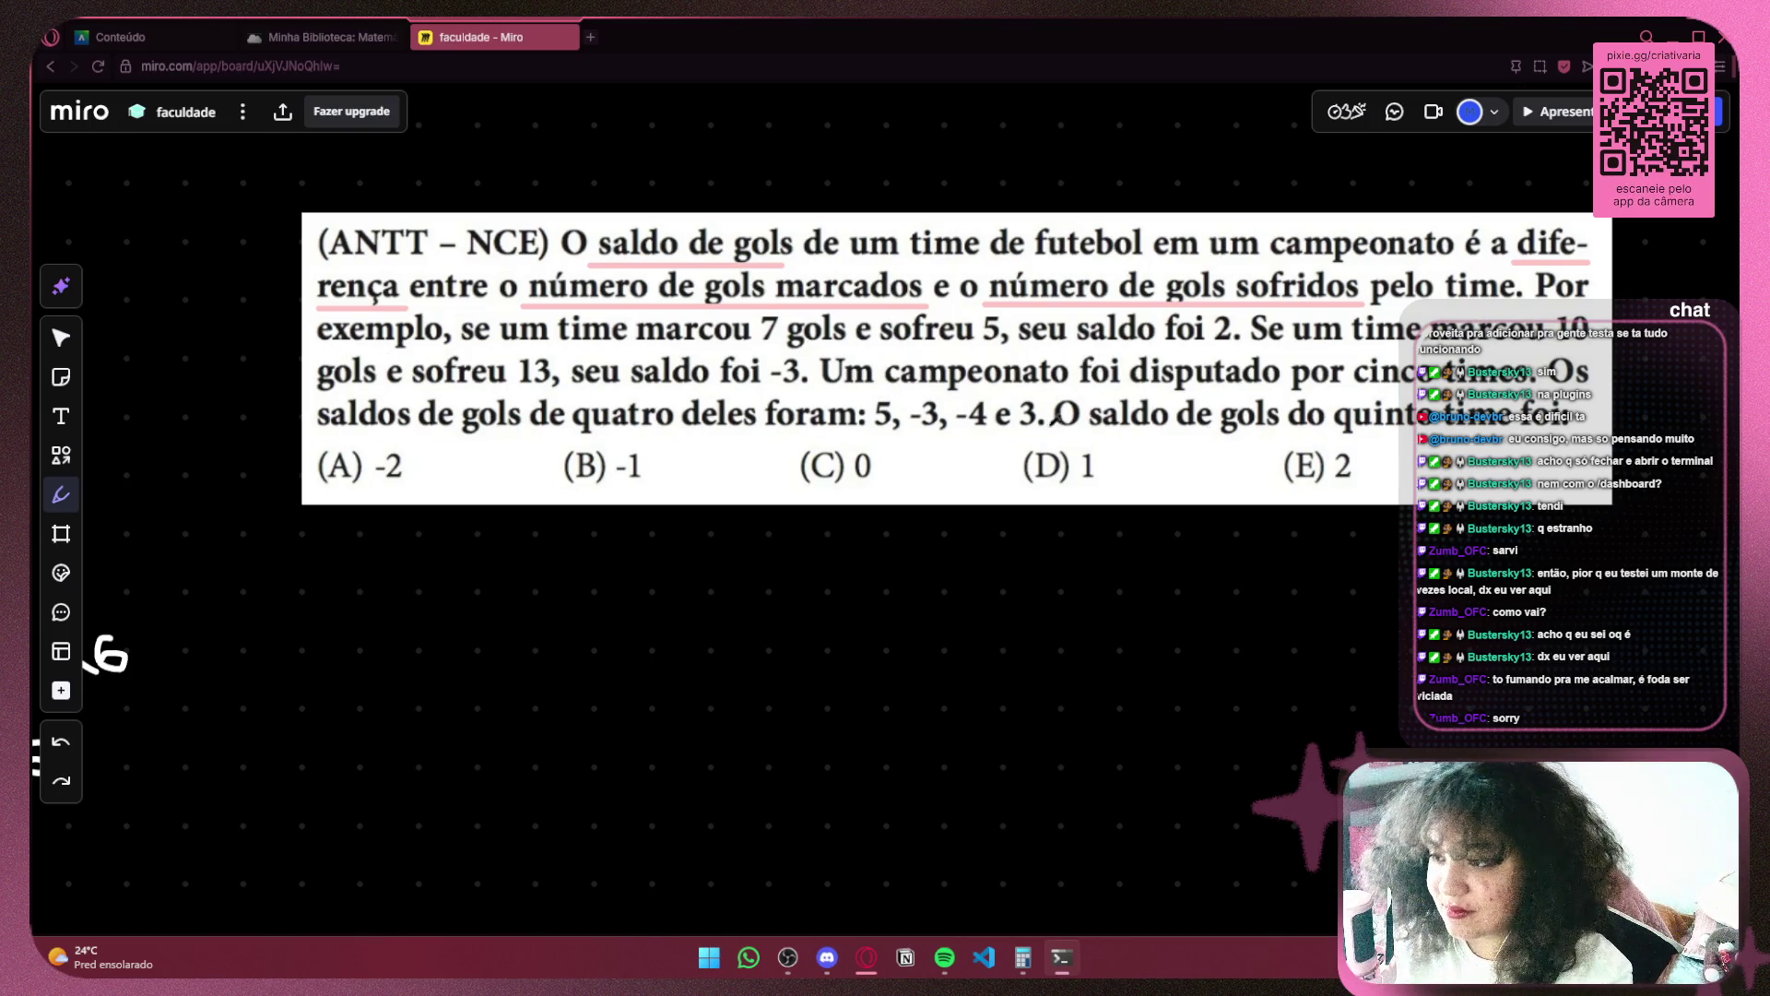
scroll(1058, 412, "down", 2)
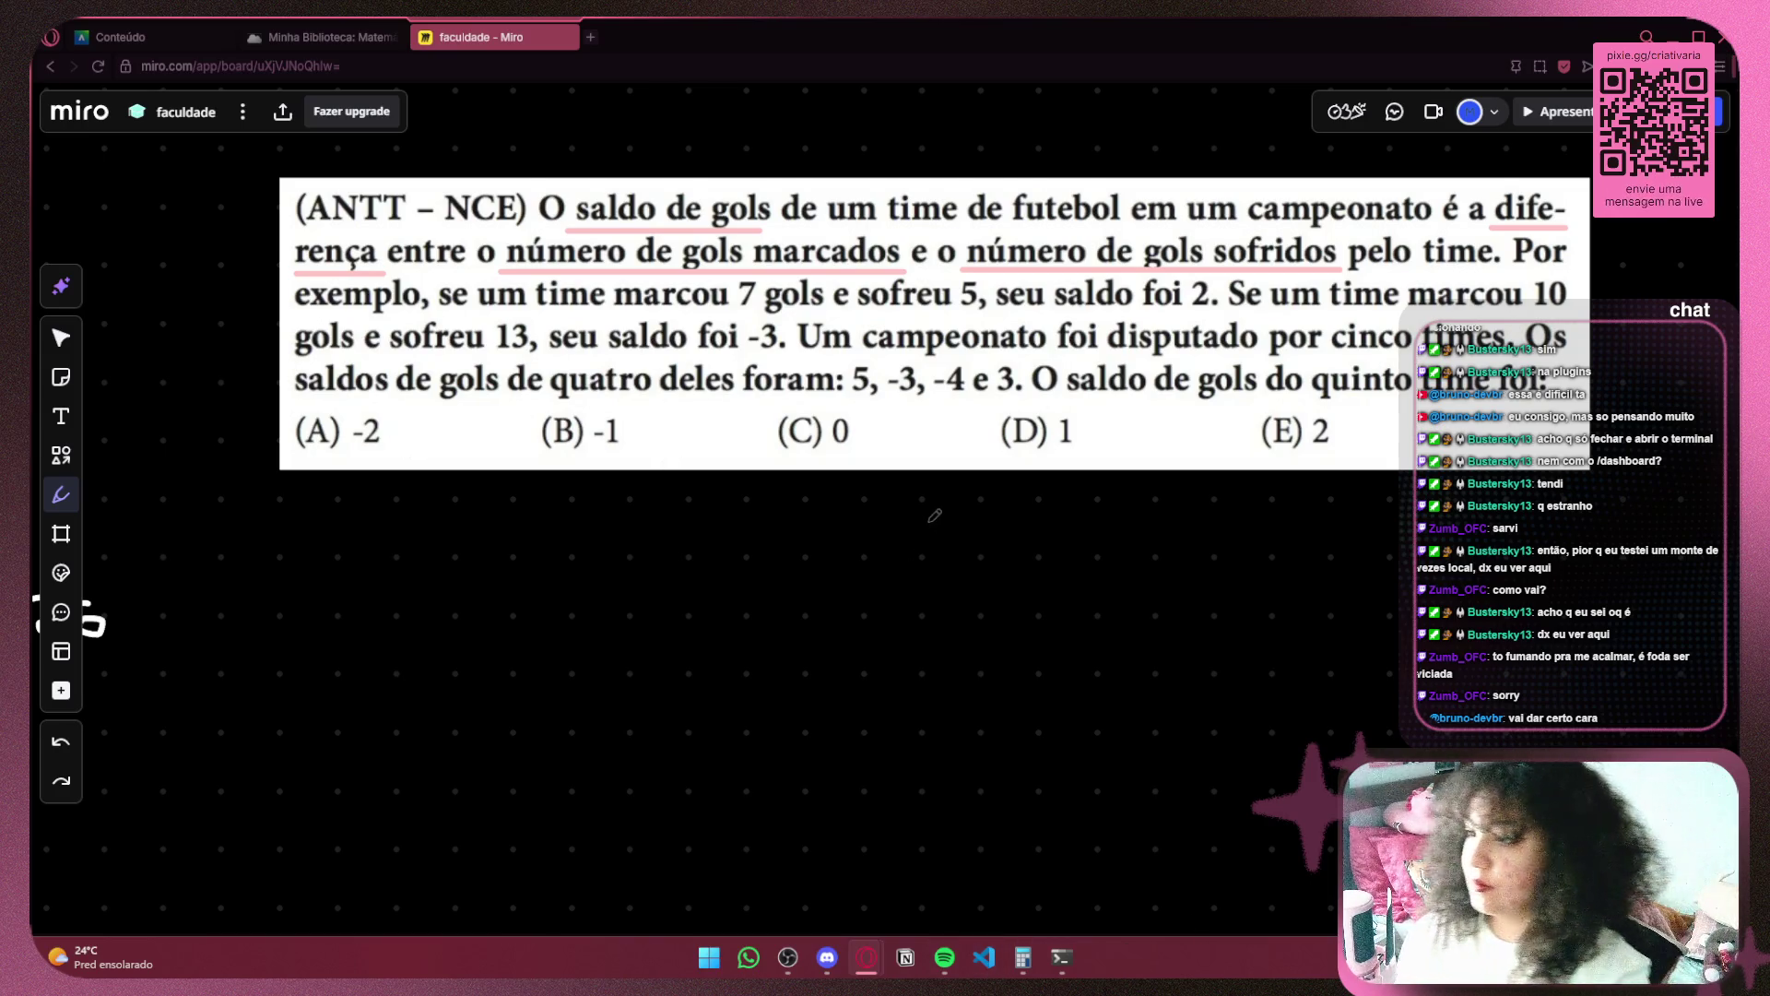
Handwrite -3 and -4 below the 5, undoing a stray pen stroke
scroll(934, 515, "up", 2)
scroll(794, 502, "down", 2)
mouse_move(761, 489)
left_mouse_down()
mouse_move(738, 498)
mouse_move(736, 525)
mouse_move(768, 489)
mouse_move(726, 544)
mouse_move(749, 538)
mouse_move(737, 587)
left_mouse_up()
key("ctrl+z")
scroll(726, 544, "down", 2)
mouse_move(668, 662)
left_mouse_down()
mouse_move(769, 651)
mouse_move(749, 765)
mouse_move(721, 800)
left_mouse_up()
Bring the full question into view and add pink marks beside -3 and -4, undoing a misplaced plus
left_click_drag(844, 503, 991, 692)
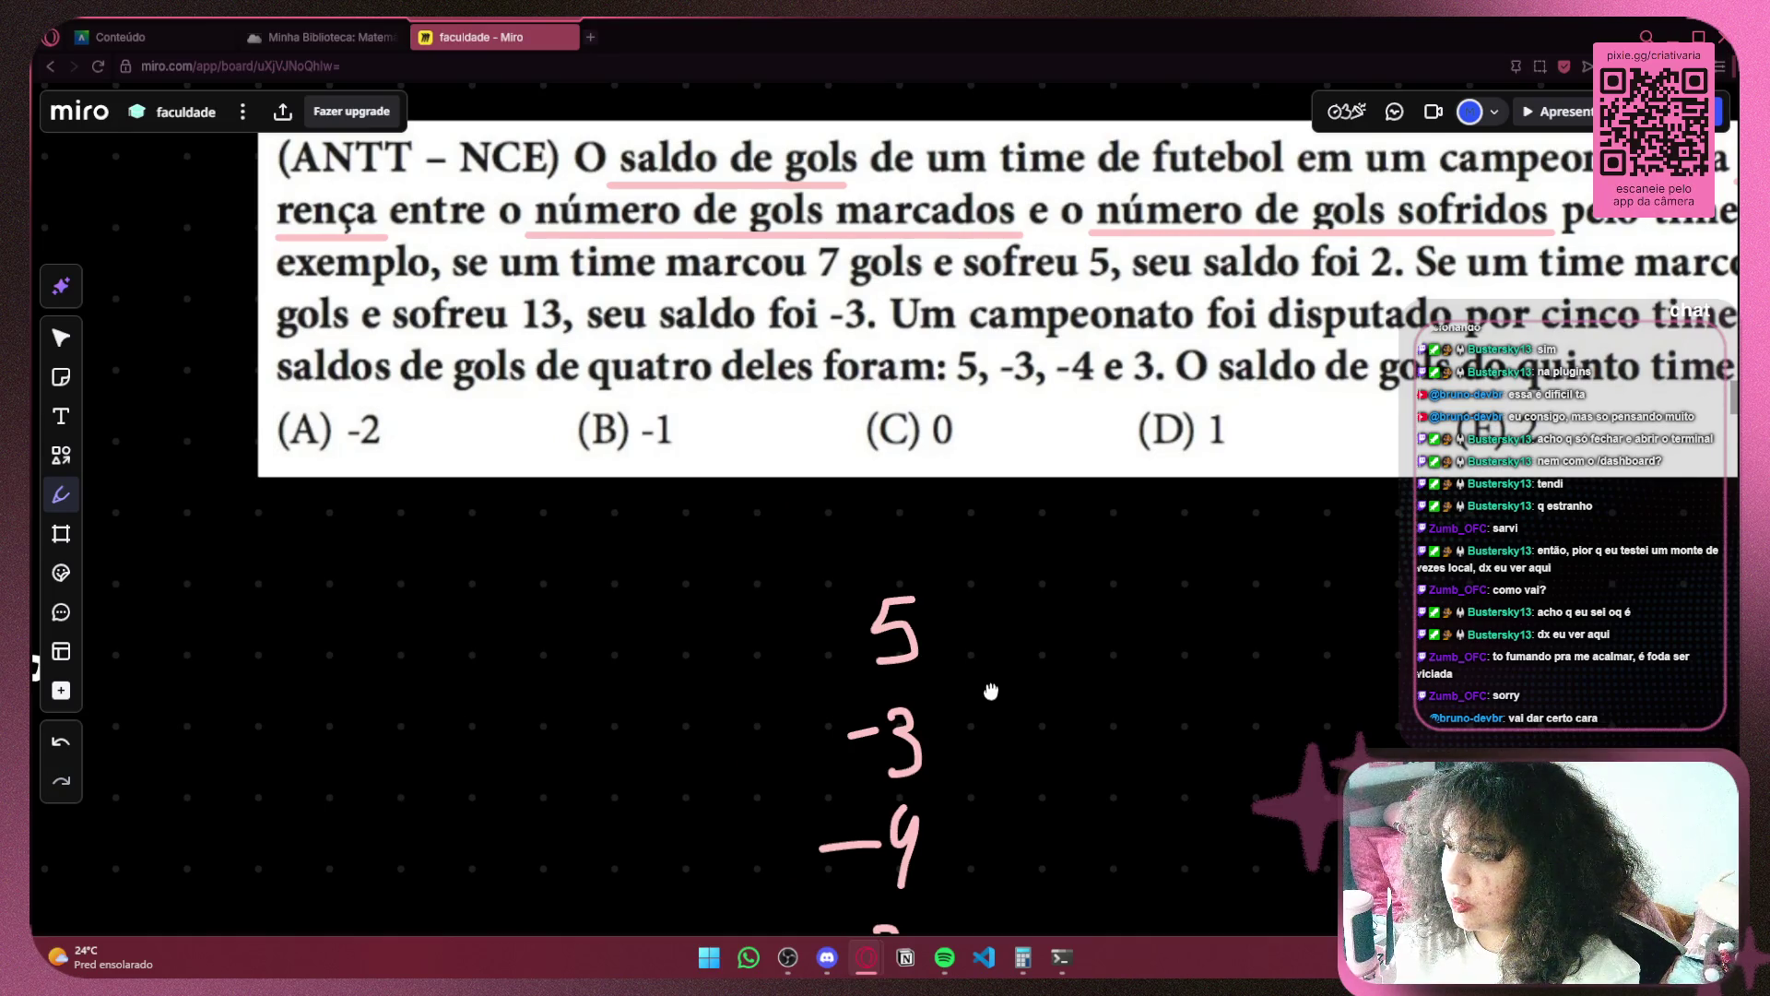
mouse_move(991, 692)
left_mouse_down()
mouse_move(867, 558)
mouse_move(936, 717)
mouse_move(736, 700)
mouse_move(894, 722)
left_mouse_up()
mouse_move(585, 630)
left_mouse_down()
mouse_move(585, 691)
mouse_move(628, 648)
mouse_move(611, 627)
mouse_move(599, 684)
mouse_move(636, 638)
left_mouse_up()
key("ctrl+z")
key("ctrl+z")
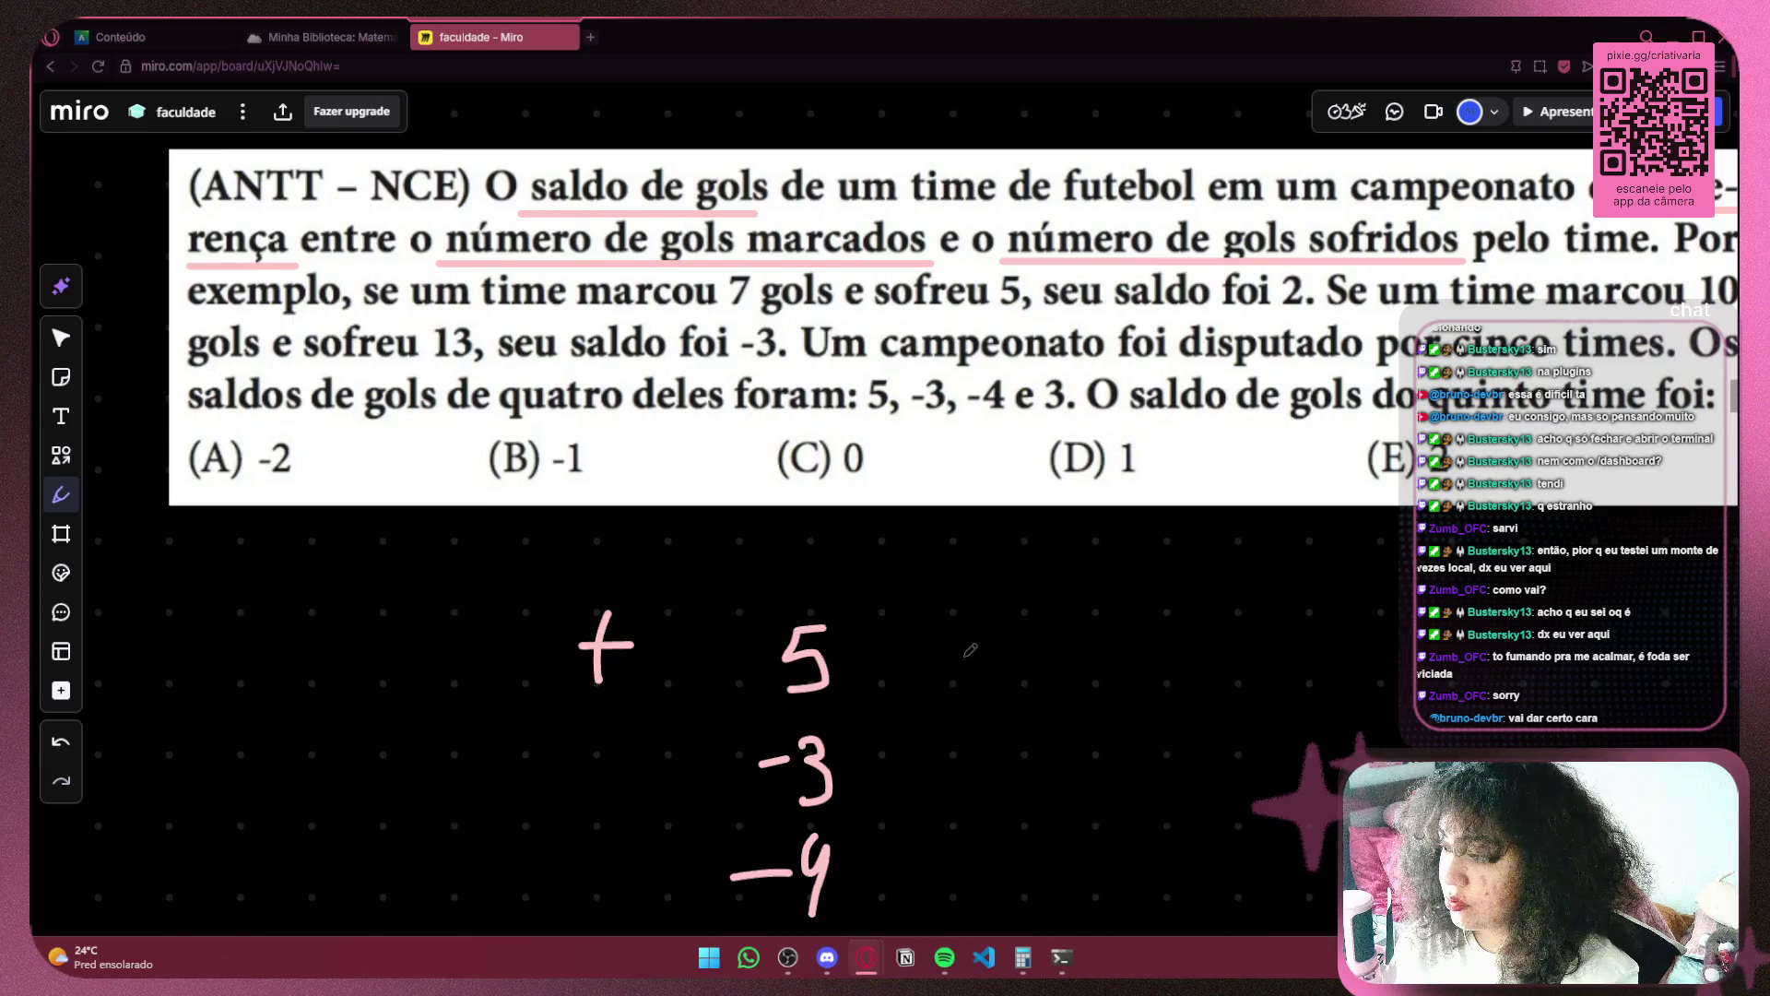
scroll(971, 650, "down", 3)
left_click_drag(844, 564, 883, 560)
left_click_drag(822, 685, 862, 678)
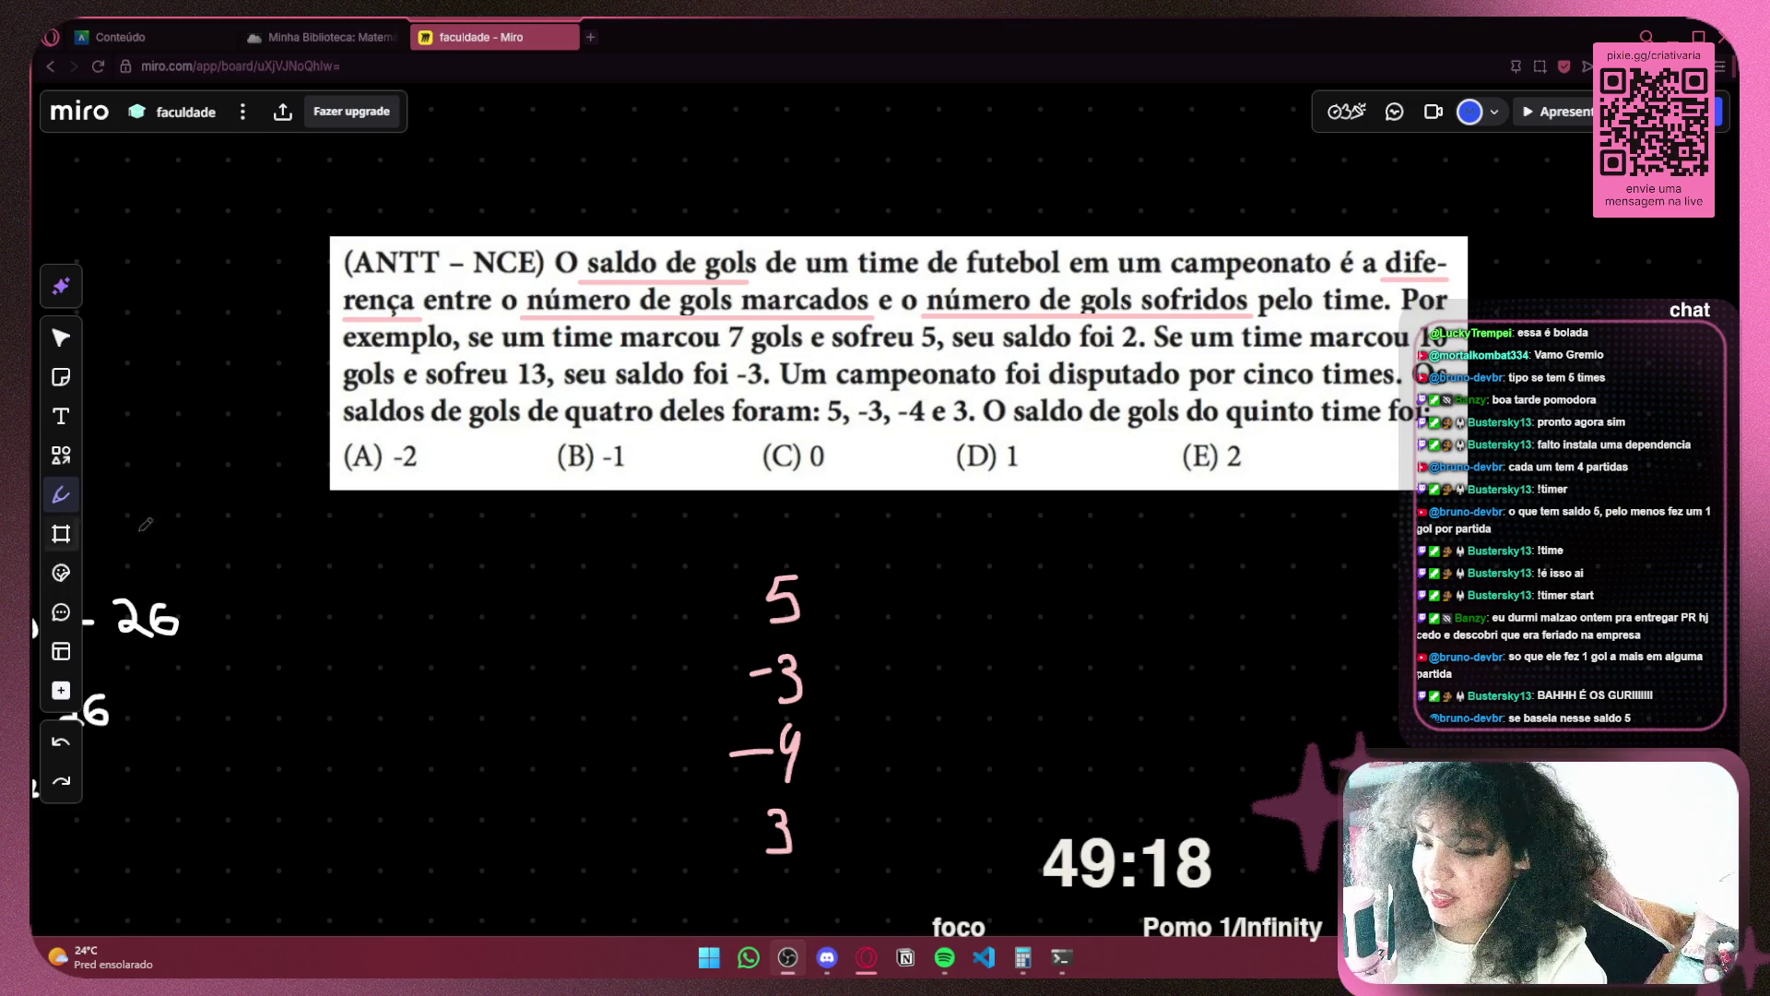
mouse_move(811, 542)
left_mouse_down()
mouse_move(862, 636)
mouse_move(646, 590)
mouse_move(780, 522)
left_mouse_up()
key("ctrl+z")
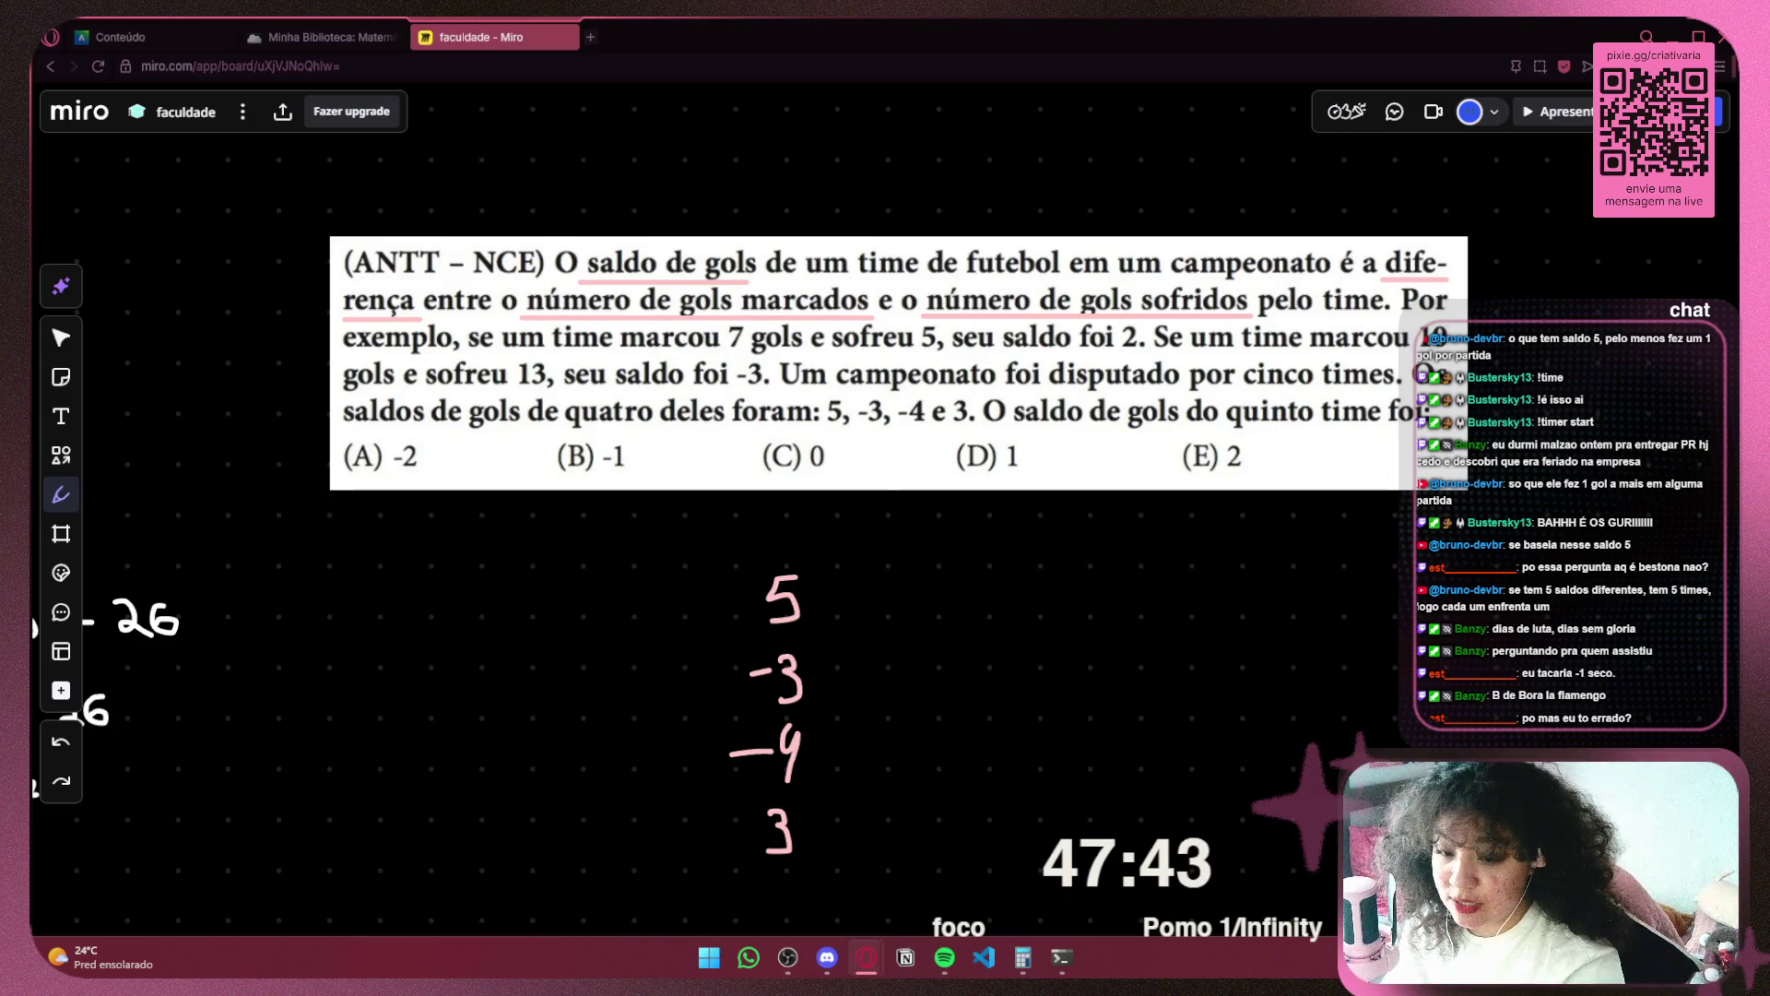
key("super+e")
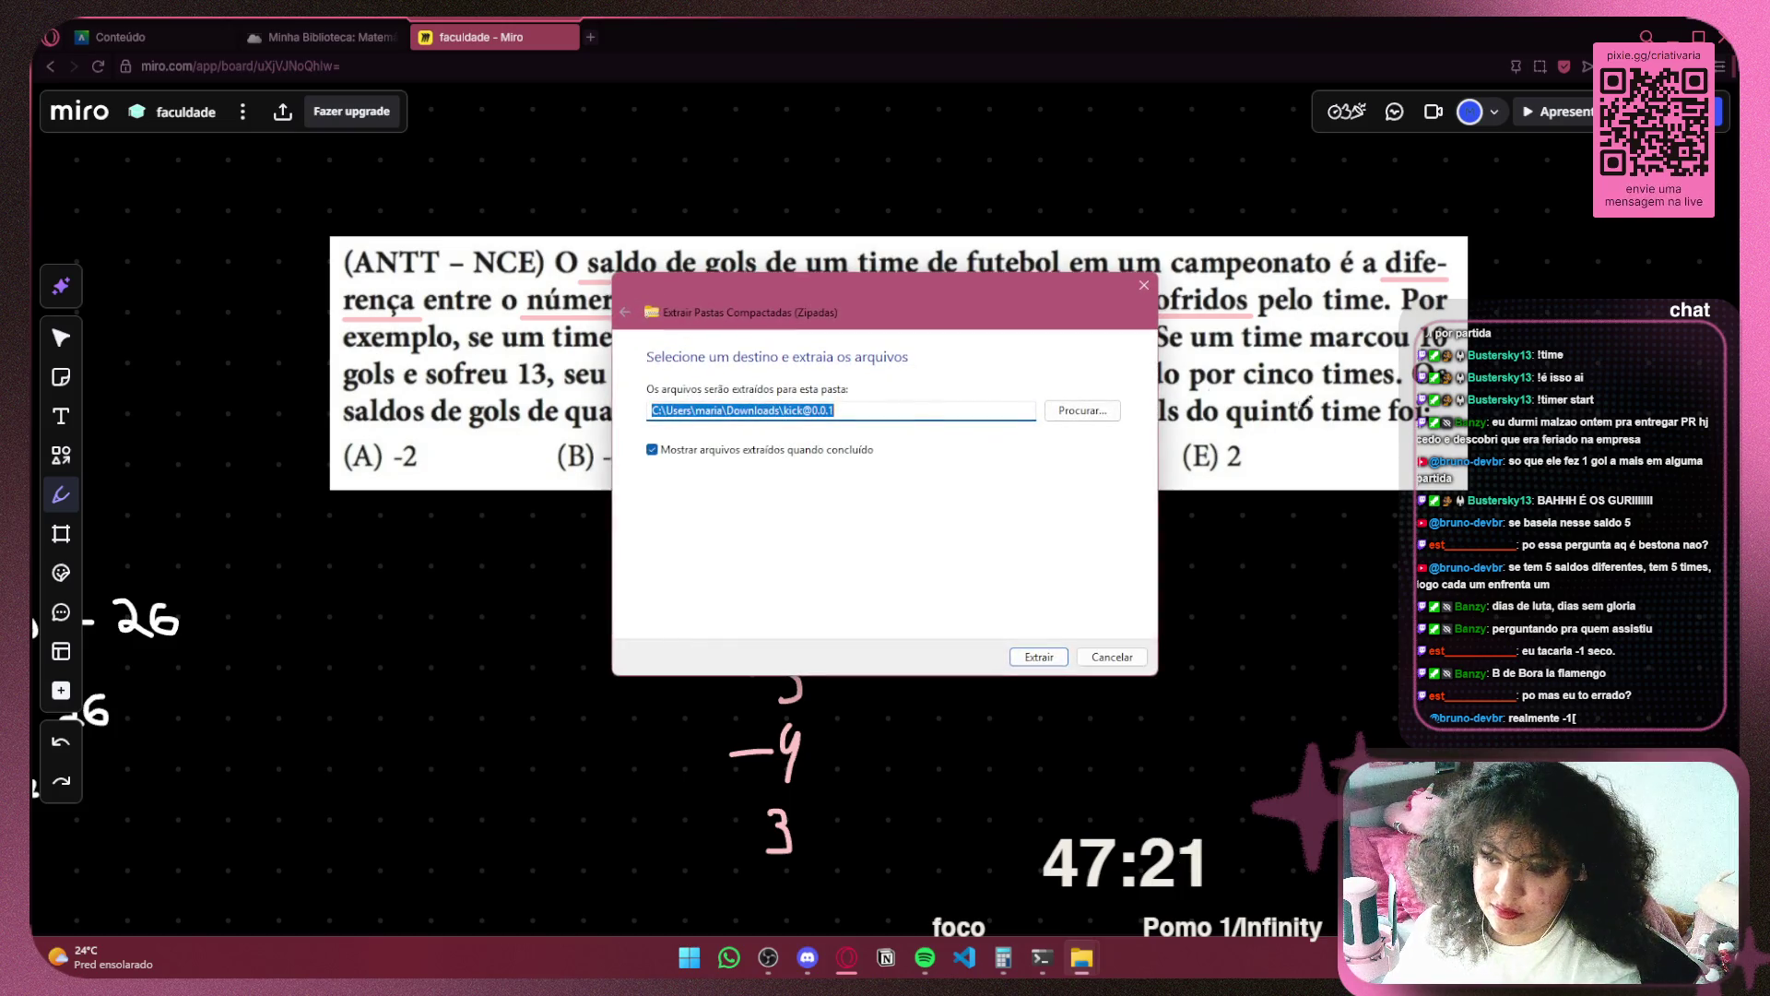
Extract the zipped kick package into its own Downloads folder with Extrair
left_click(1028, 656)
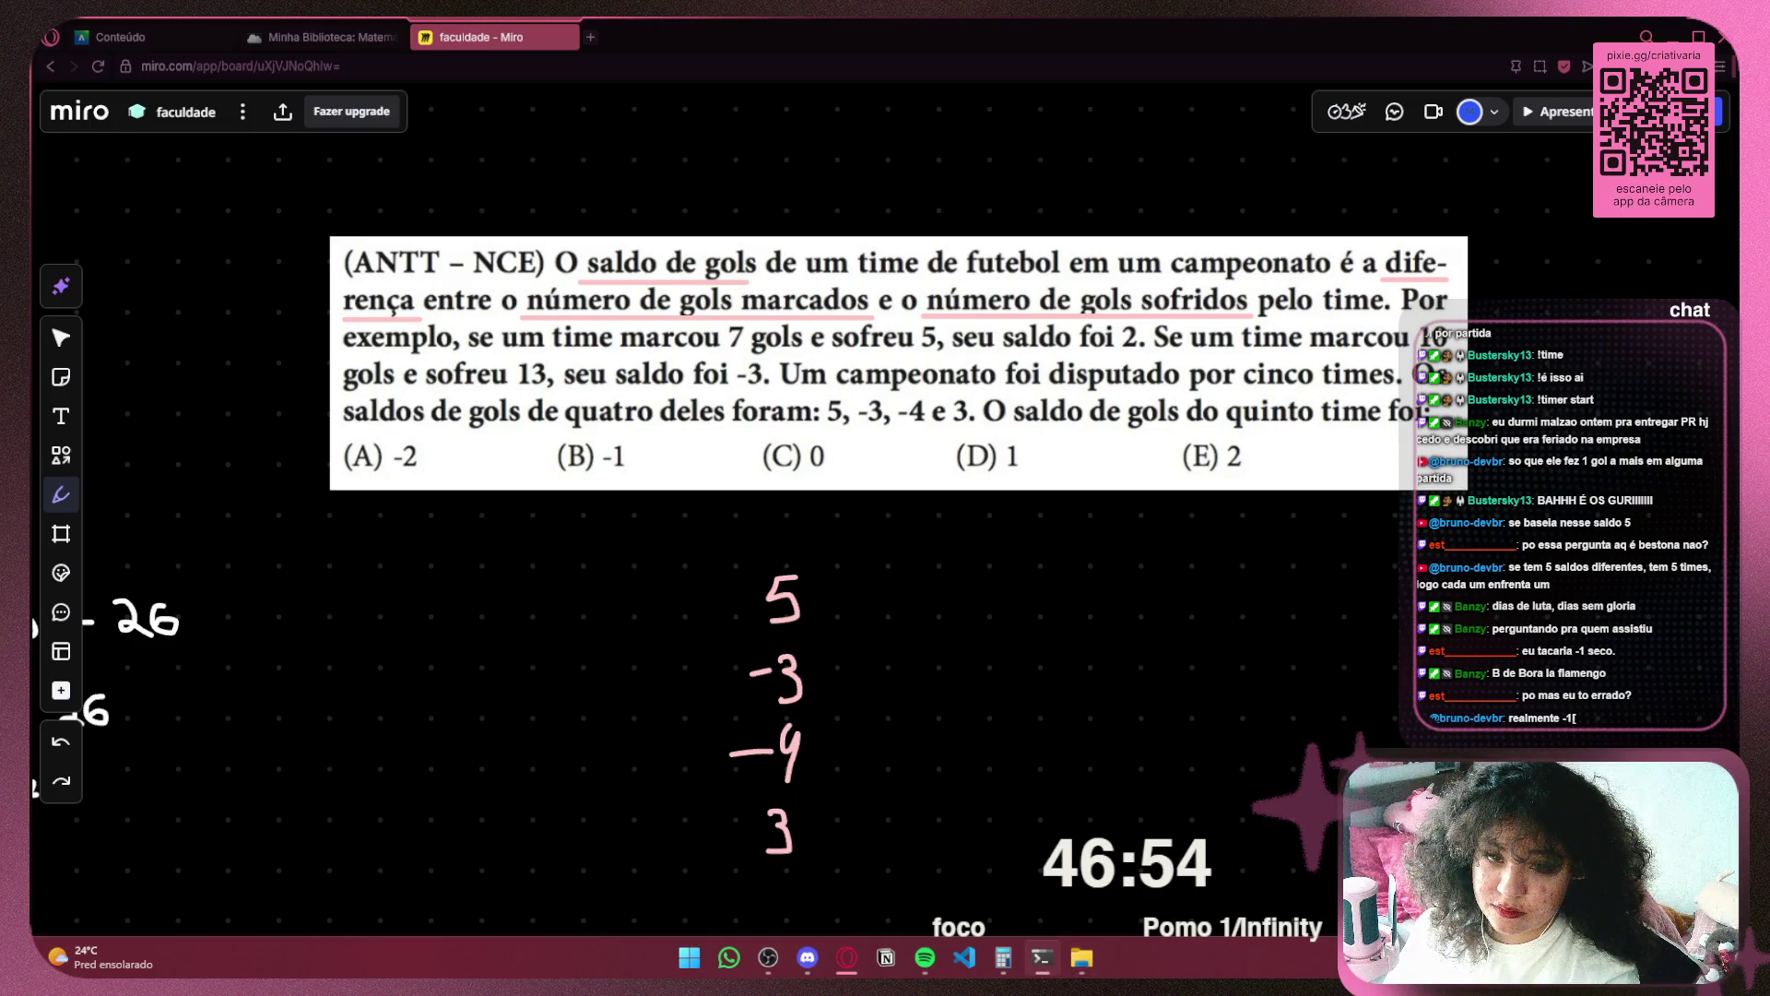
key("alt+Tab")
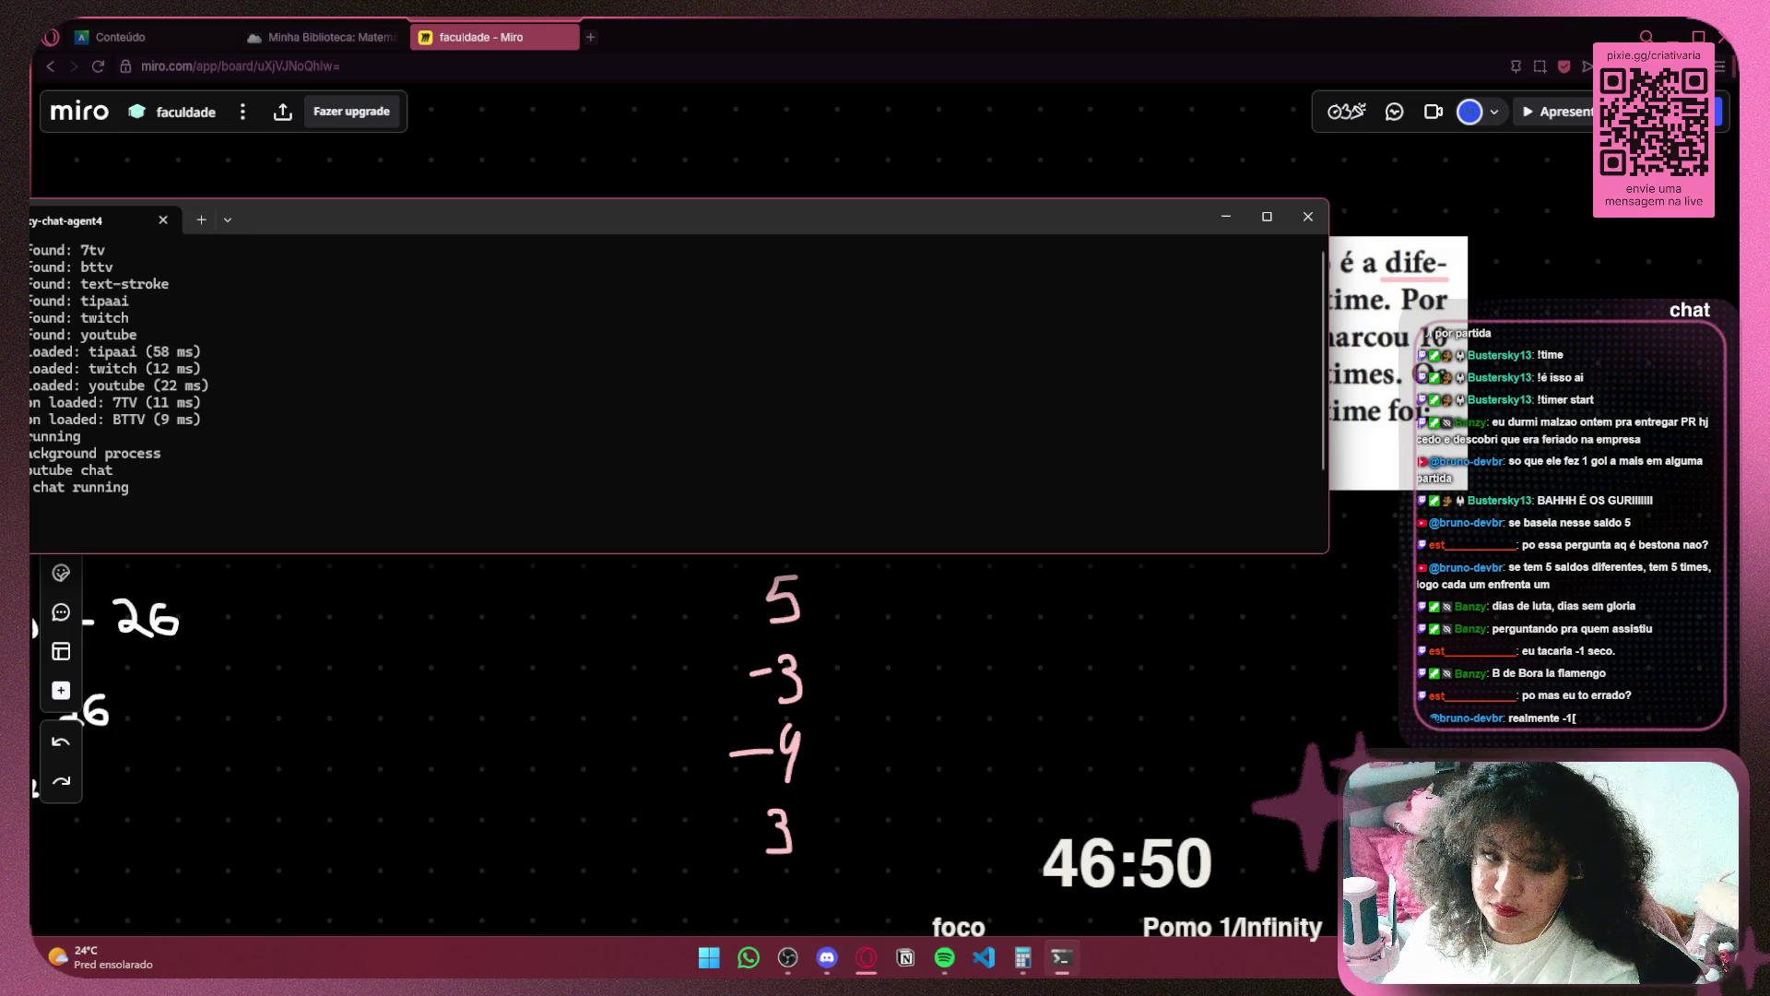
Close and relaunch syncsky-chat-agent4 until 'youtube chat running' shows, then return to the Miro board
left_click(1311, 216)
left_click(729, 959)
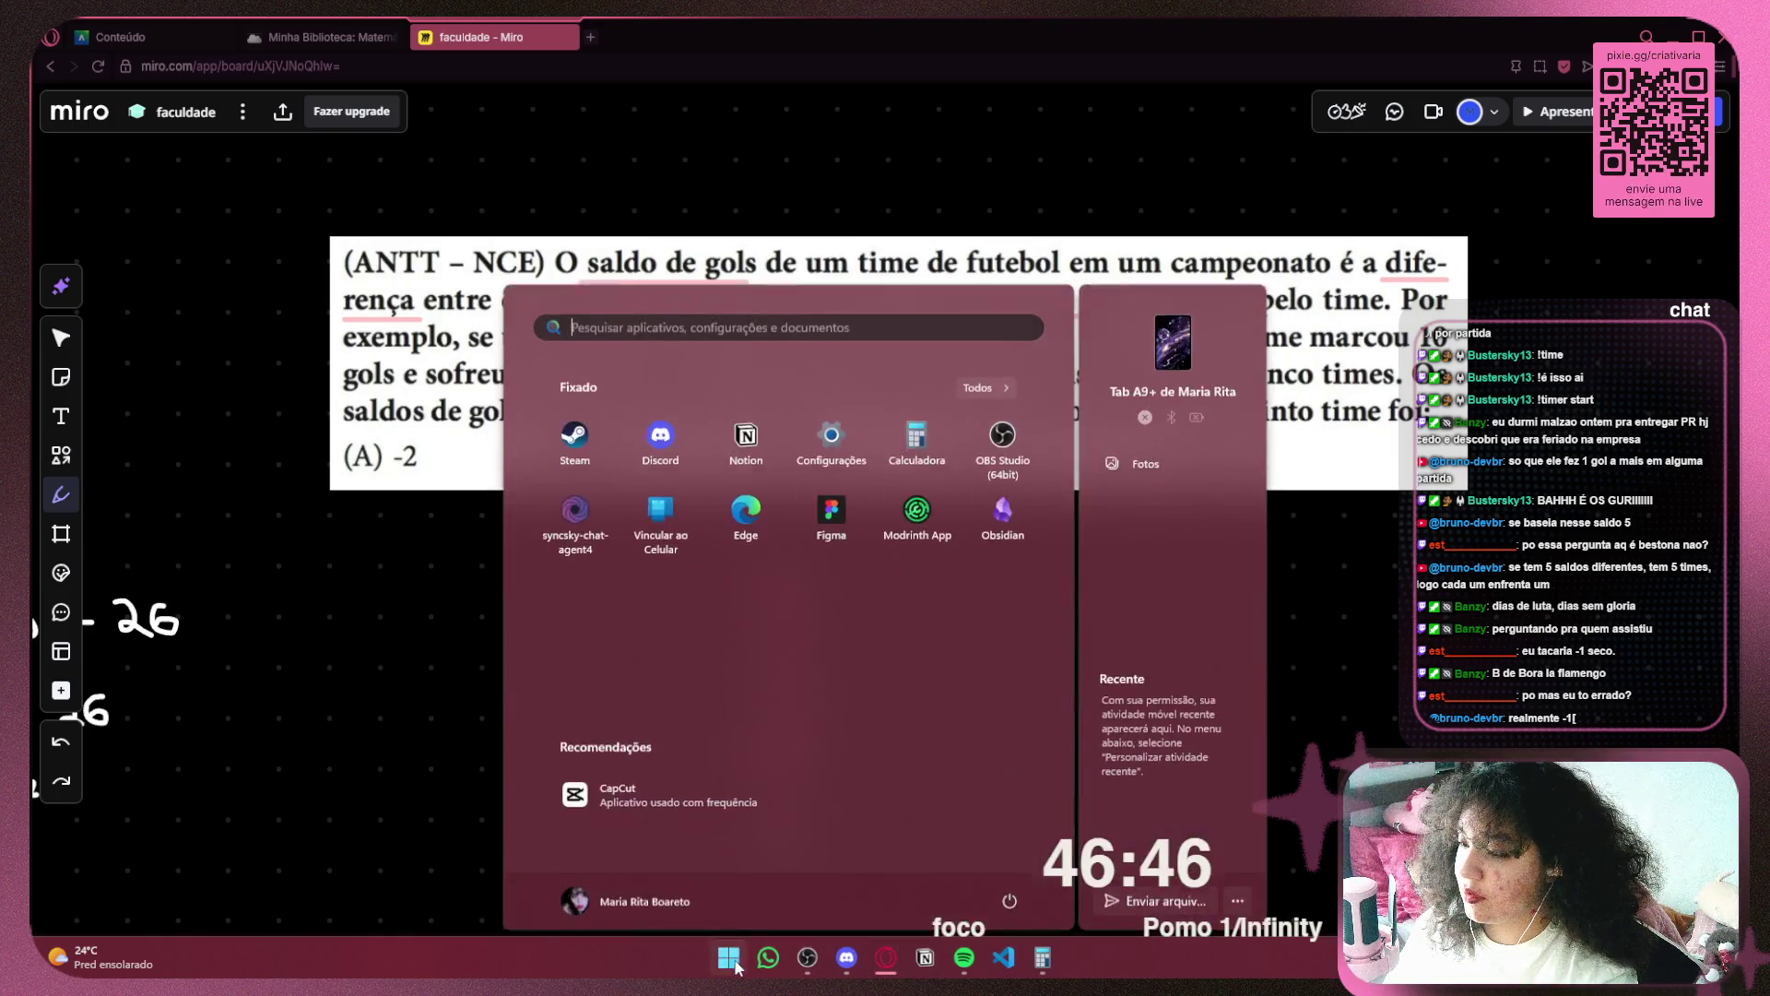
left_click(551, 519)
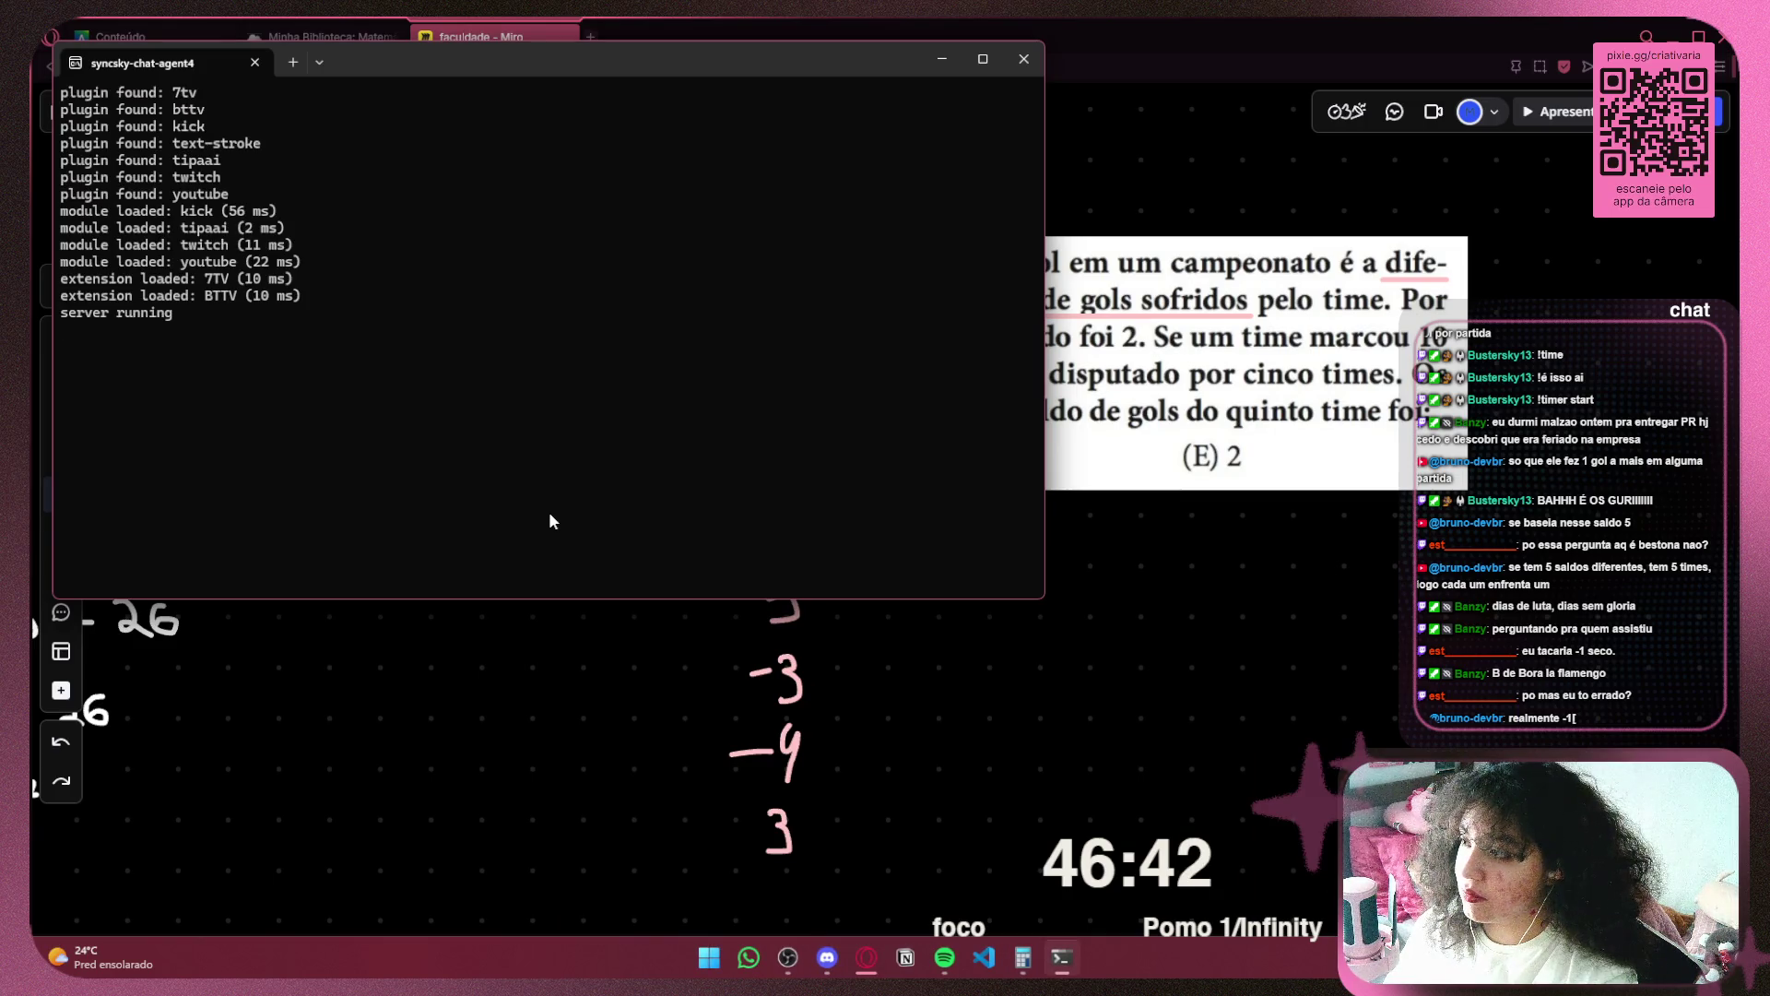
triple_click(256, 213)
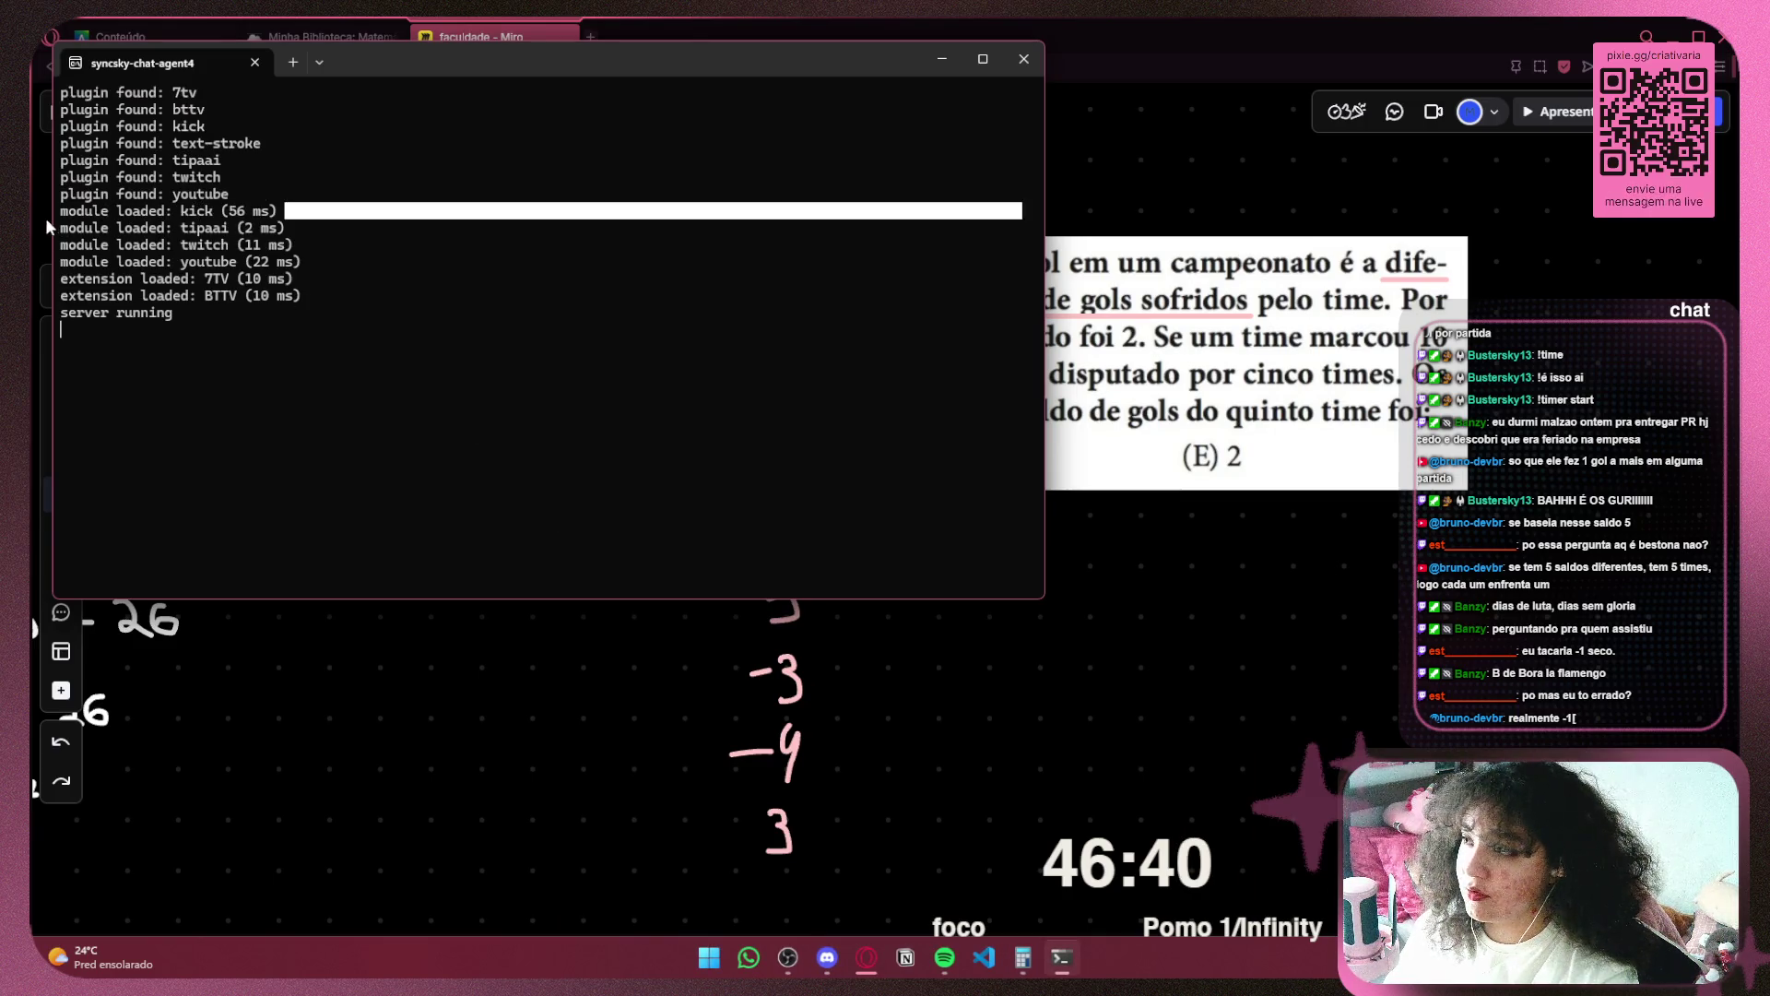
left_click(504, 298)
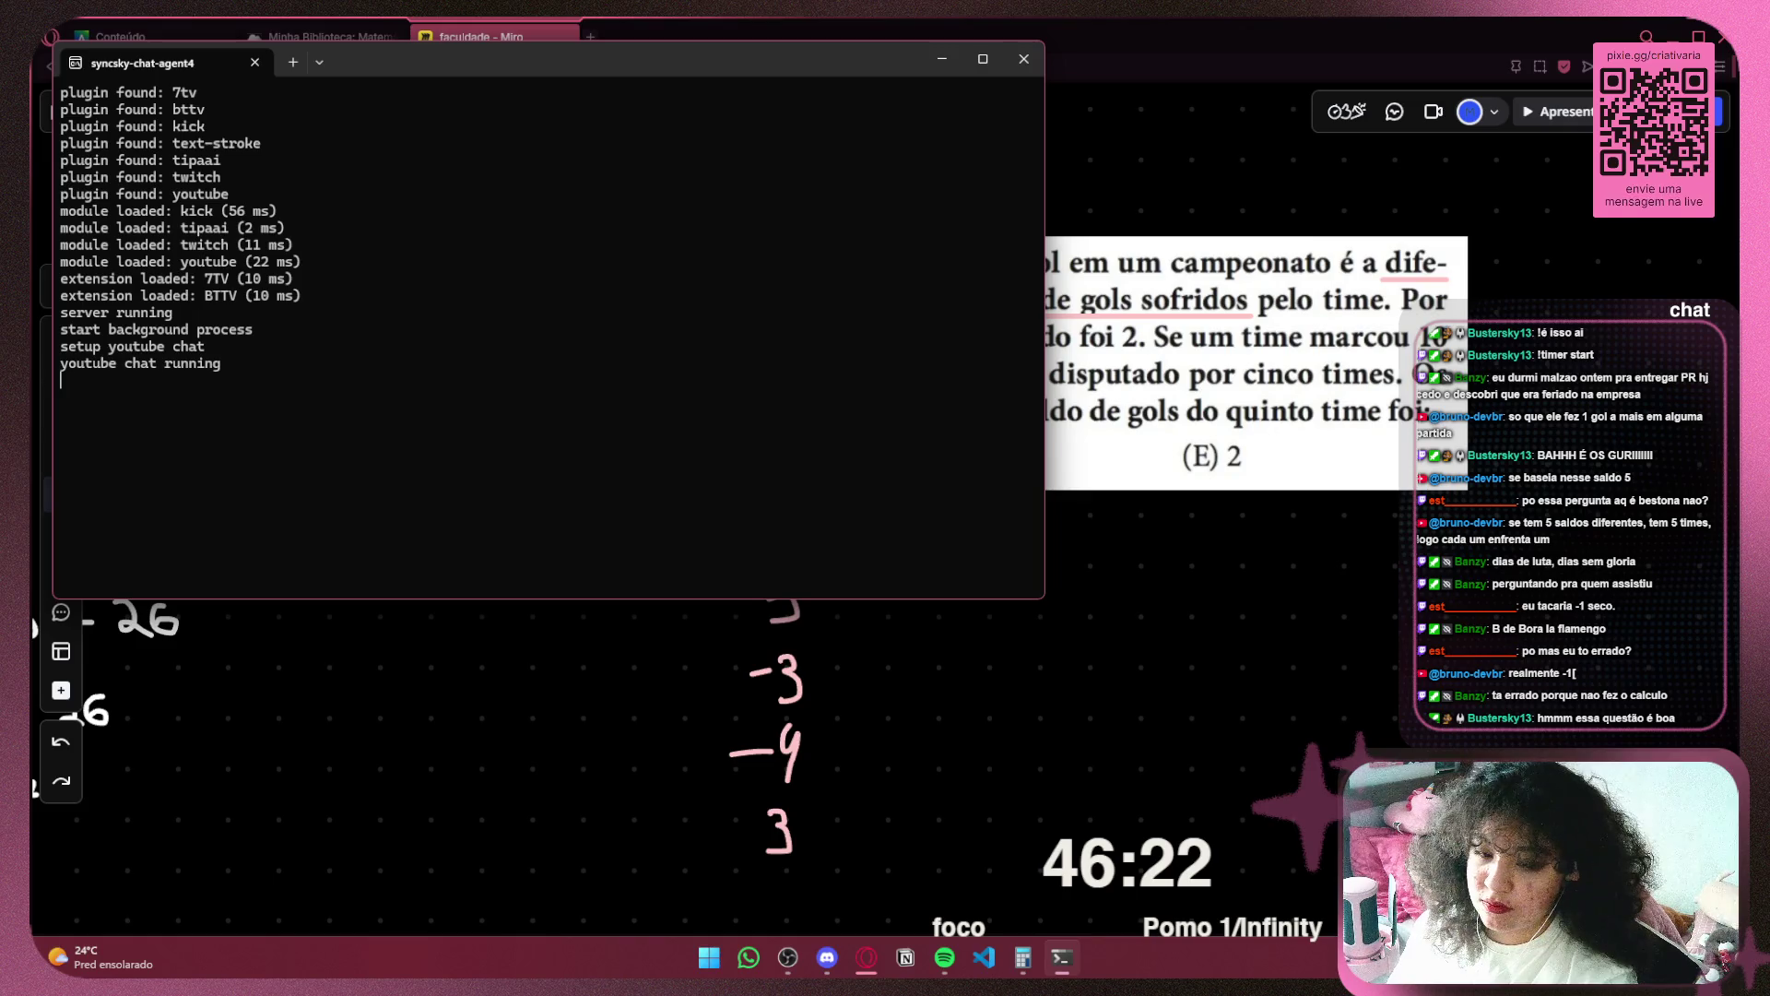
key("alt+Tab")
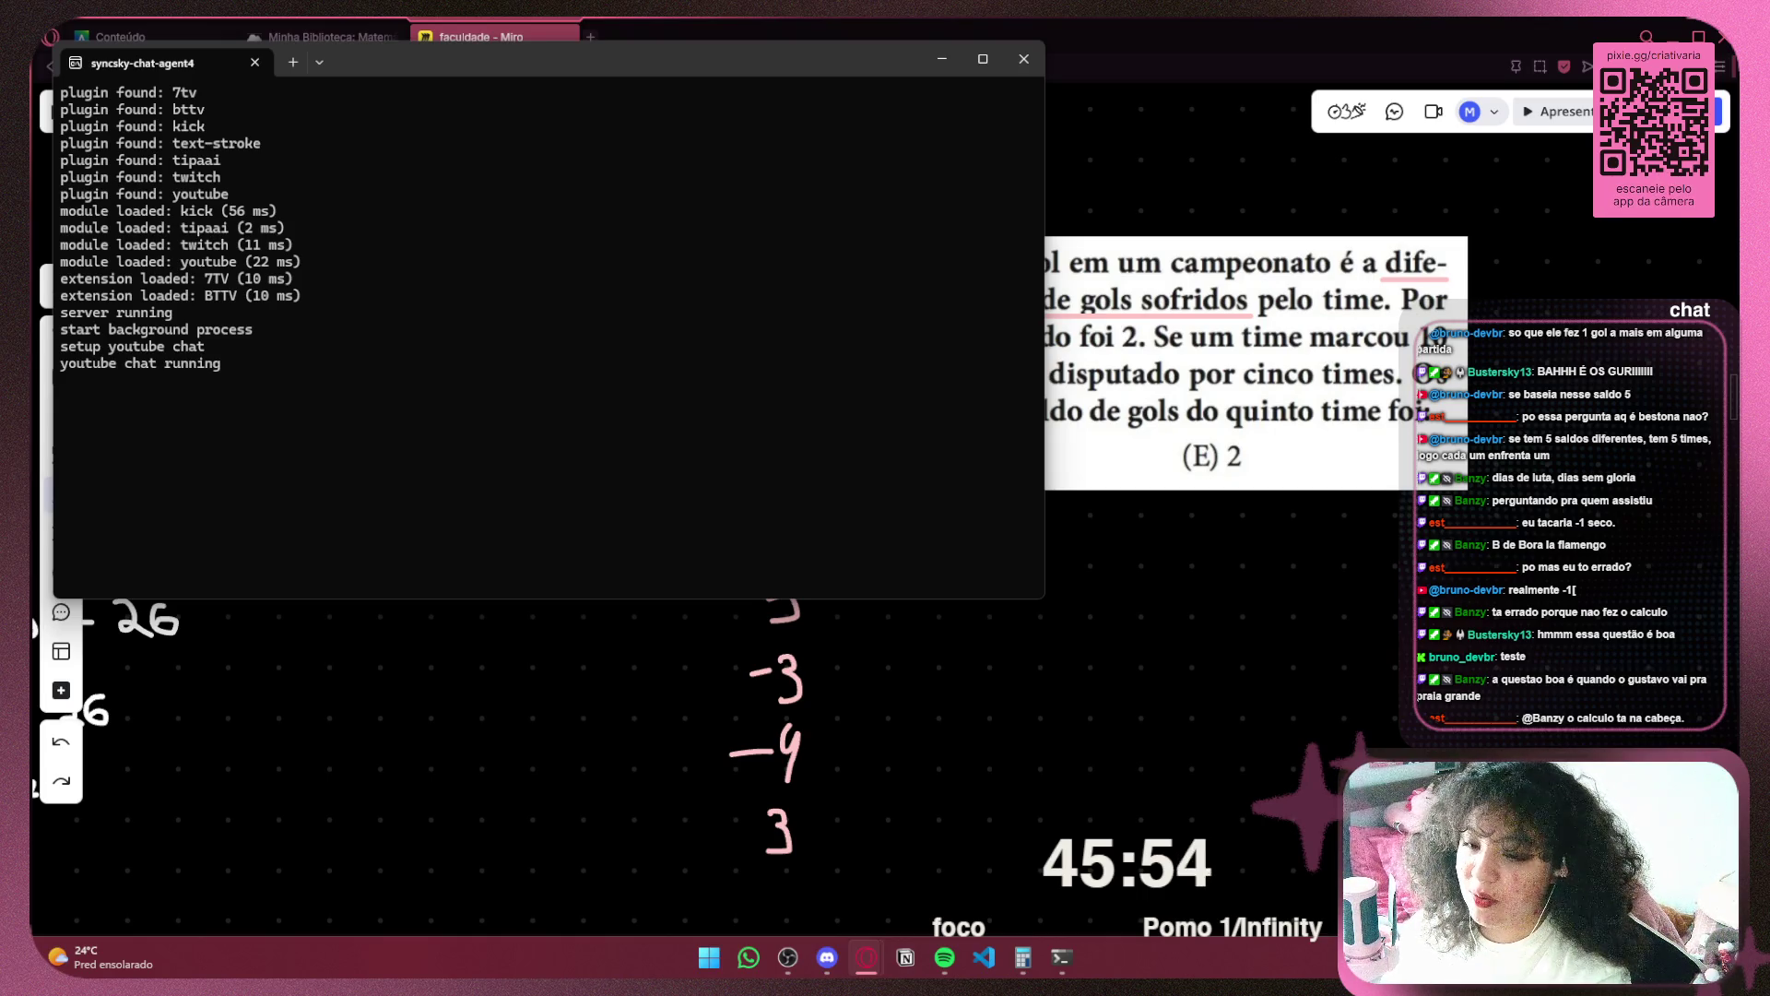
left_click(950, 628)
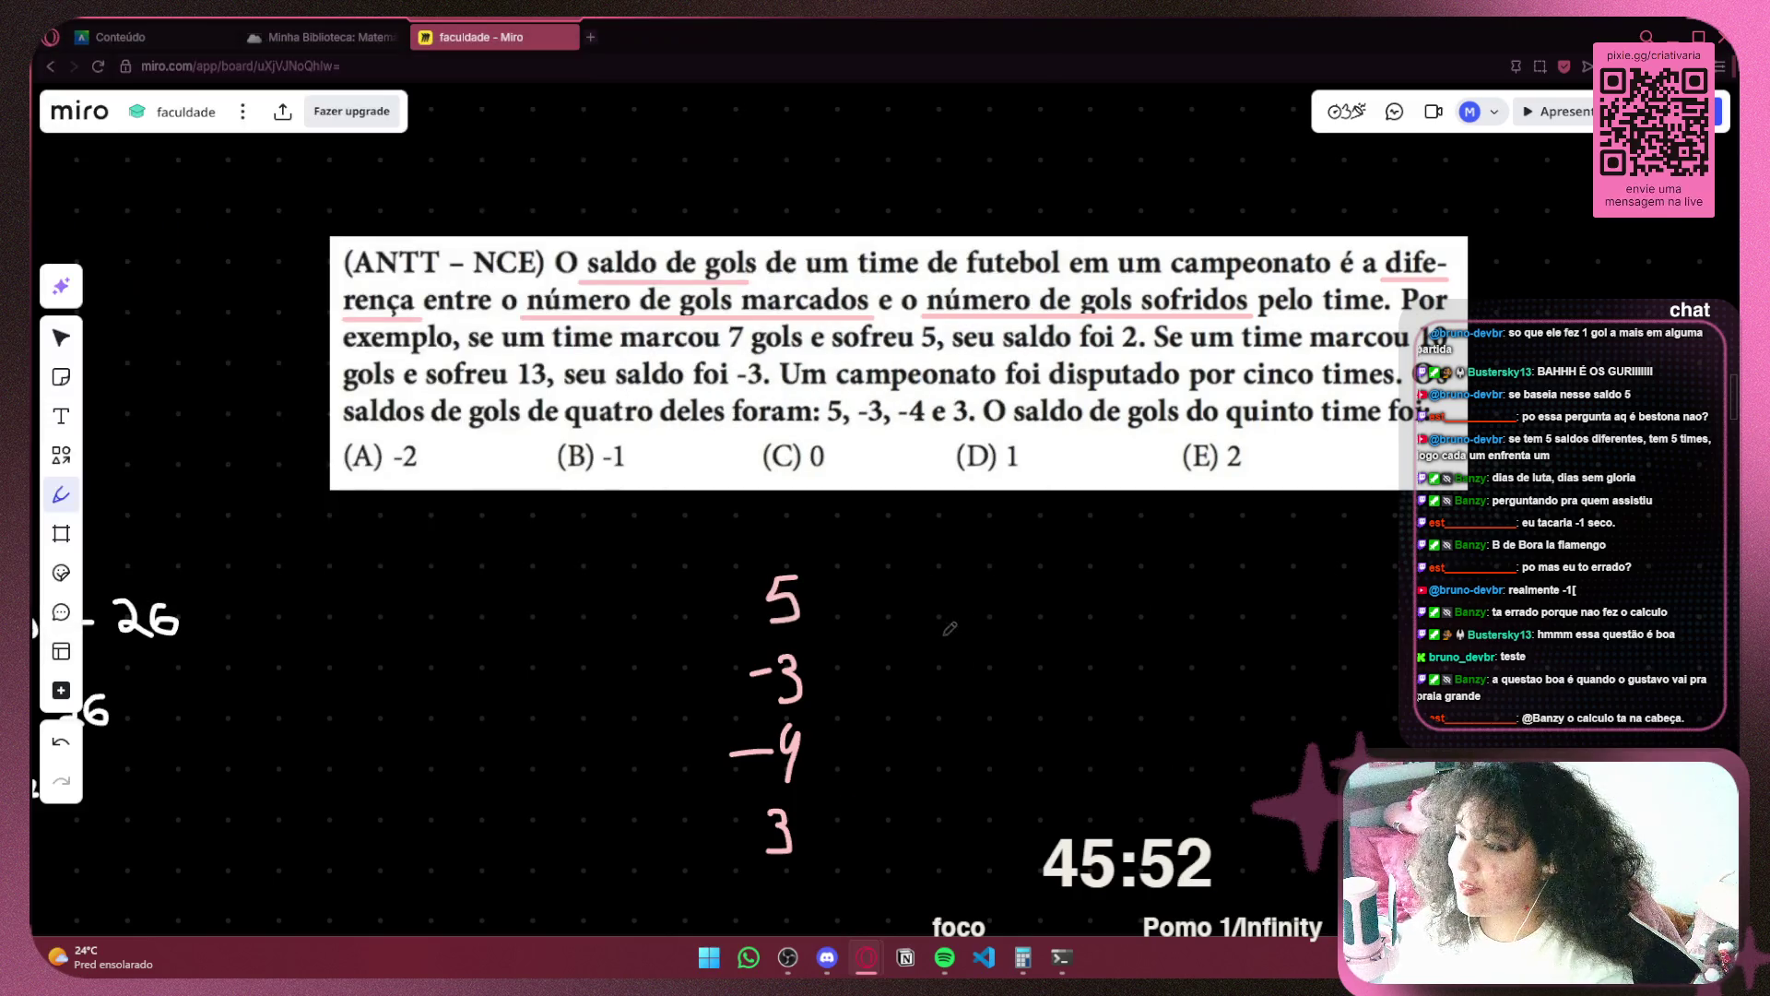
Box-select the handwritten 5, -3, -4, 3 column, drag it left, and delete it
scroll(863, 586, "down", 4)
scroll(863, 587, "right", 3)
key("v")
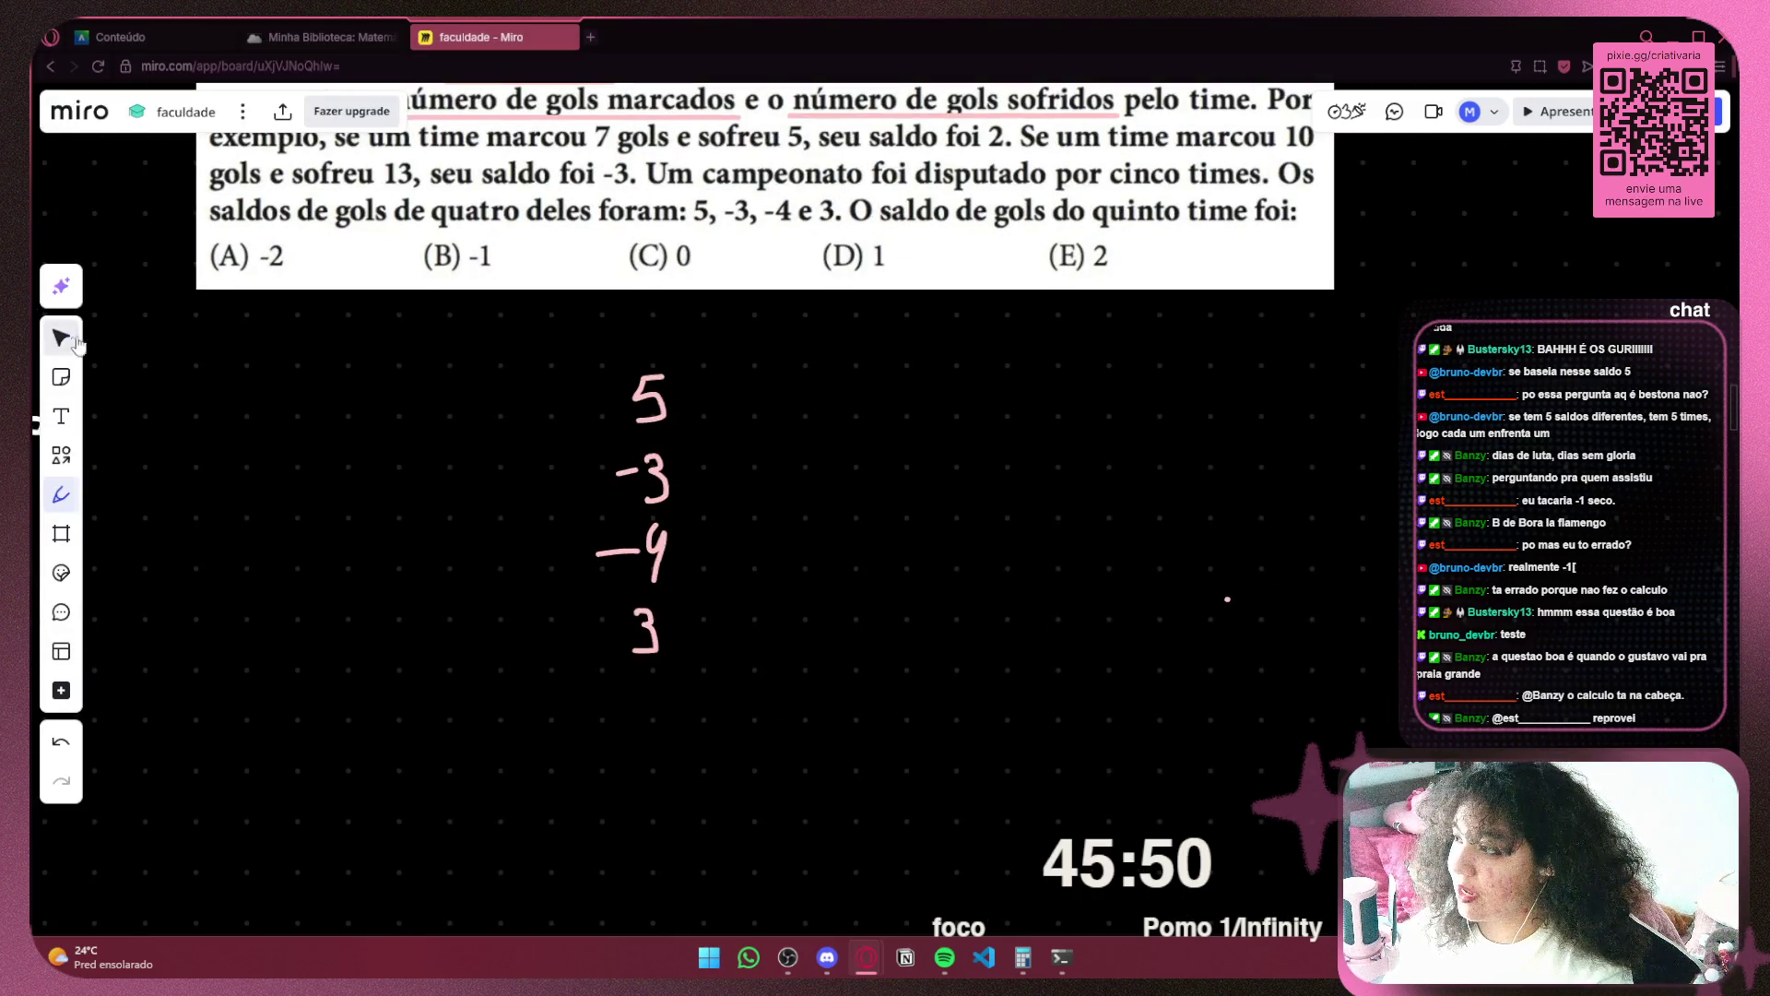
left_click_drag(508, 384, 728, 760)
left_click_drag(616, 573, 250, 562)
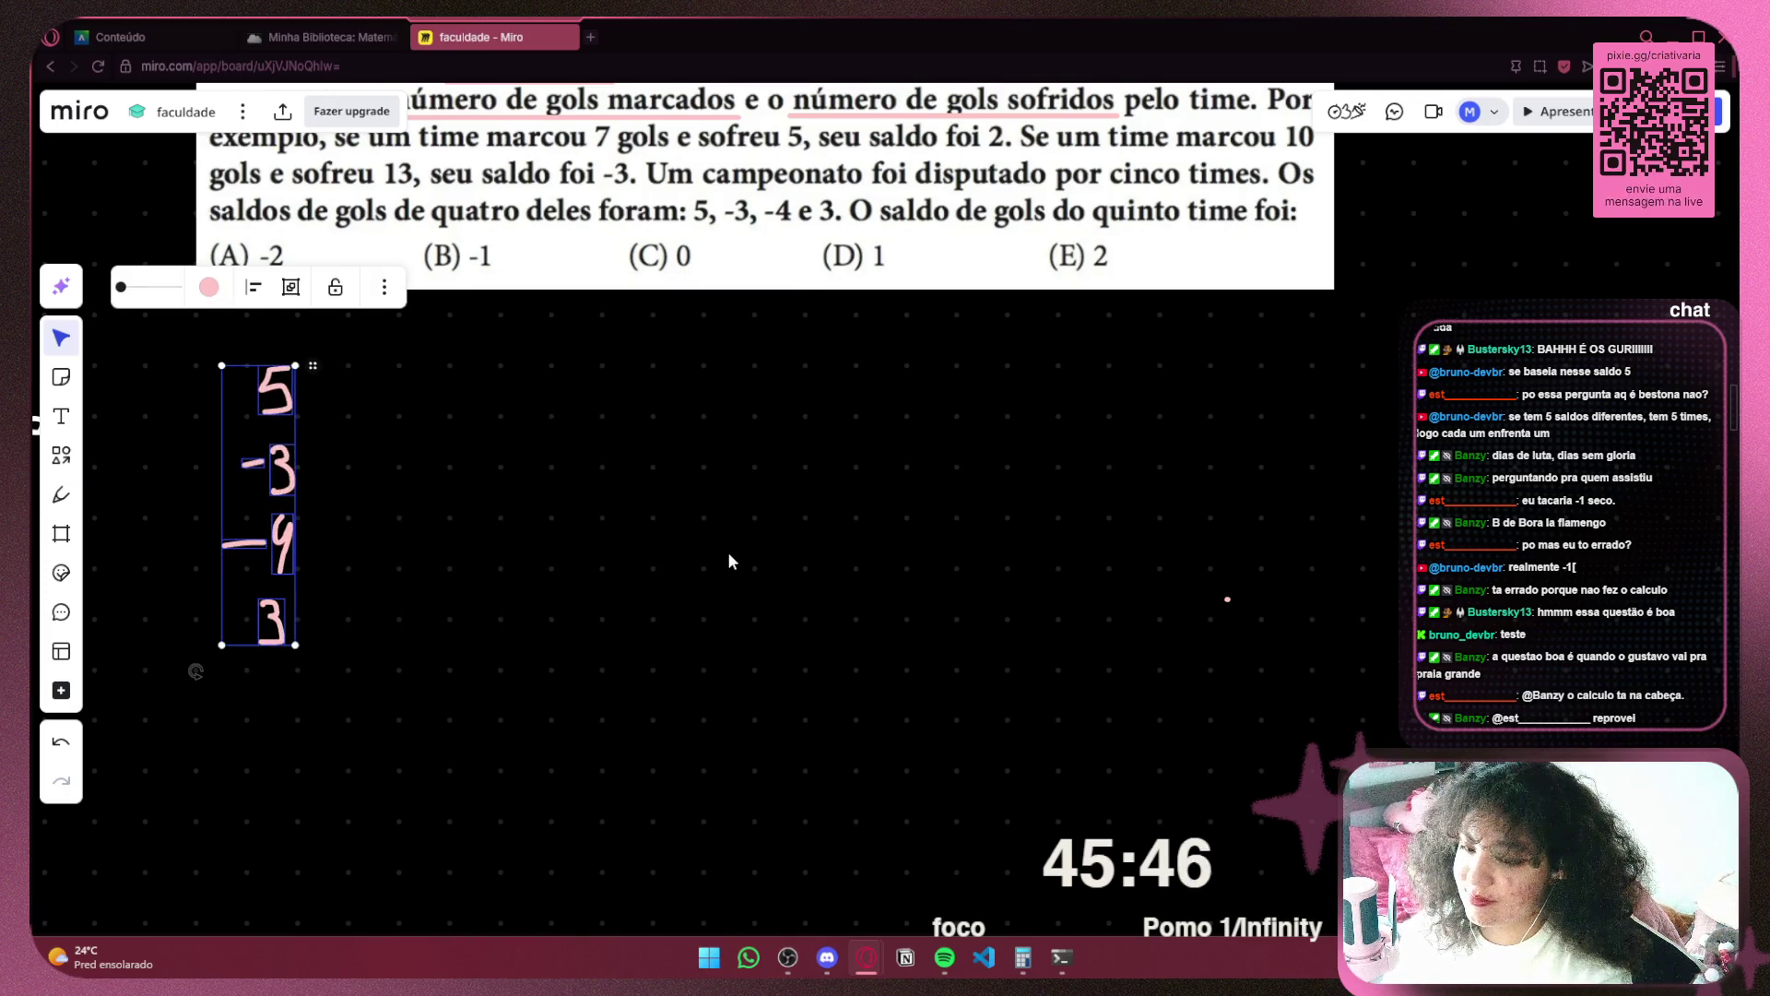
key("Delete")
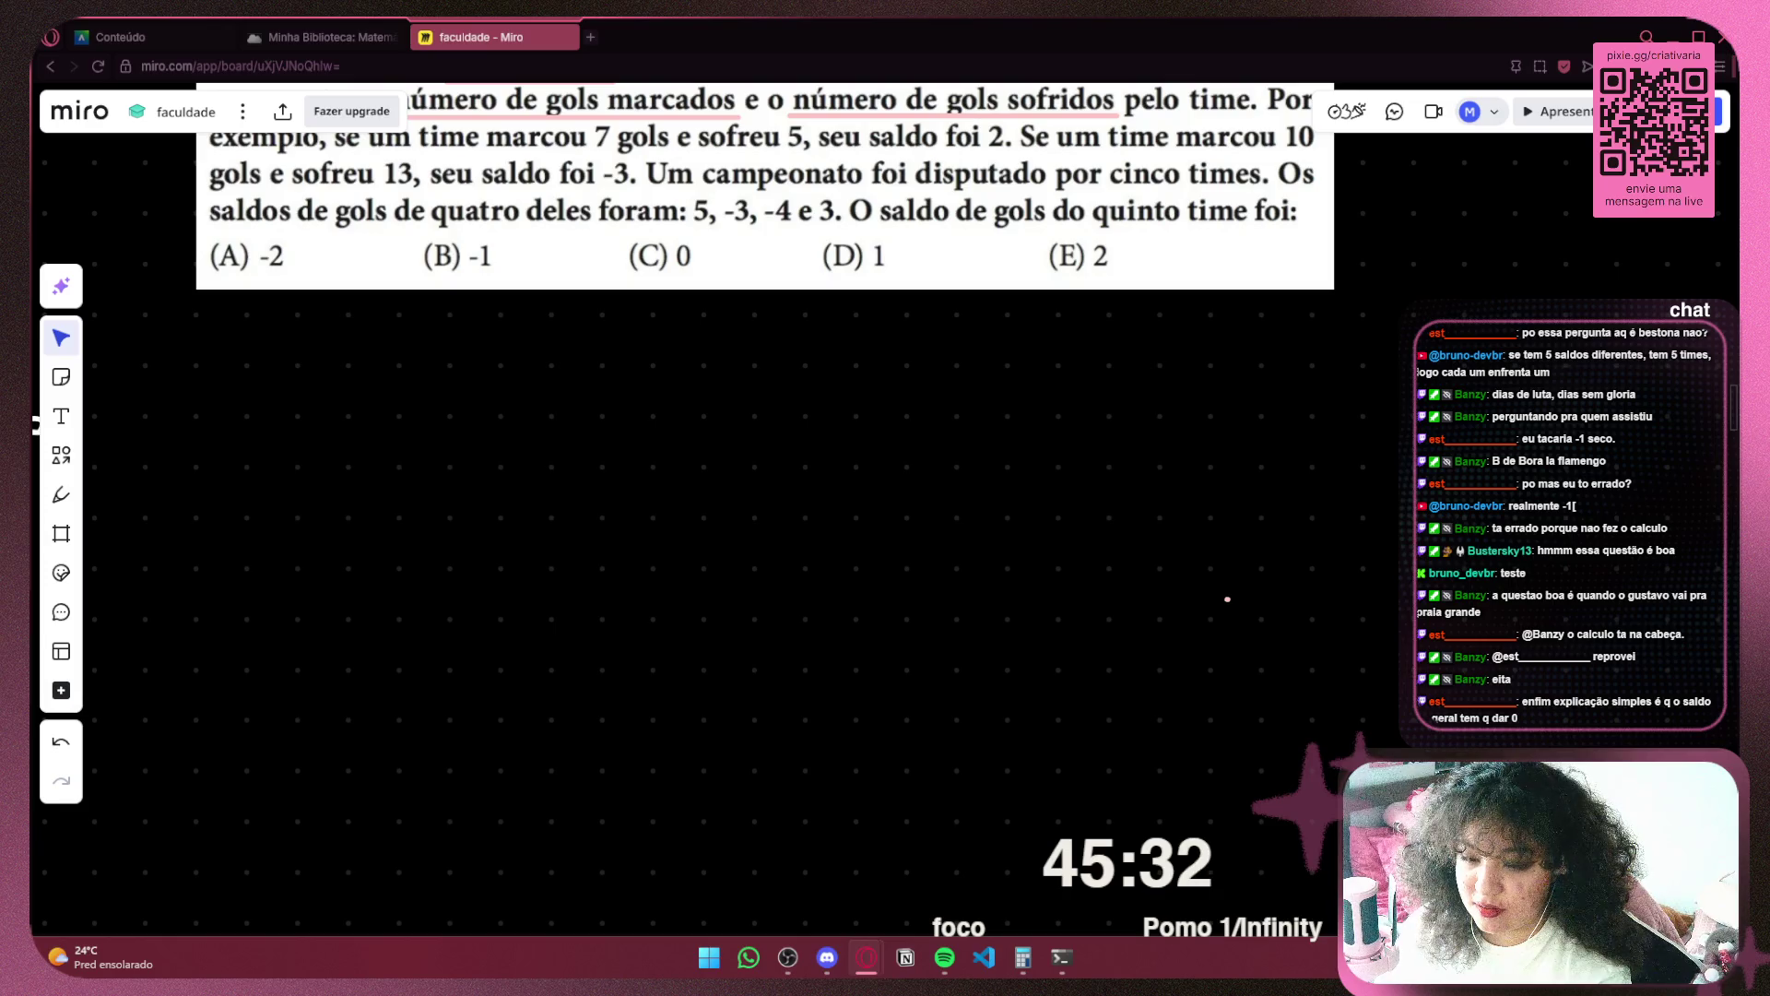
left_click_drag(438, 497, 585, 723)
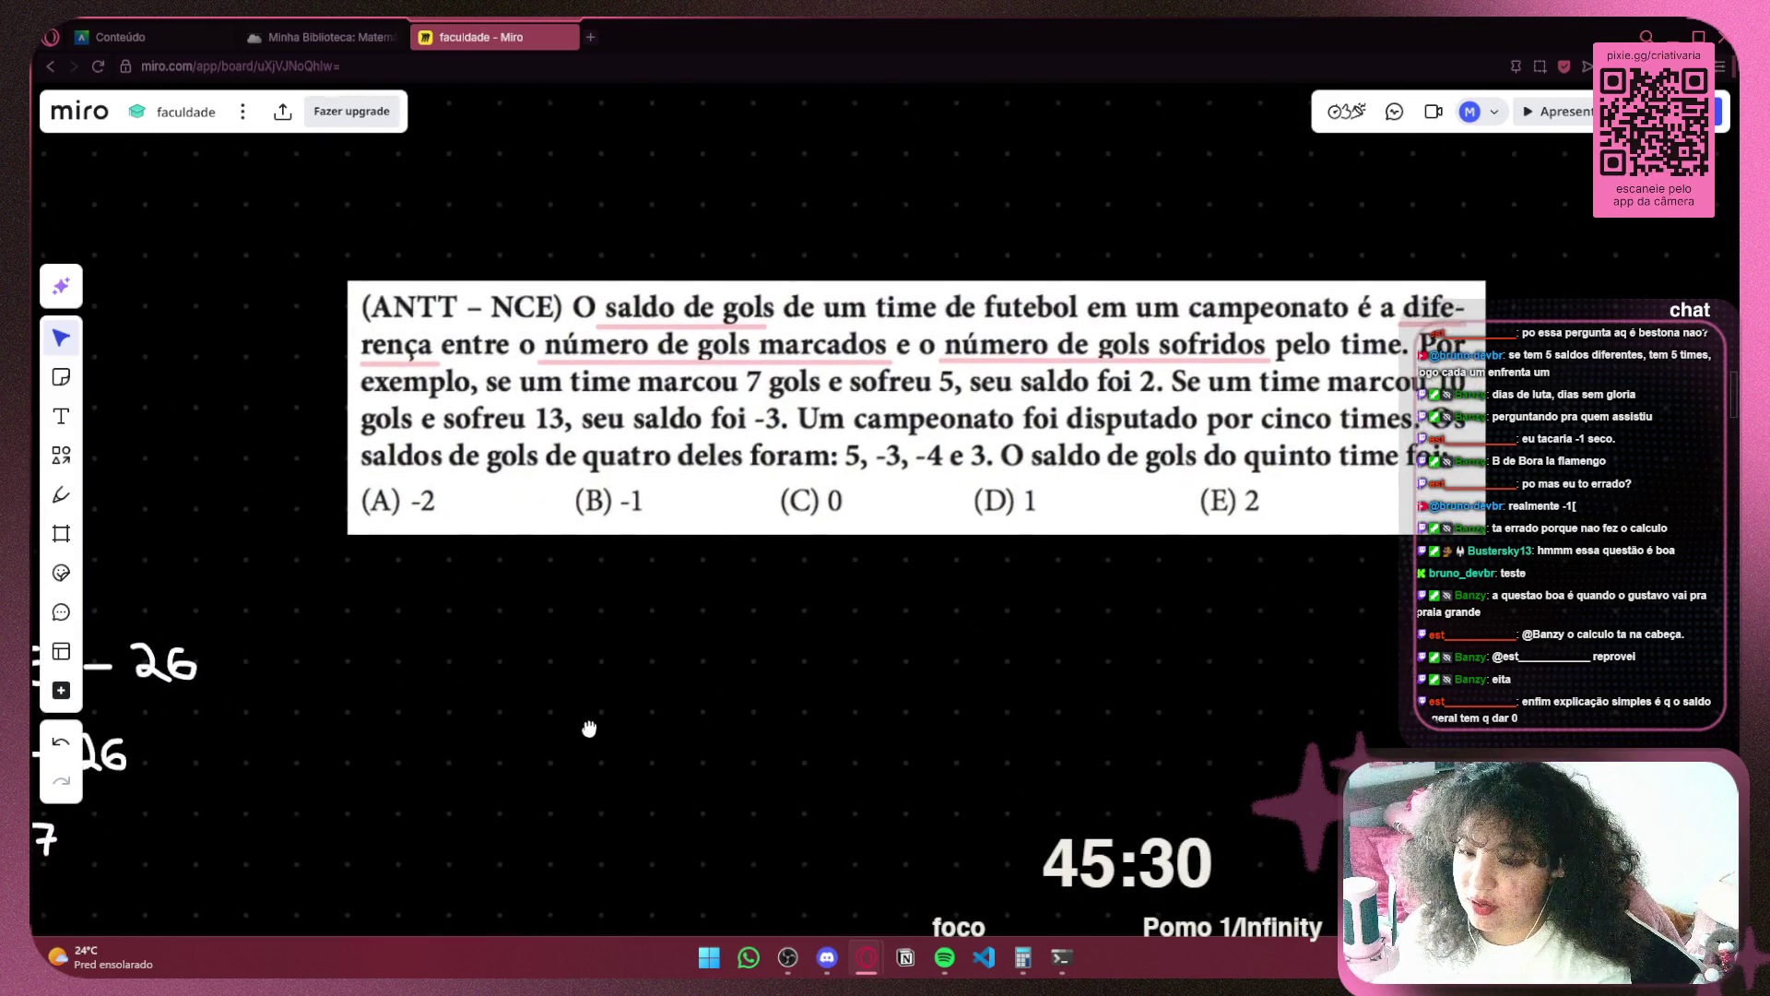
Recentre the board on the question after selecting and deselecting a stray pink dot
left_click(61, 498)
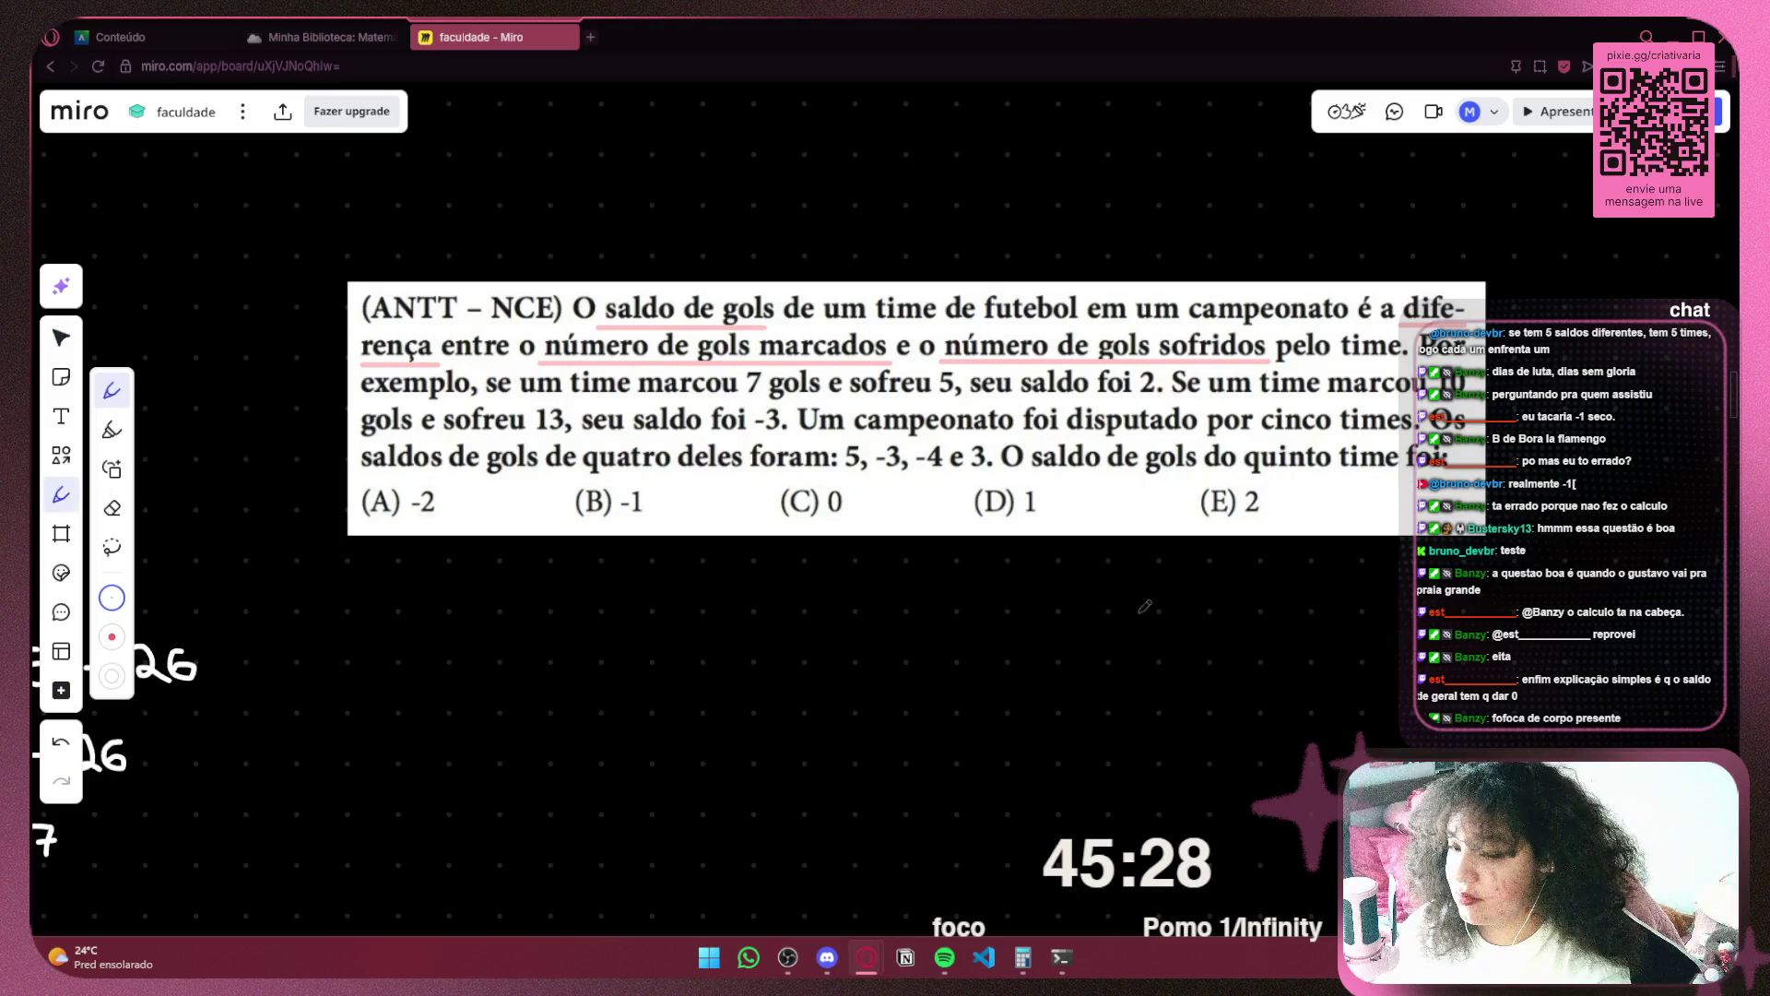
scroll(1291, 636, "right", 3)
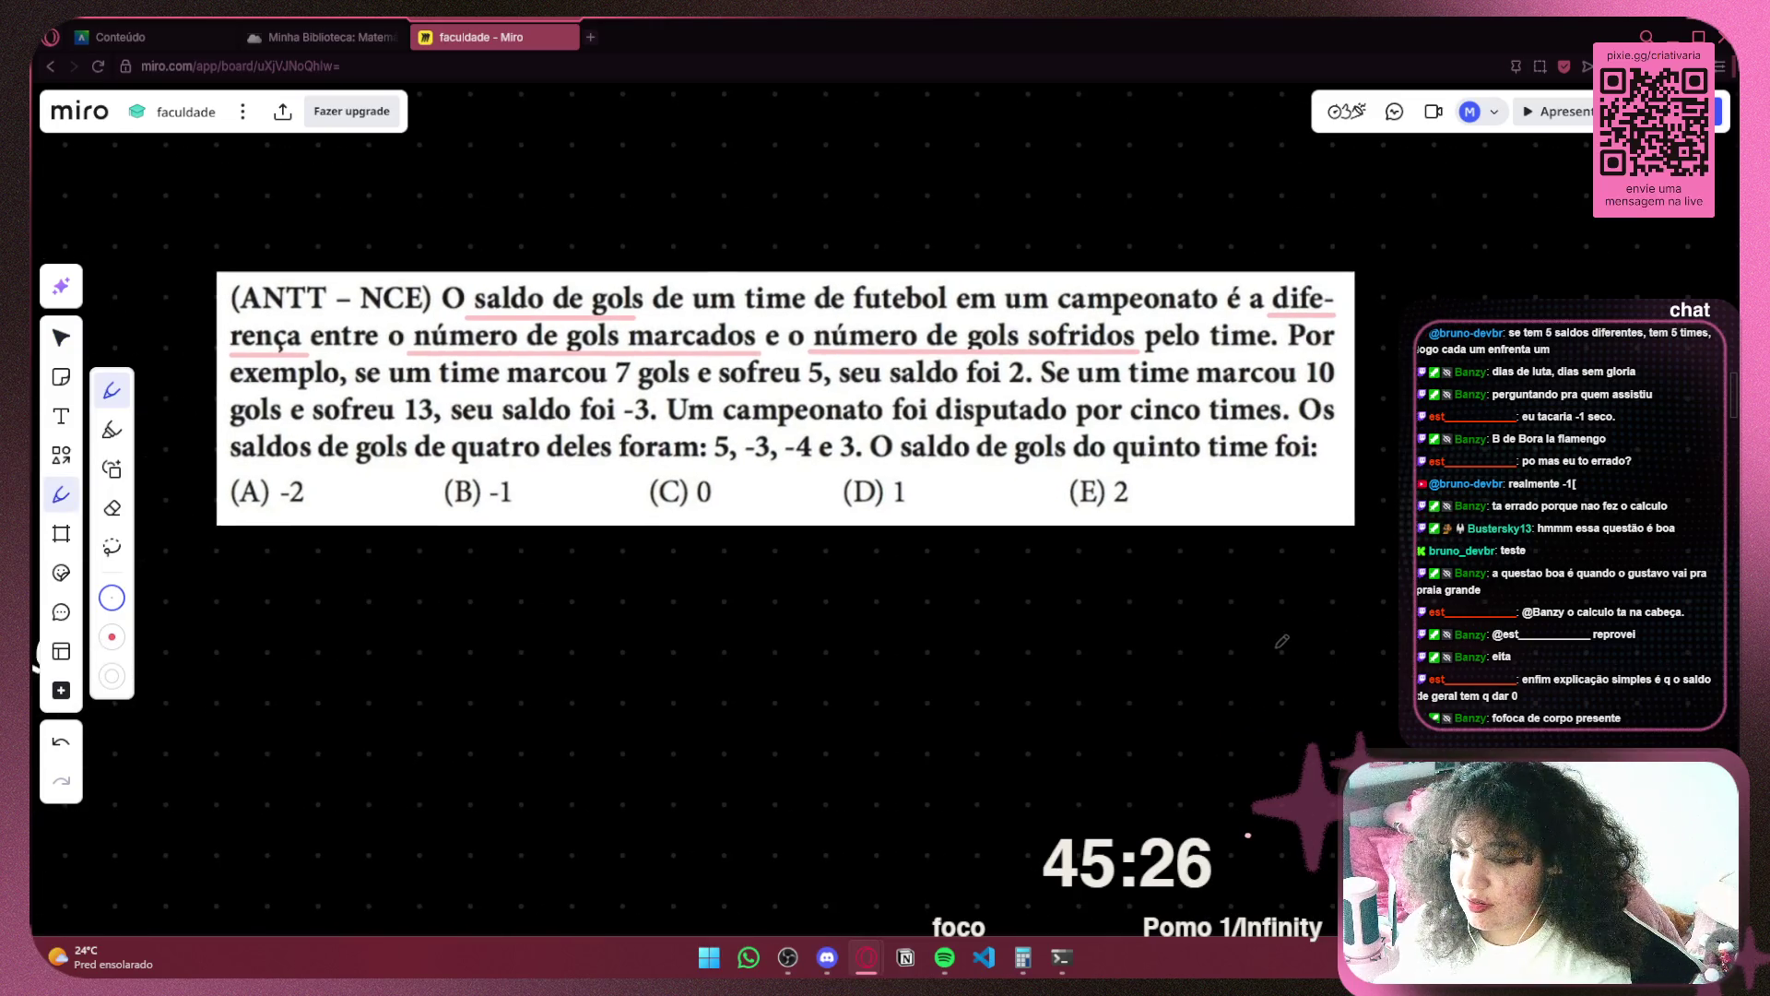
scroll(1284, 643, "down", 3)
scroll(1284, 642, "right", 2)
key("v")
mouse_move(1160, 599)
left_mouse_down()
mouse_move(961, 737)
mouse_move(1008, 723)
left_mouse_up()
left_click(1009, 723)
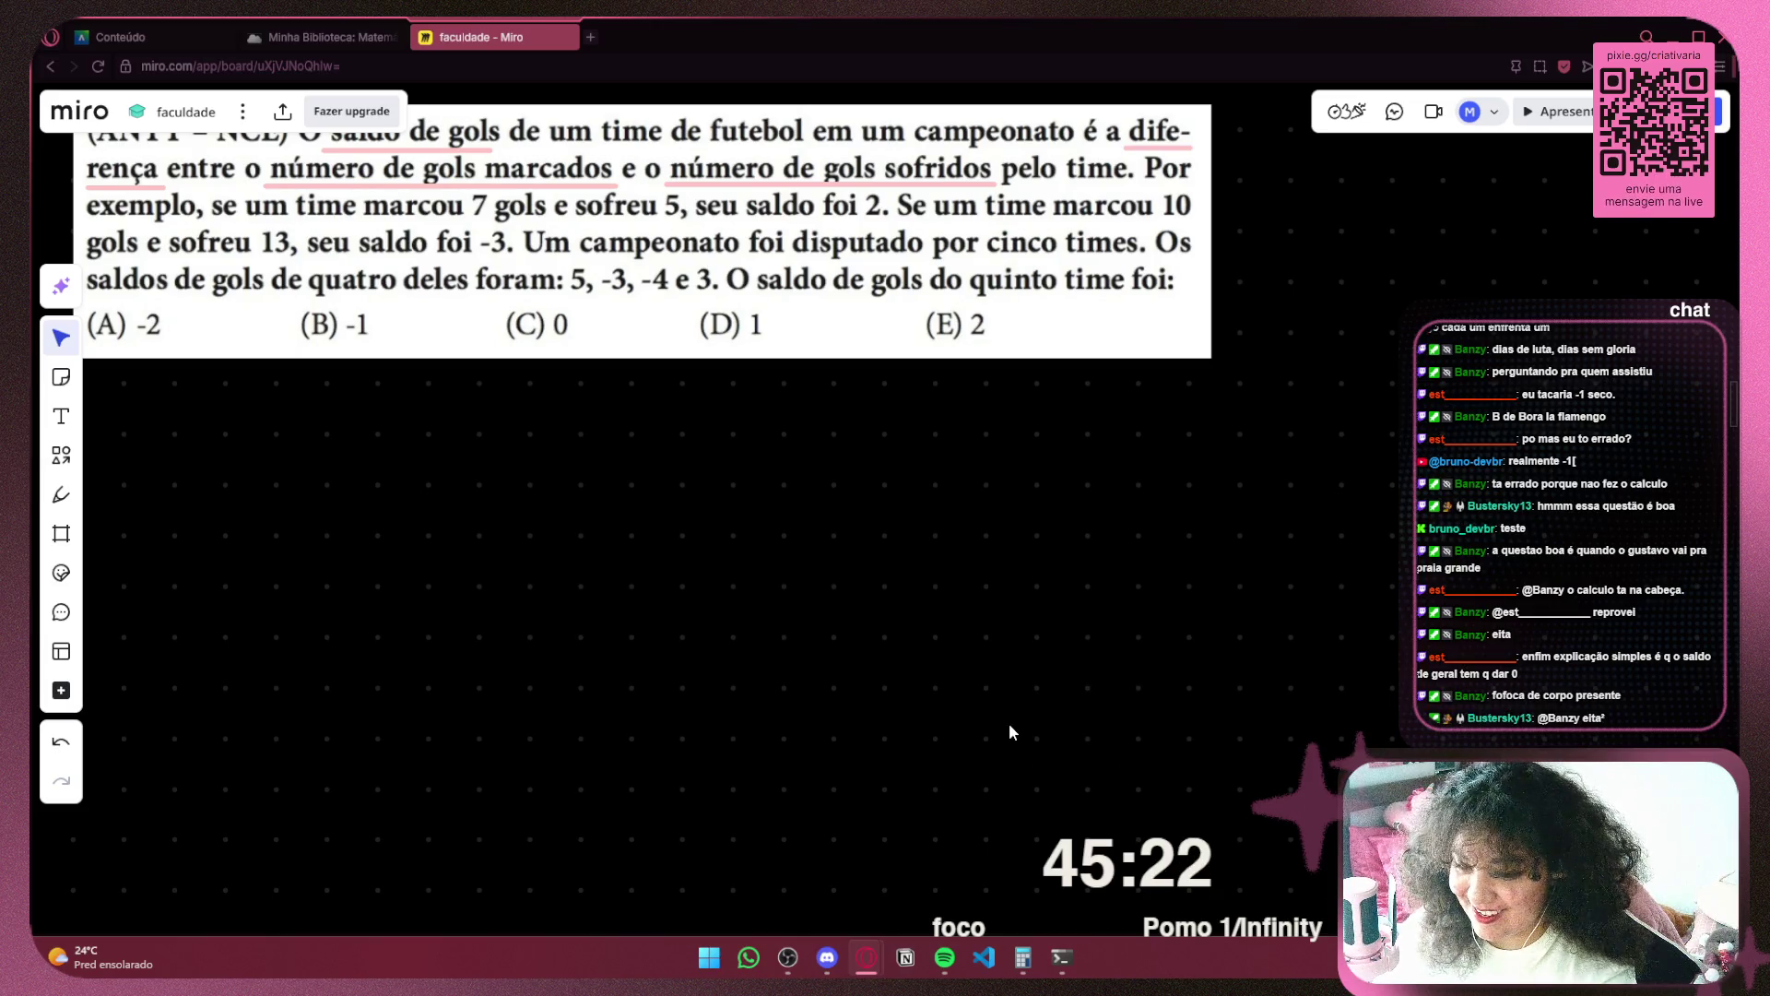
left_click_drag(538, 372, 752, 520)
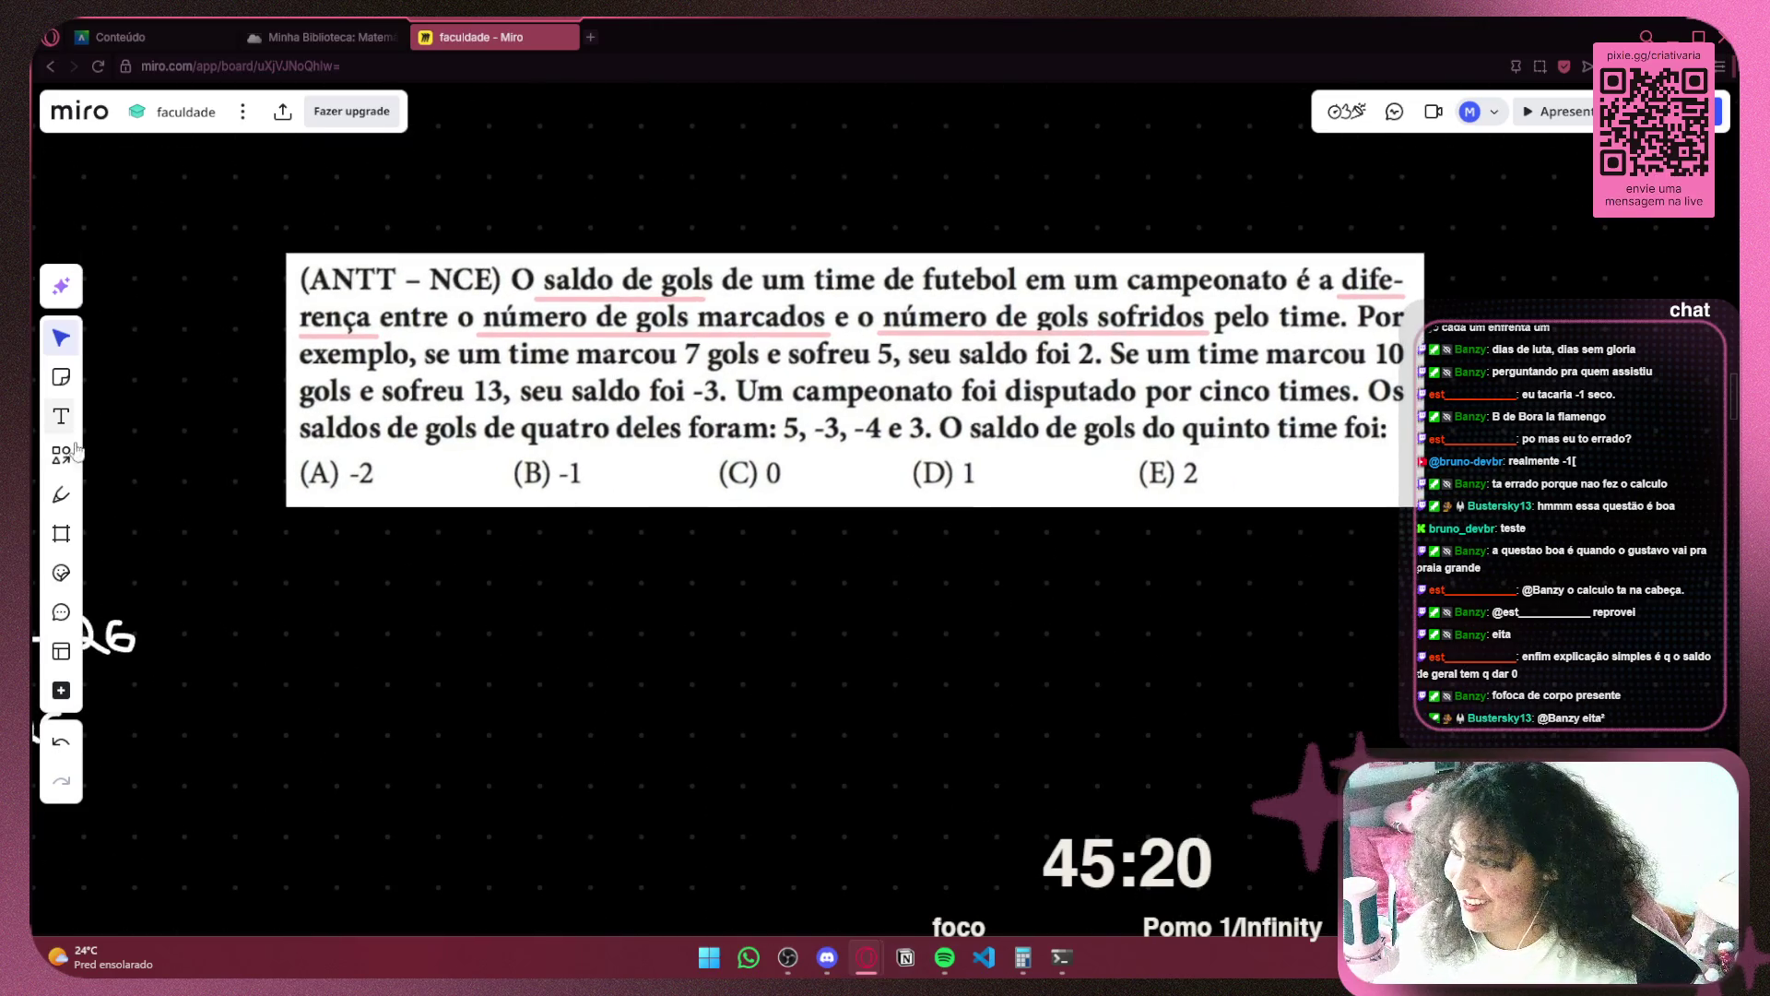
Draw a small pen stroke, then undo repeatedly to restore the deleted 5, -3, -4, 3 column
key("p")
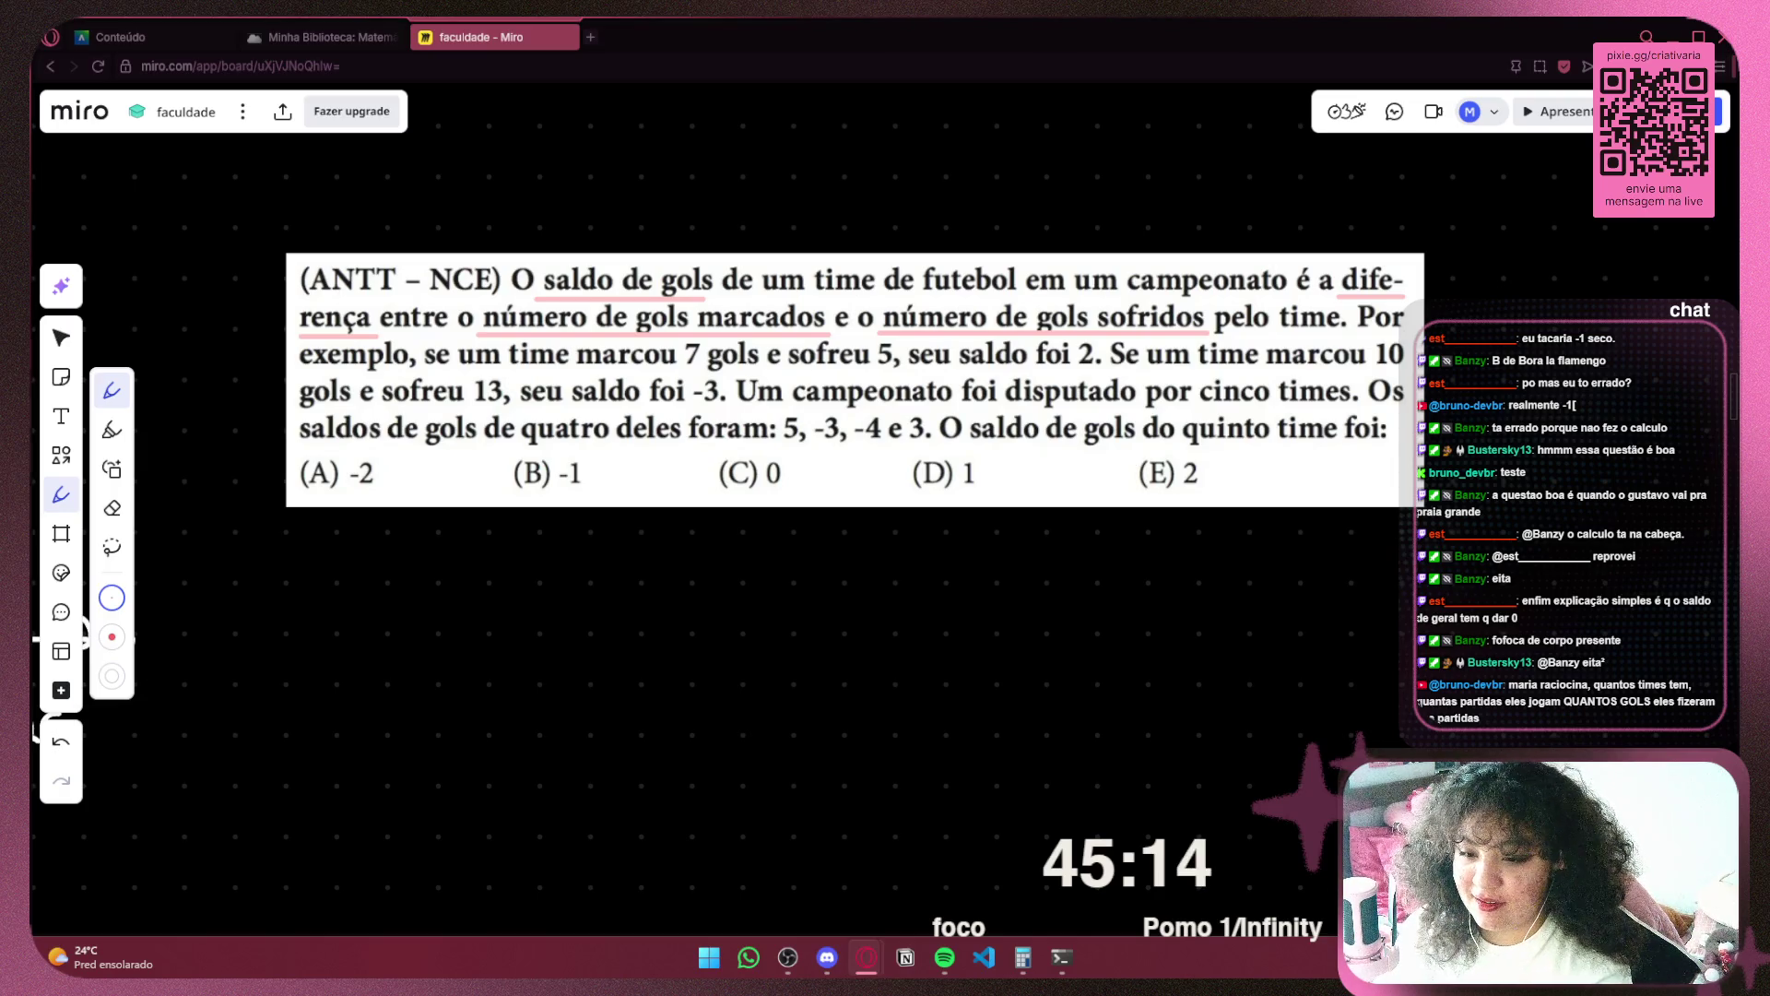
mouse_move(747, 540)
left_mouse_down()
mouse_move(710, 396)
mouse_move(789, 490)
left_mouse_up()
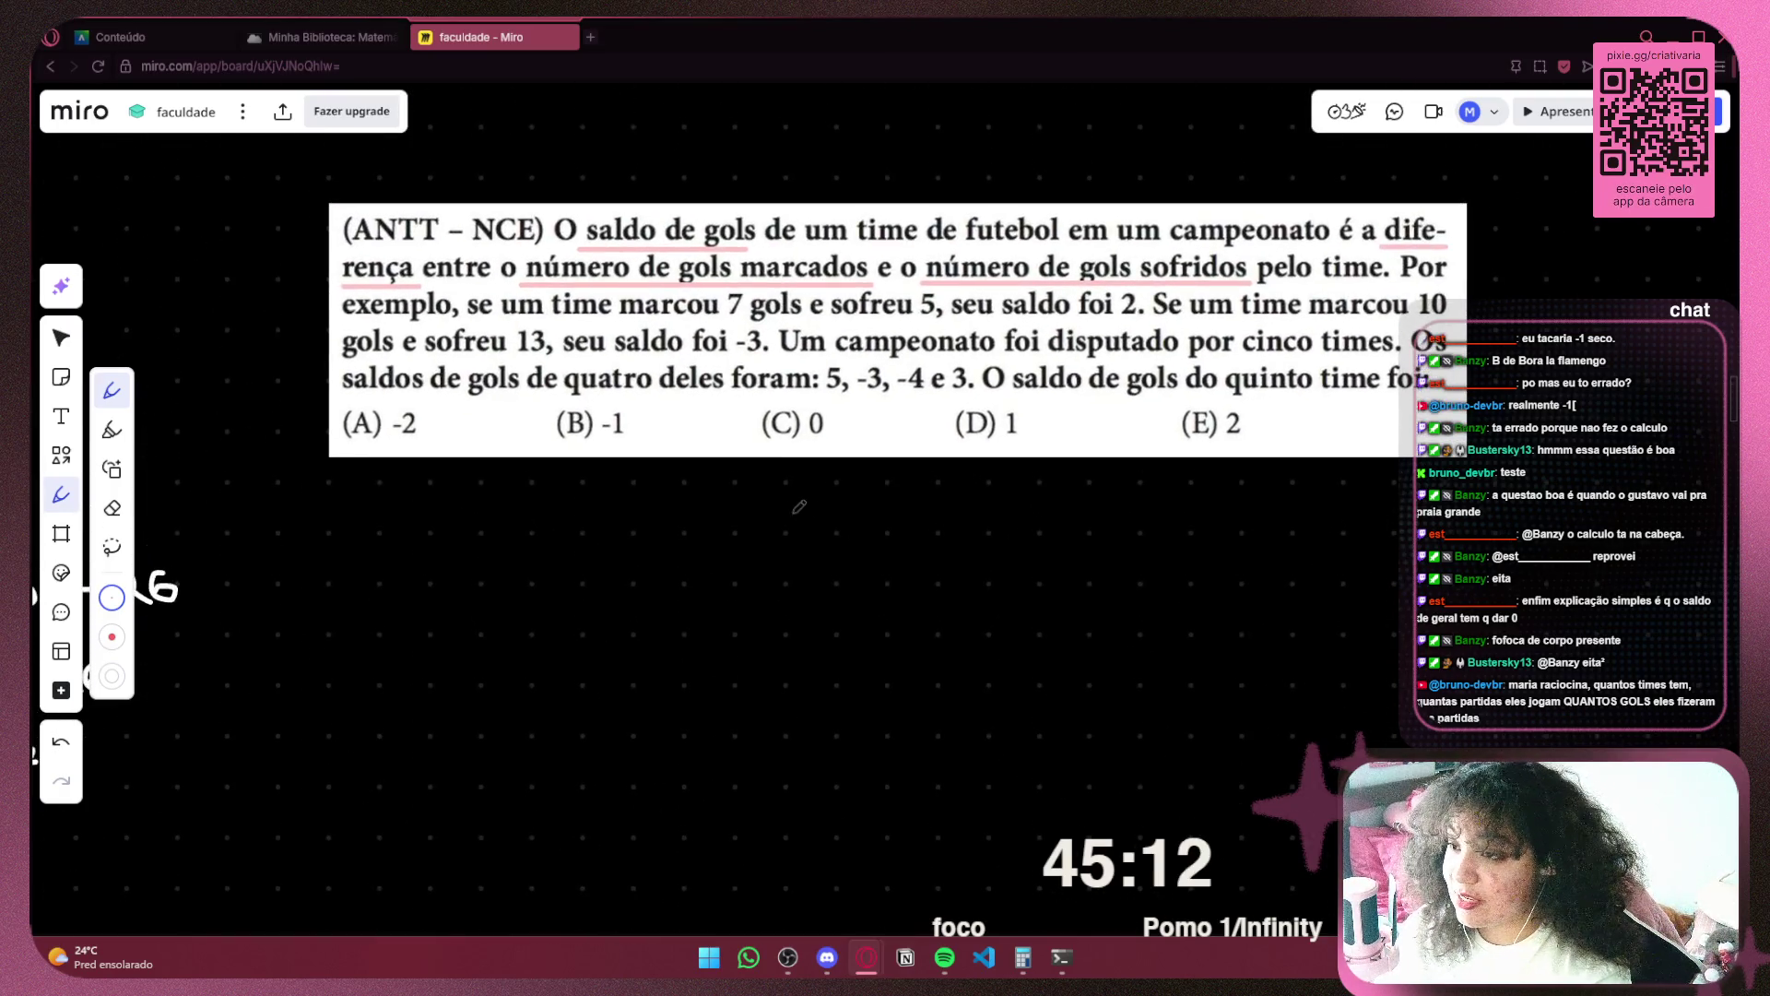
left_click_drag(798, 585, 828, 575)
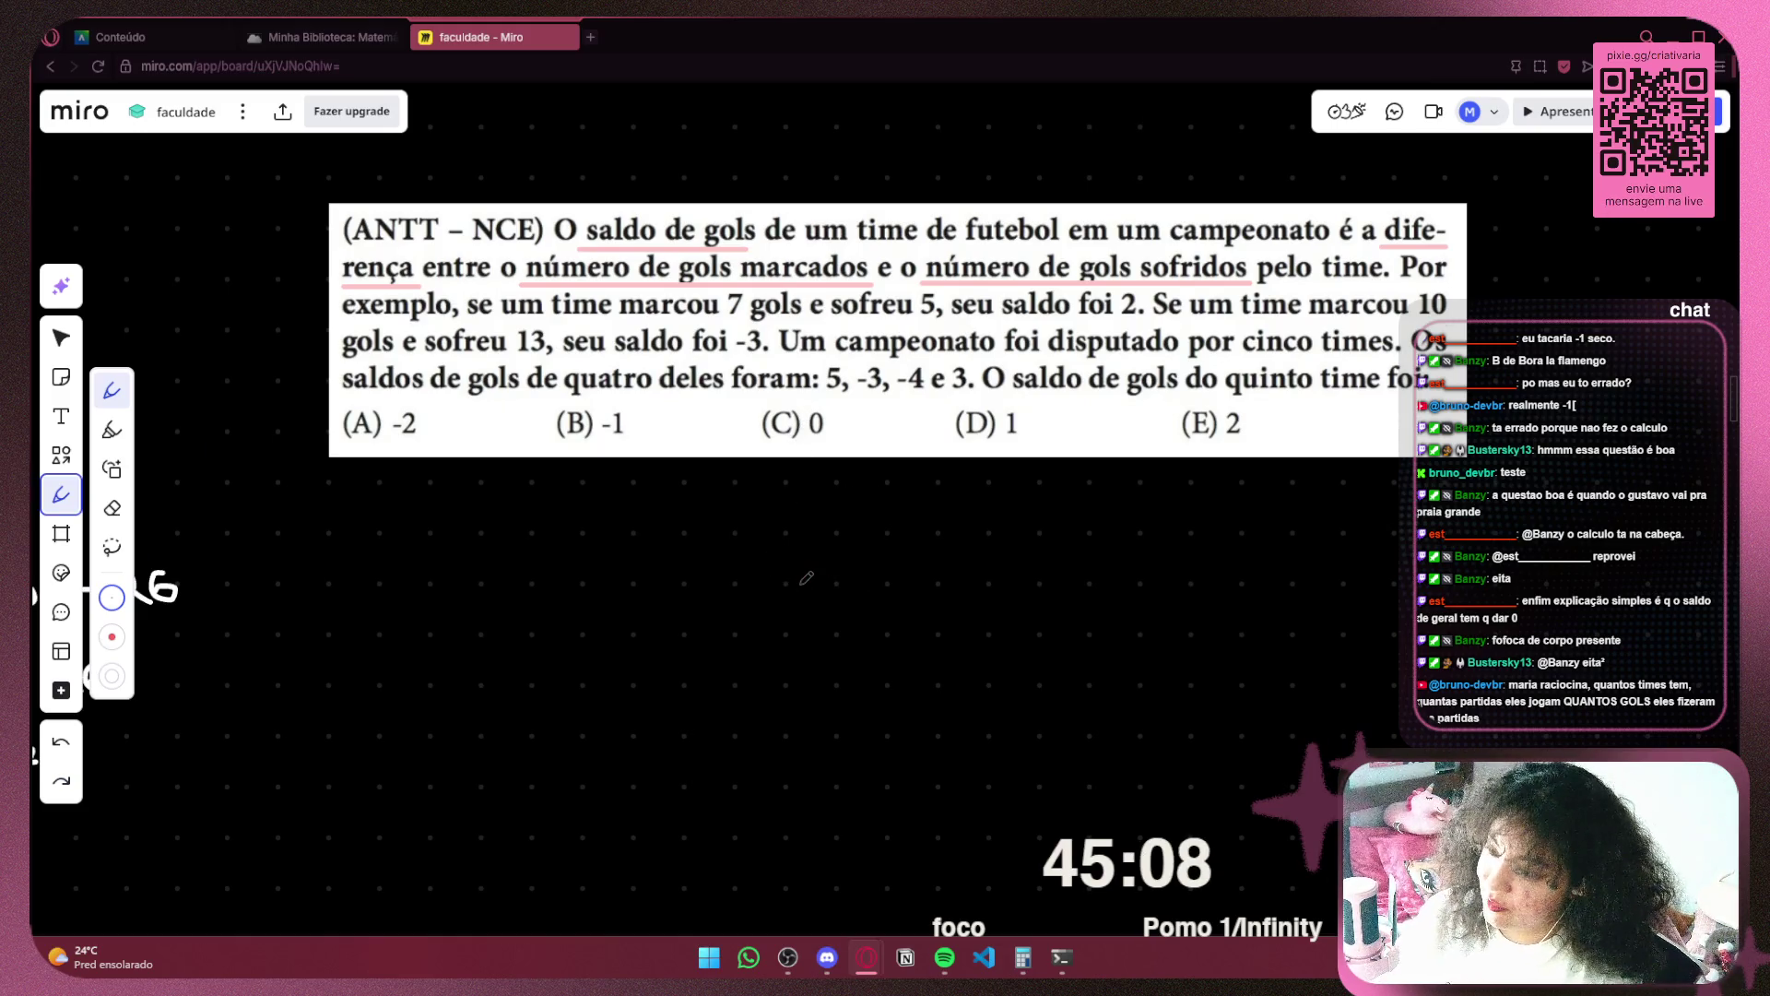
key("ctrl+z")
key("ctrl+z")
Nudge the ANTT question image slightly left and reframe the board
key("v")
mouse_move(1450, 729)
left_mouse_down()
mouse_move(1280, 784)
mouse_move(1308, 772)
left_mouse_up()
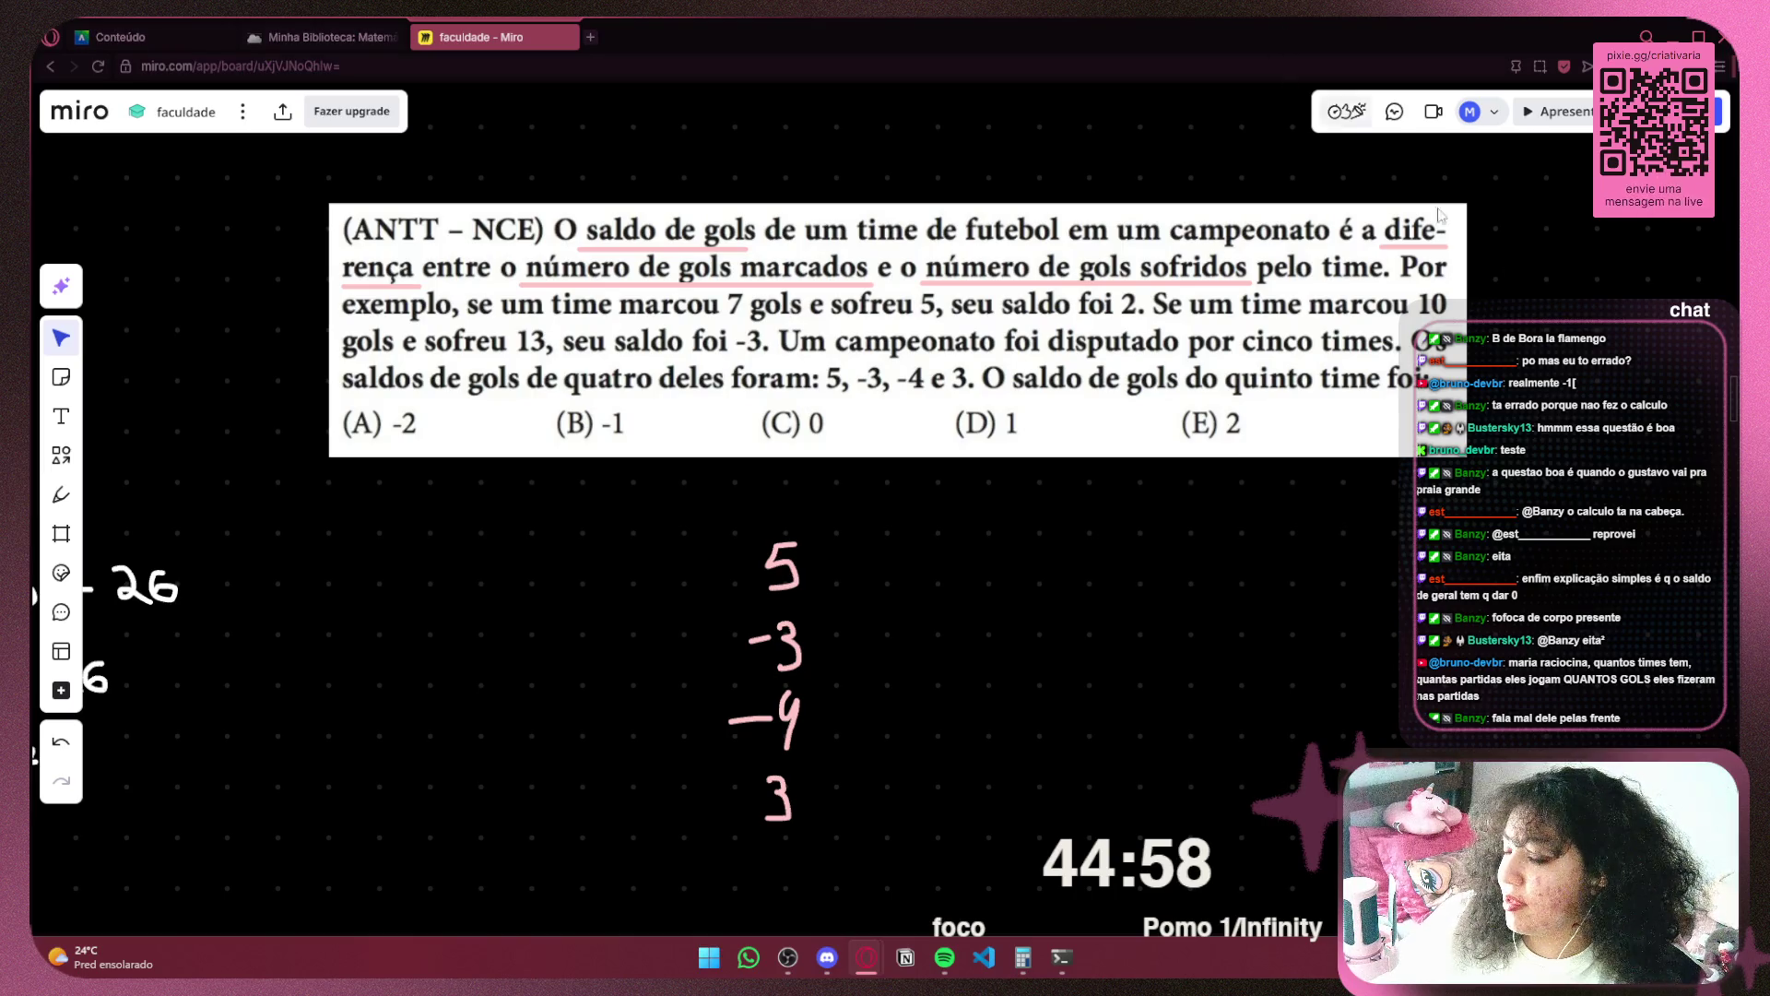
mouse_move(458, 276)
left_mouse_down()
mouse_move(702, 284)
mouse_move(359, 265)
left_mouse_up()
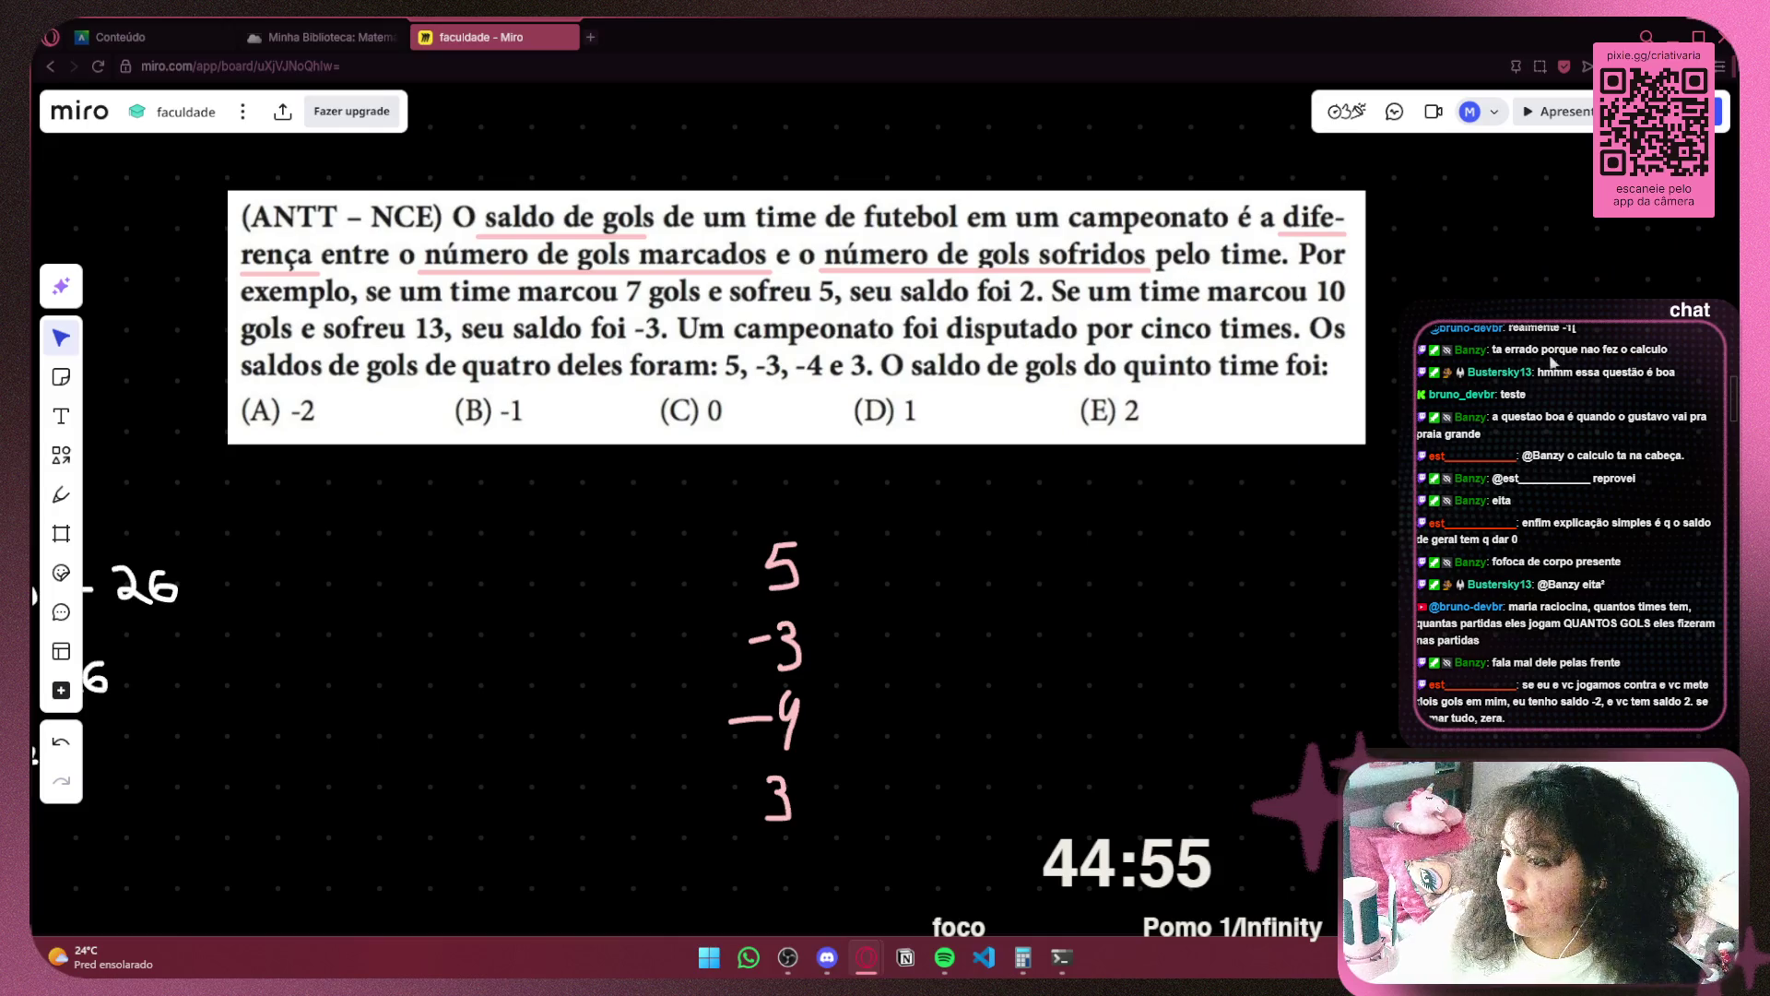
left_click_drag(1431, 241, 1383, 243)
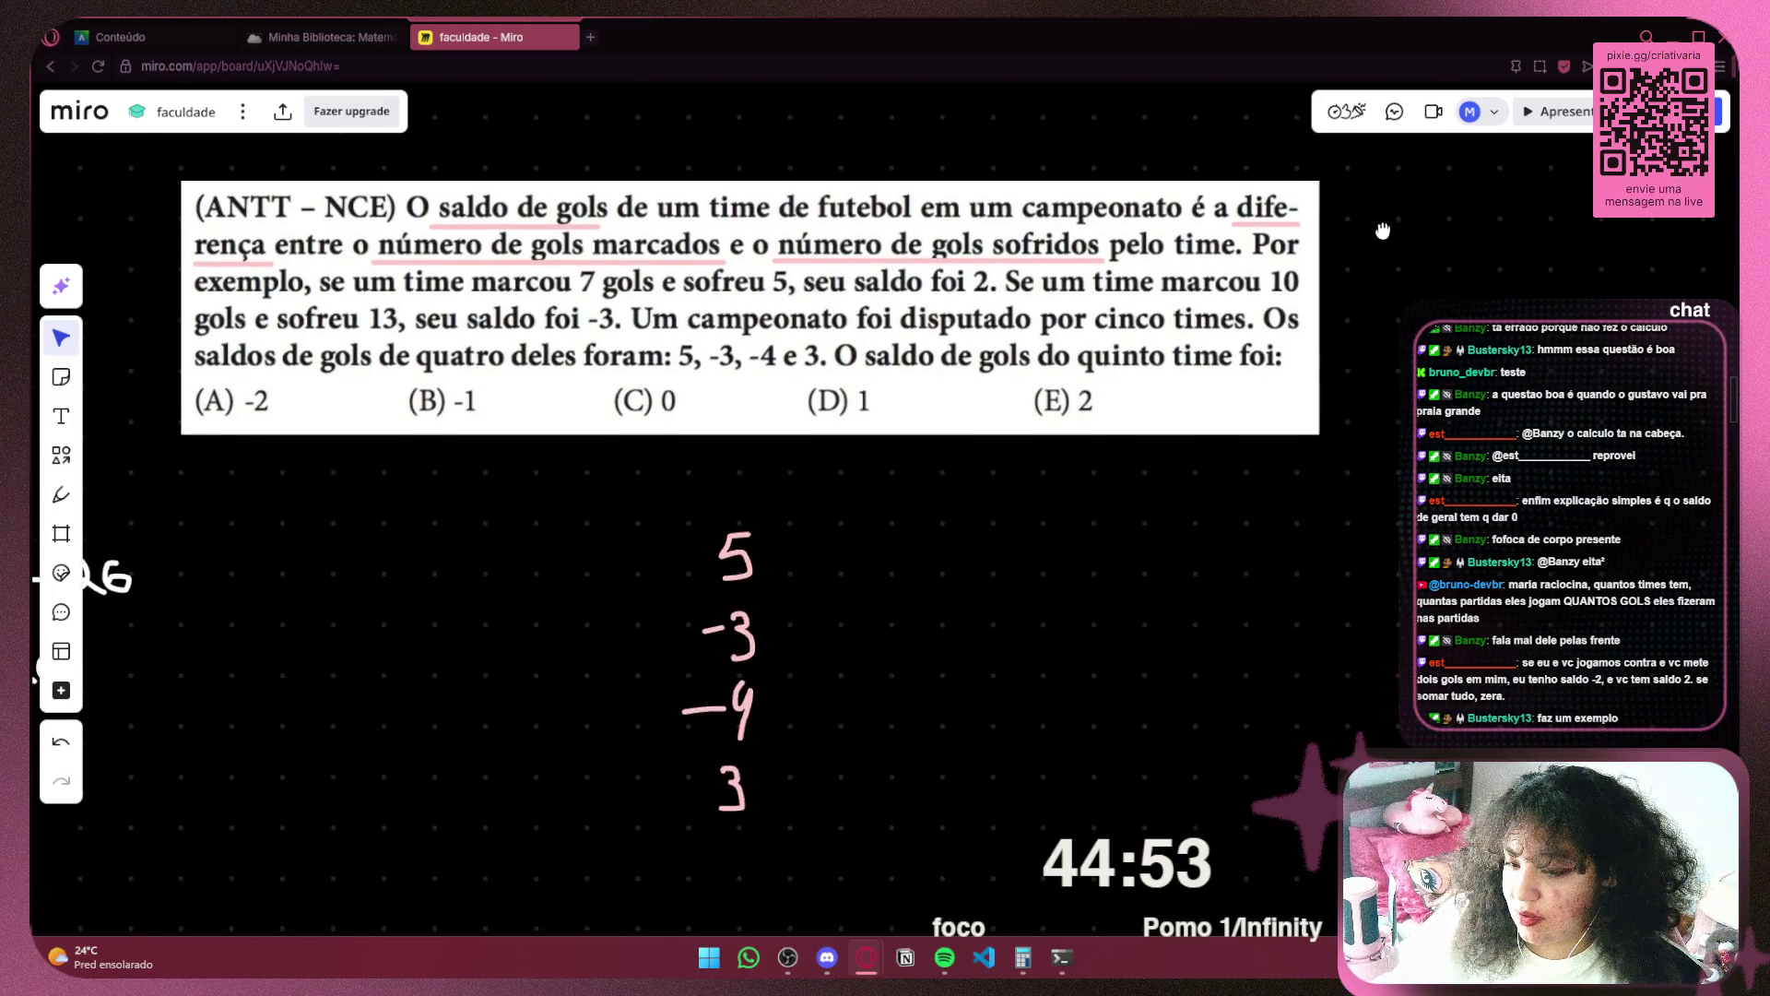
scroll(1337, 441, "up", 1)
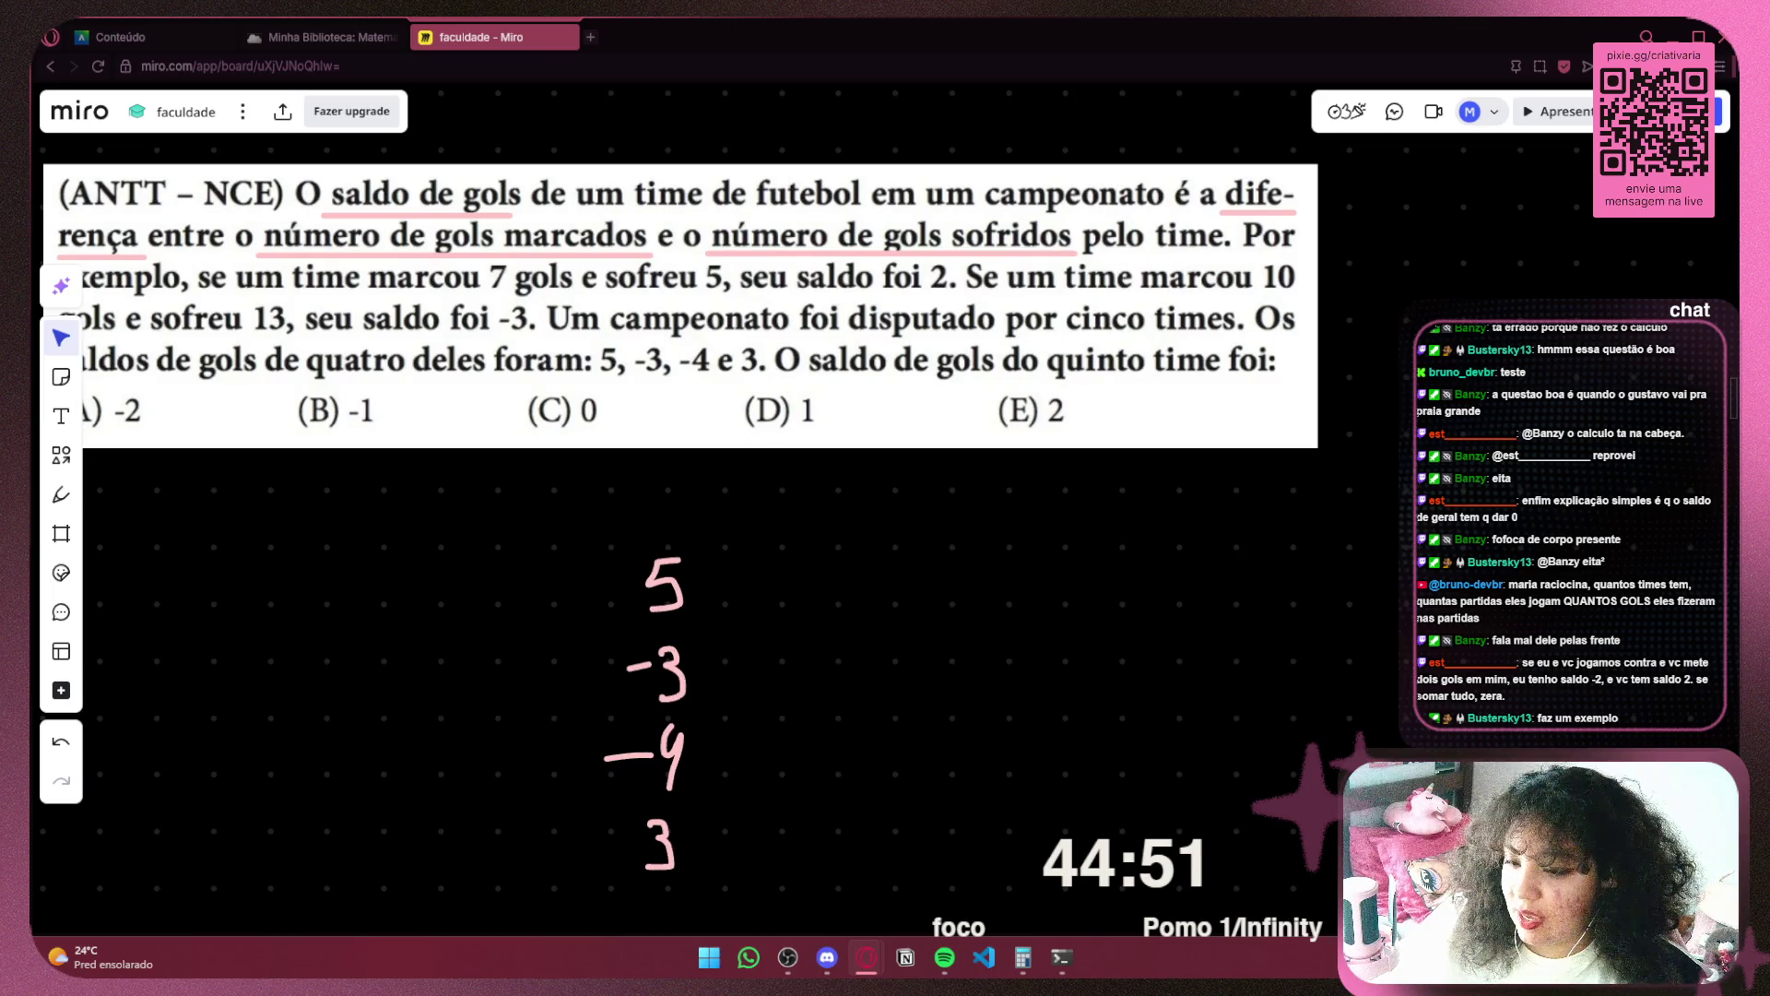
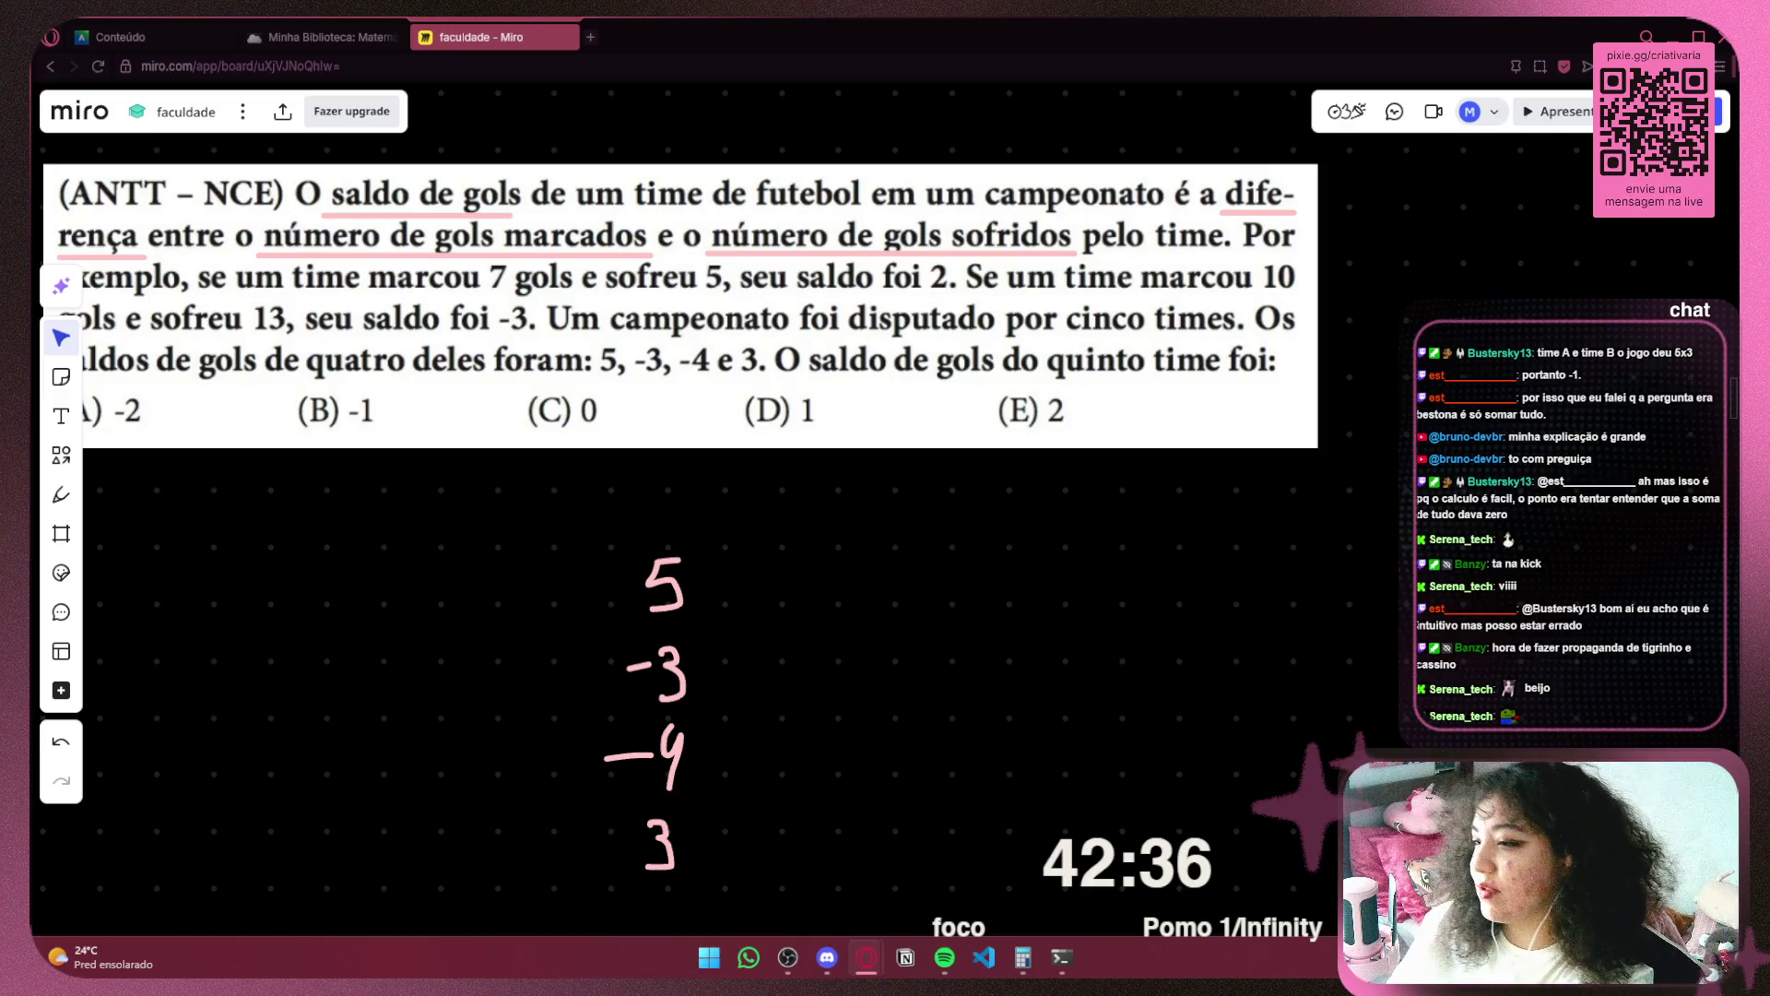
Shift the handwritten 5, -3, -4, 3 column further left on the Miro board
left_click_drag(1206, 716, 1394, 718)
mouse_move(1038, 518)
left_mouse_down()
mouse_move(728, 925)
mouse_move(723, 739)
left_mouse_up()
mouse_move(805, 662)
left_mouse_down()
mouse_move(596, 644)
mouse_move(613, 637)
left_mouse_up()
left_click_drag(922, 642, 917, 726)
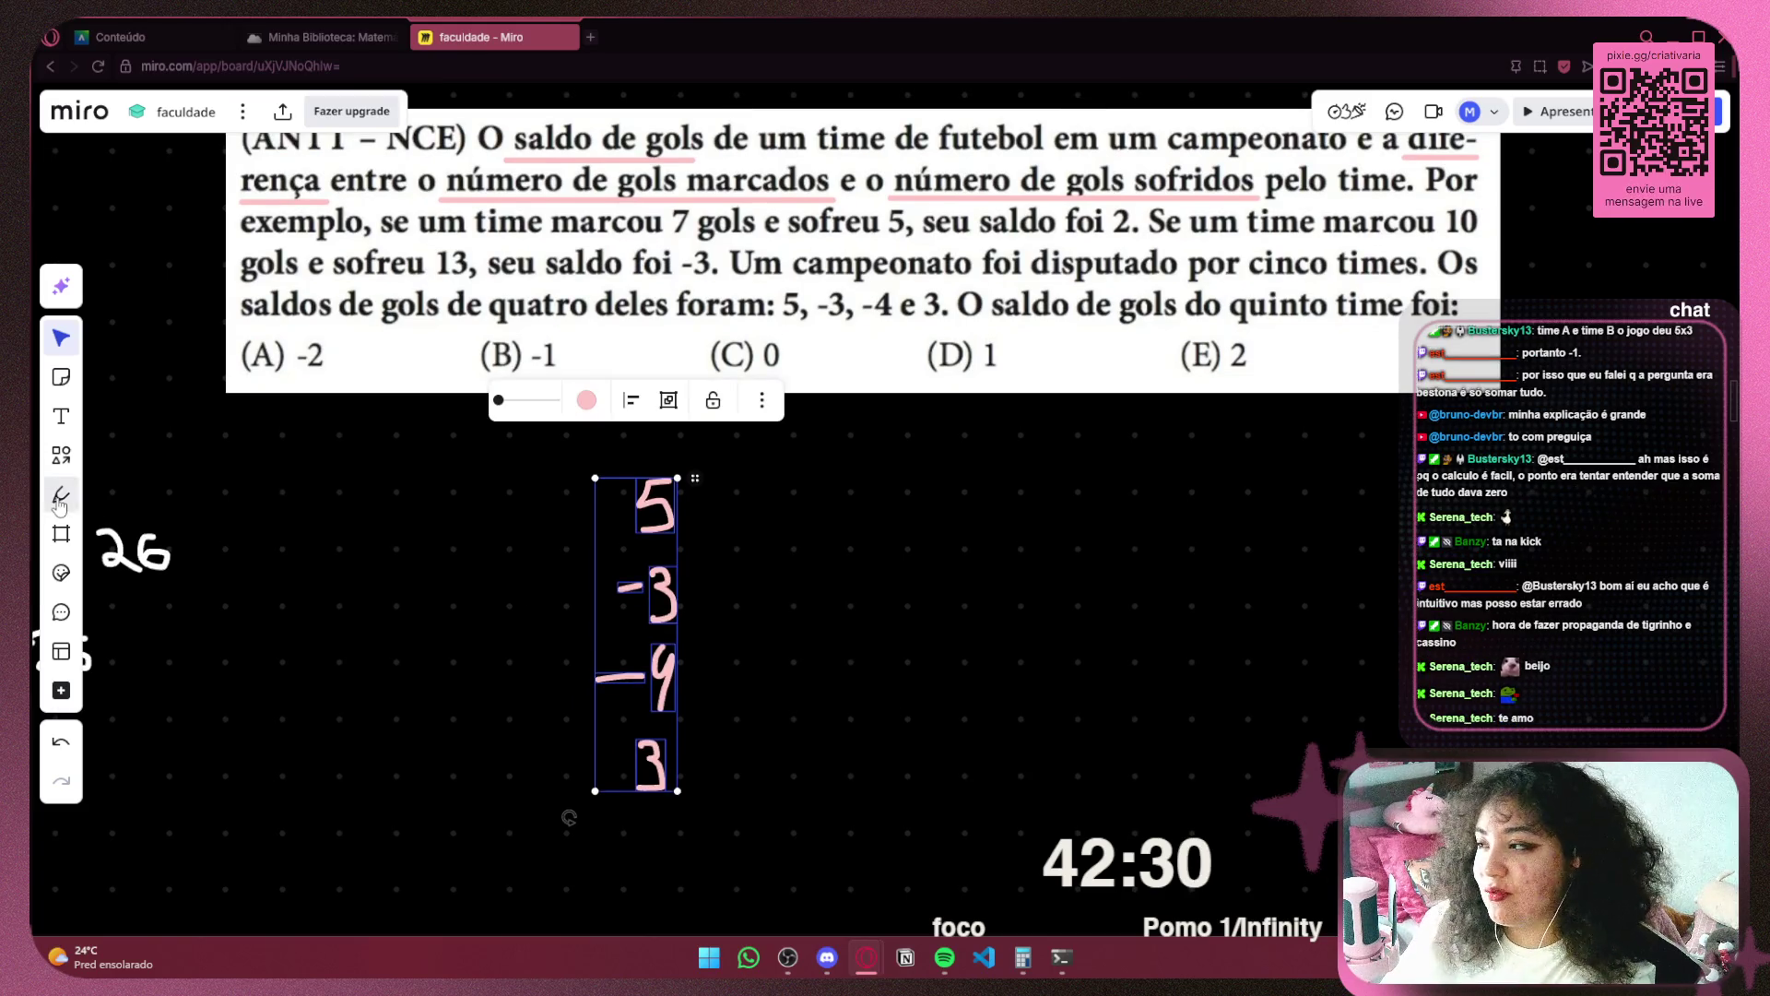
Switch to the freehand pen and reframe the board view
key("p")
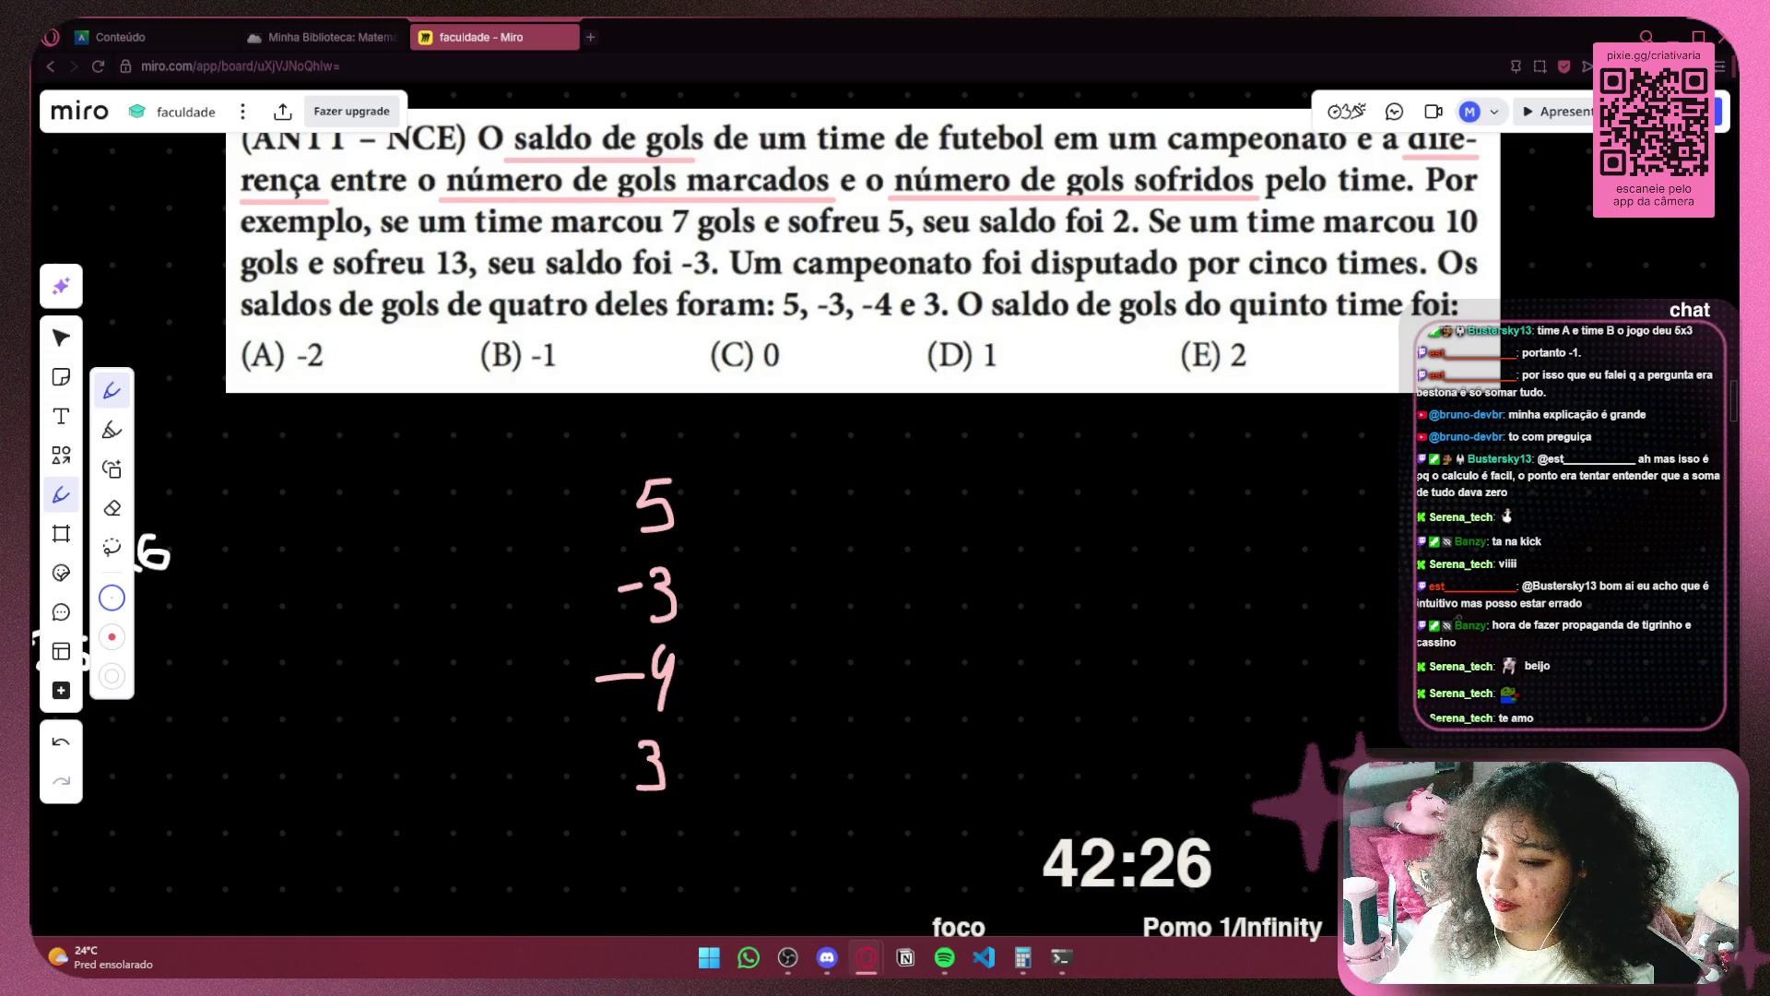
scroll(1126, 714, "up", 3)
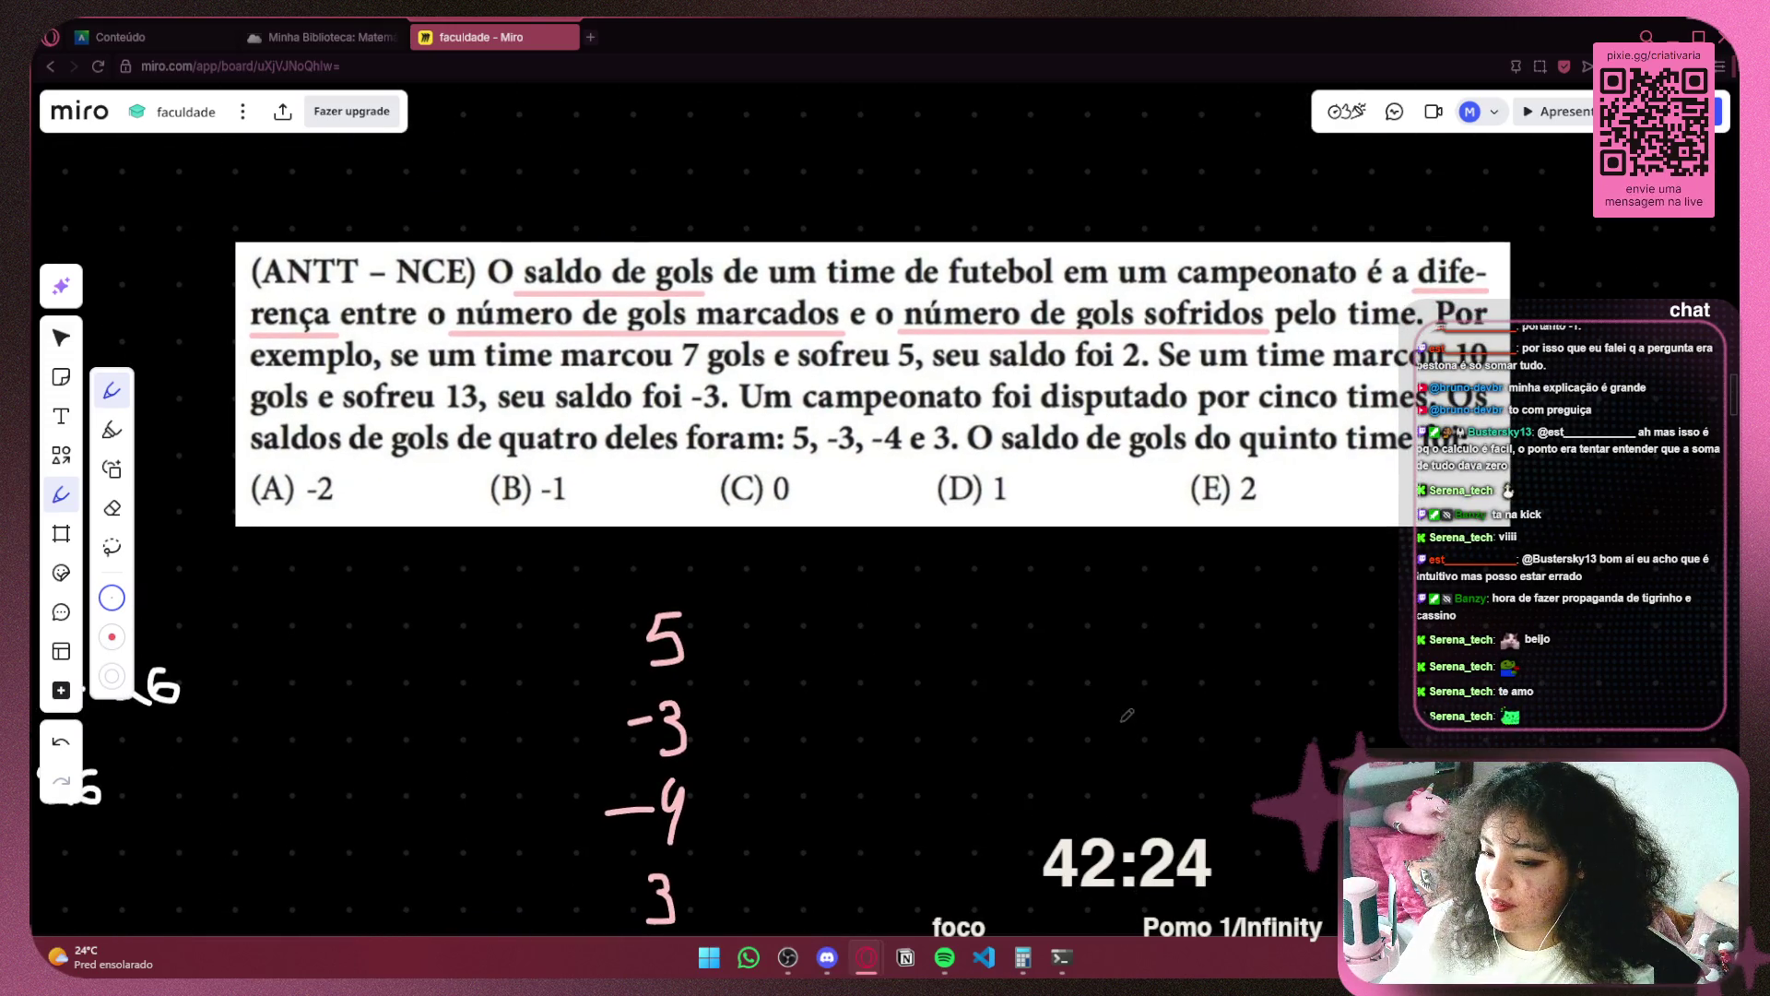
scroll(804, 653, "up", 1)
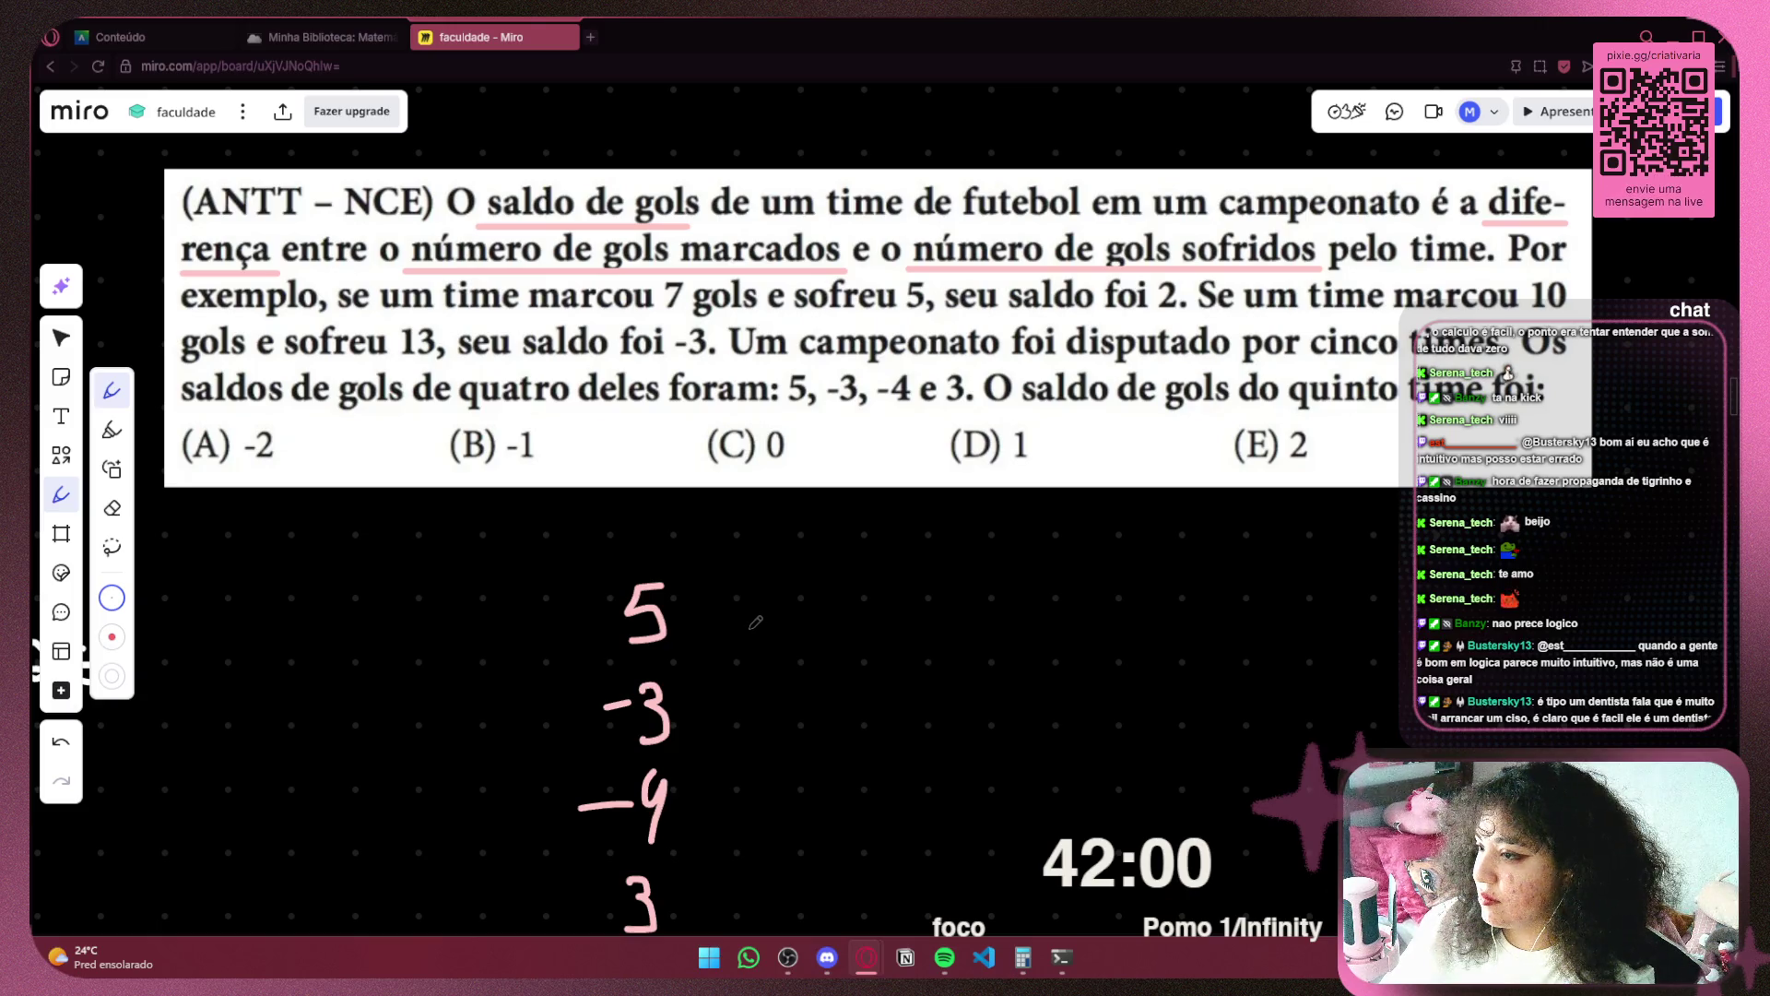
left_click_drag(360, 611, 412, 563)
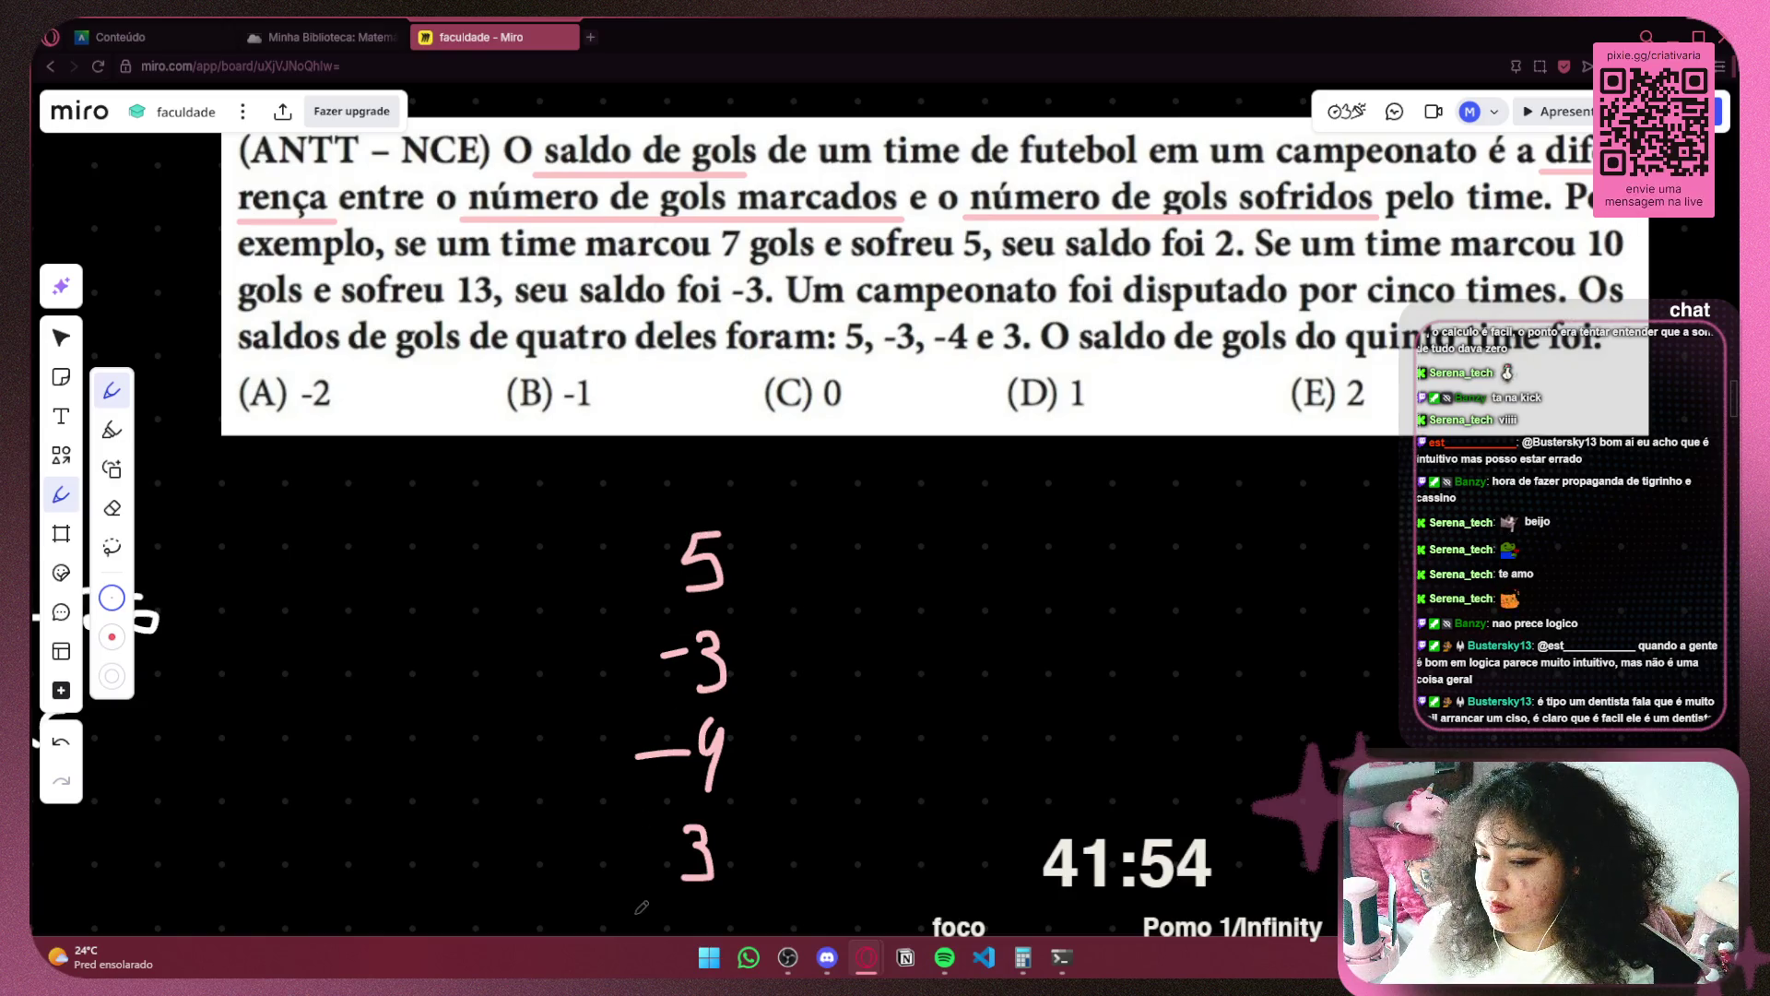
mouse_move(627, 799)
left_mouse_down()
mouse_move(600, 738)
mouse_move(522, 759)
mouse_move(506, 810)
mouse_move(537, 812)
left_mouse_up()
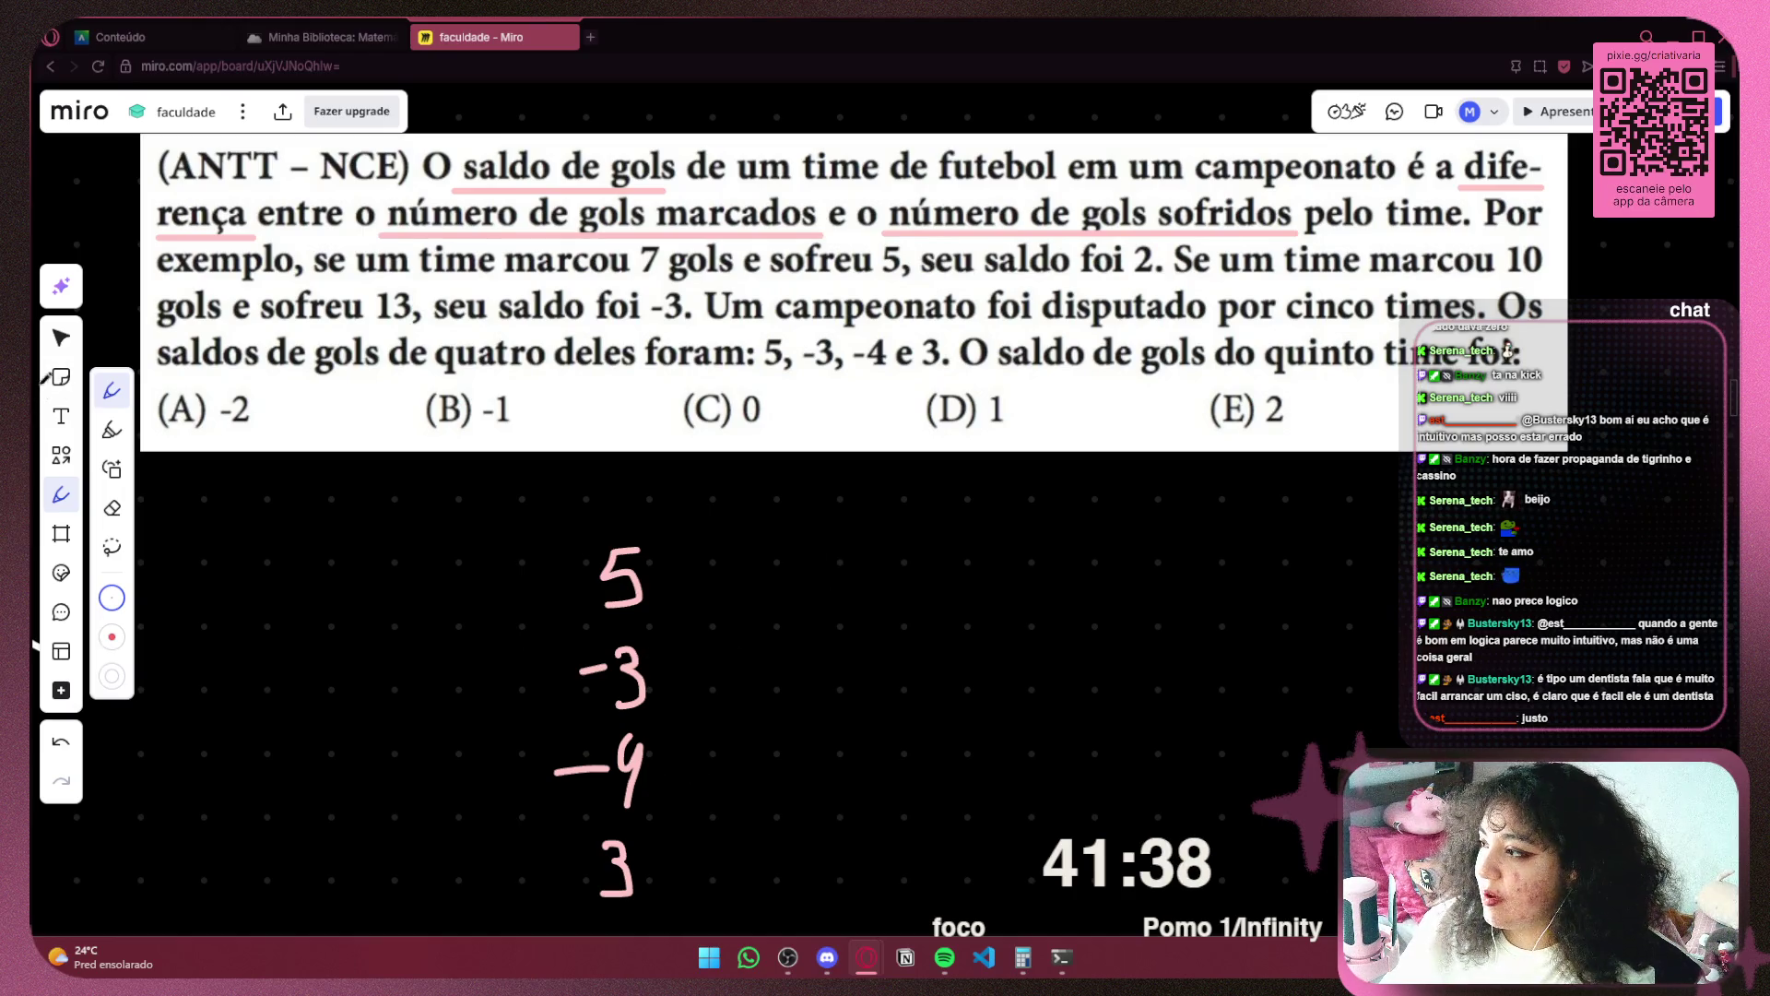
Reselect and deselect the four handwritten numbers, then go to the Minha Biblioteca book
left_click(61, 338)
mouse_move(797, 645)
left_mouse_down()
mouse_move(711, 892)
mouse_move(523, 899)
left_mouse_up()
left_click(812, 632)
scroll(813, 638, "down", 2)
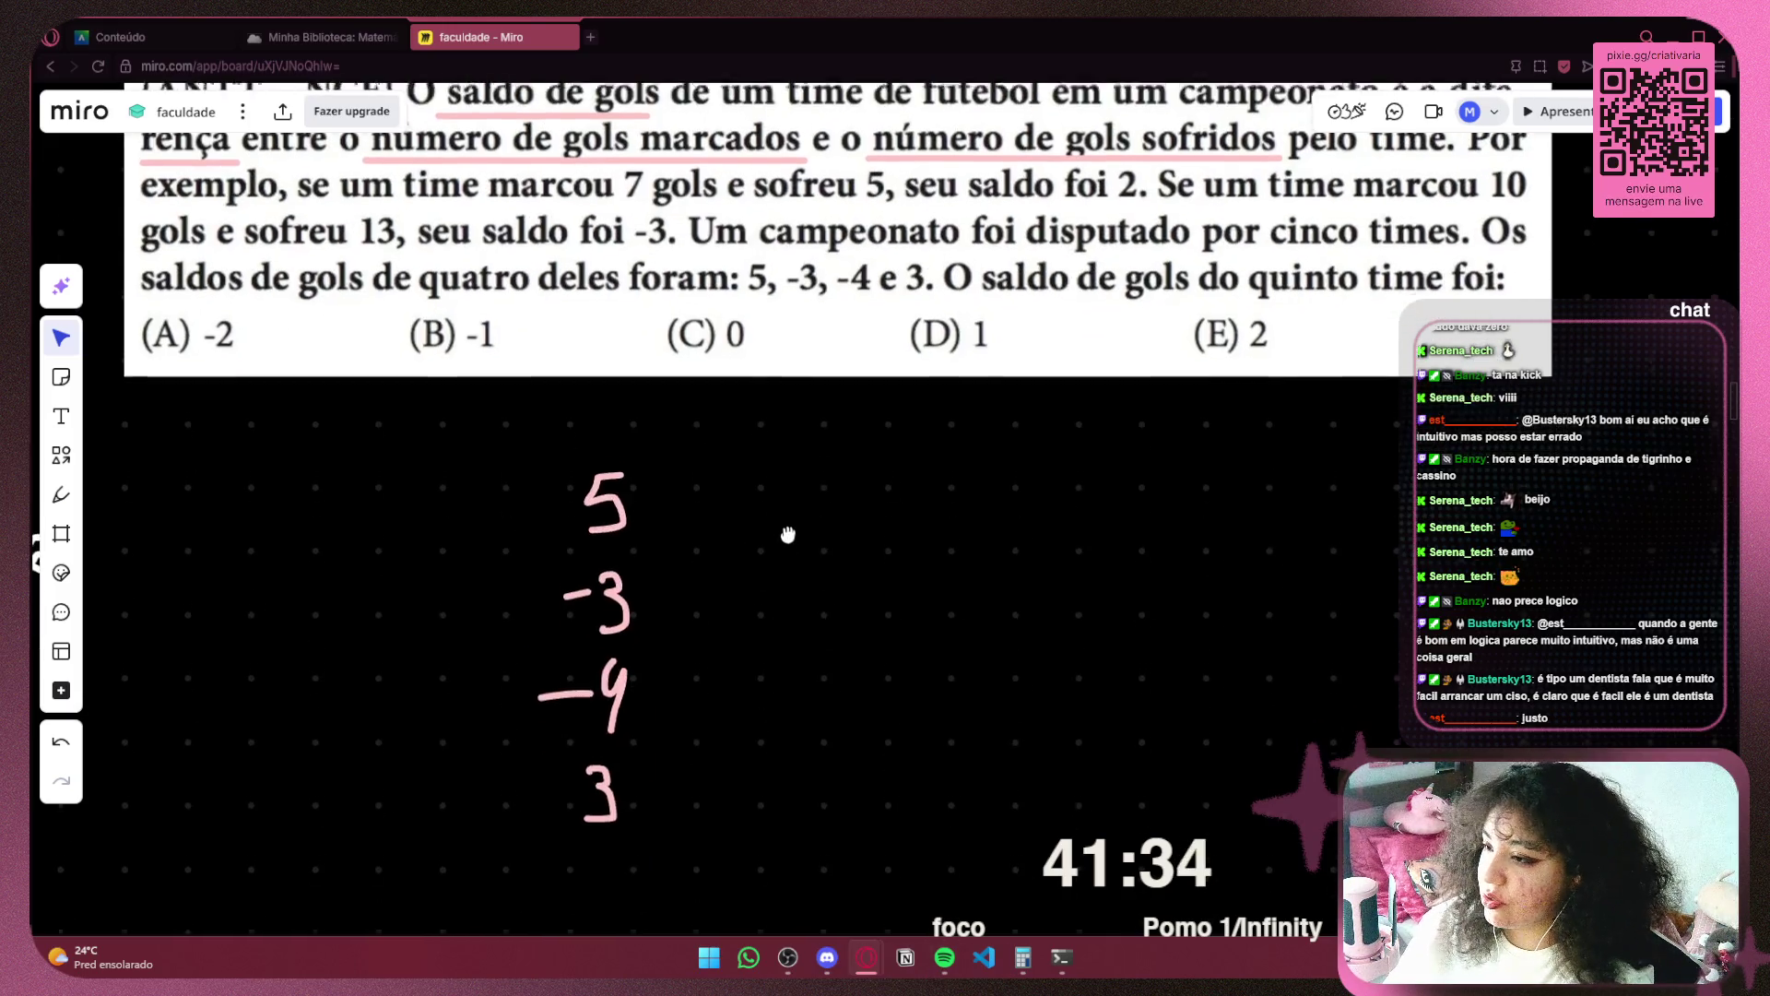
mouse_move(732, 423)
left_mouse_down()
mouse_move(428, 878)
mouse_move(472, 880)
left_mouse_up()
left_click(473, 887)
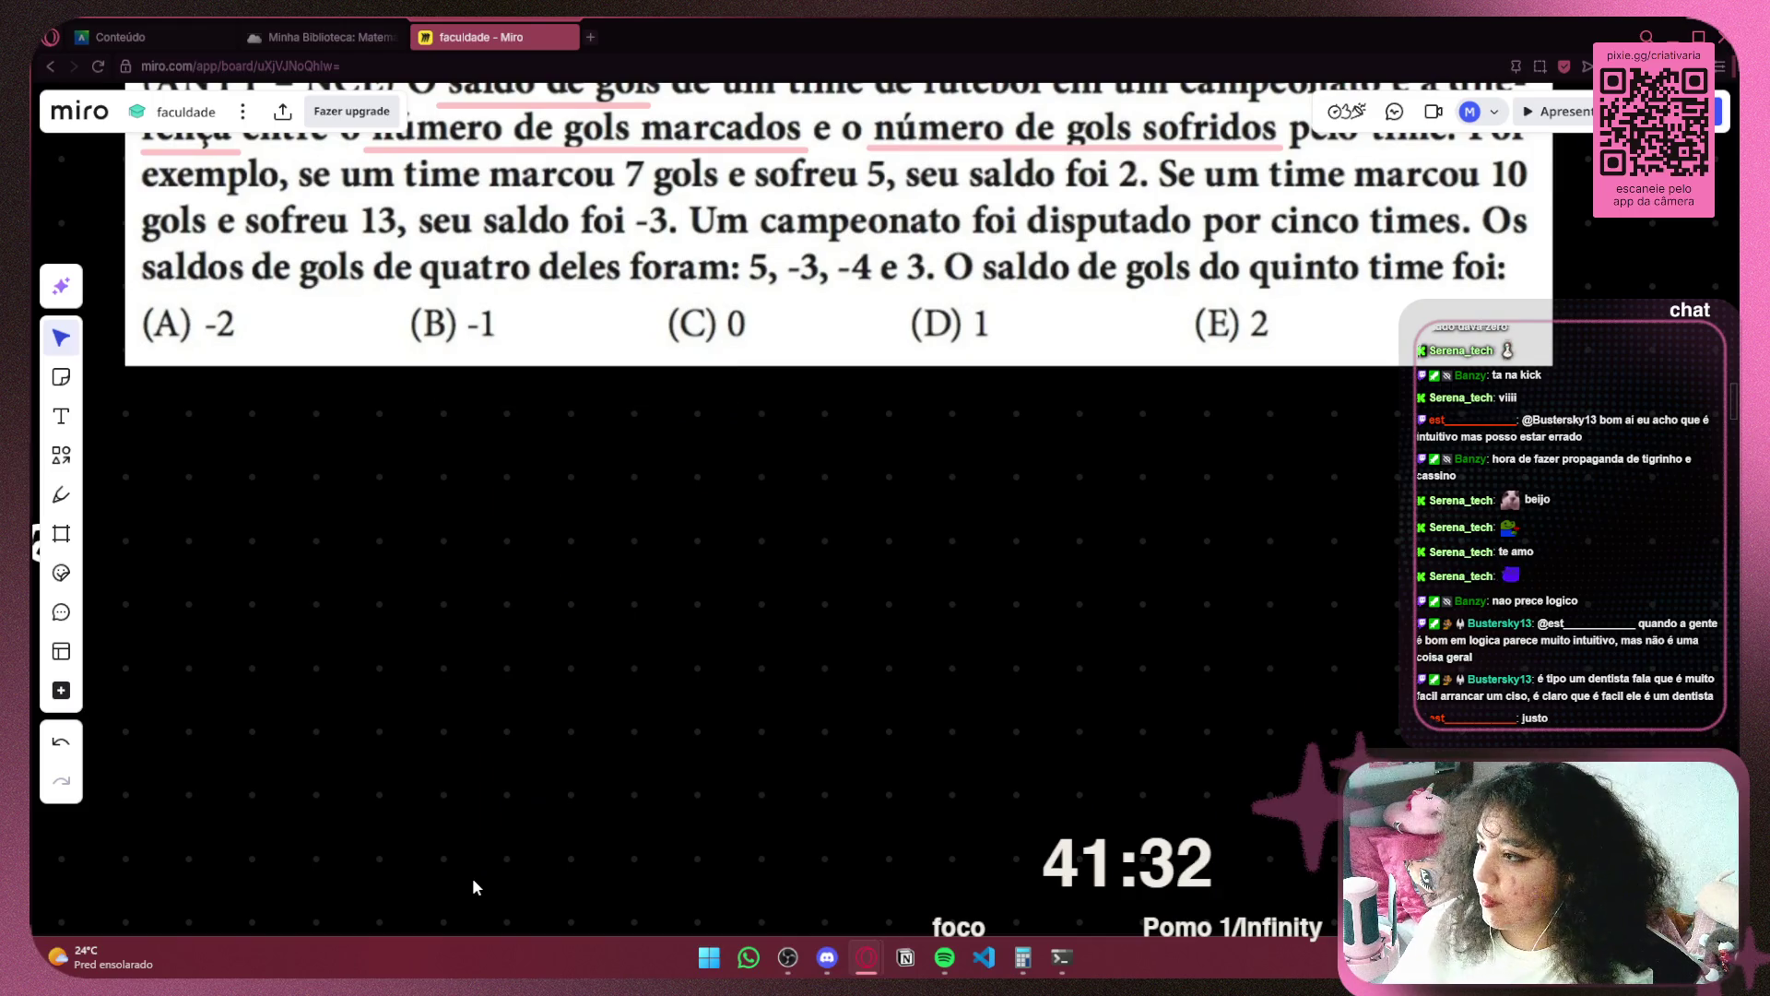
left_click(323, 36)
scroll(780, 386, "down", 3)
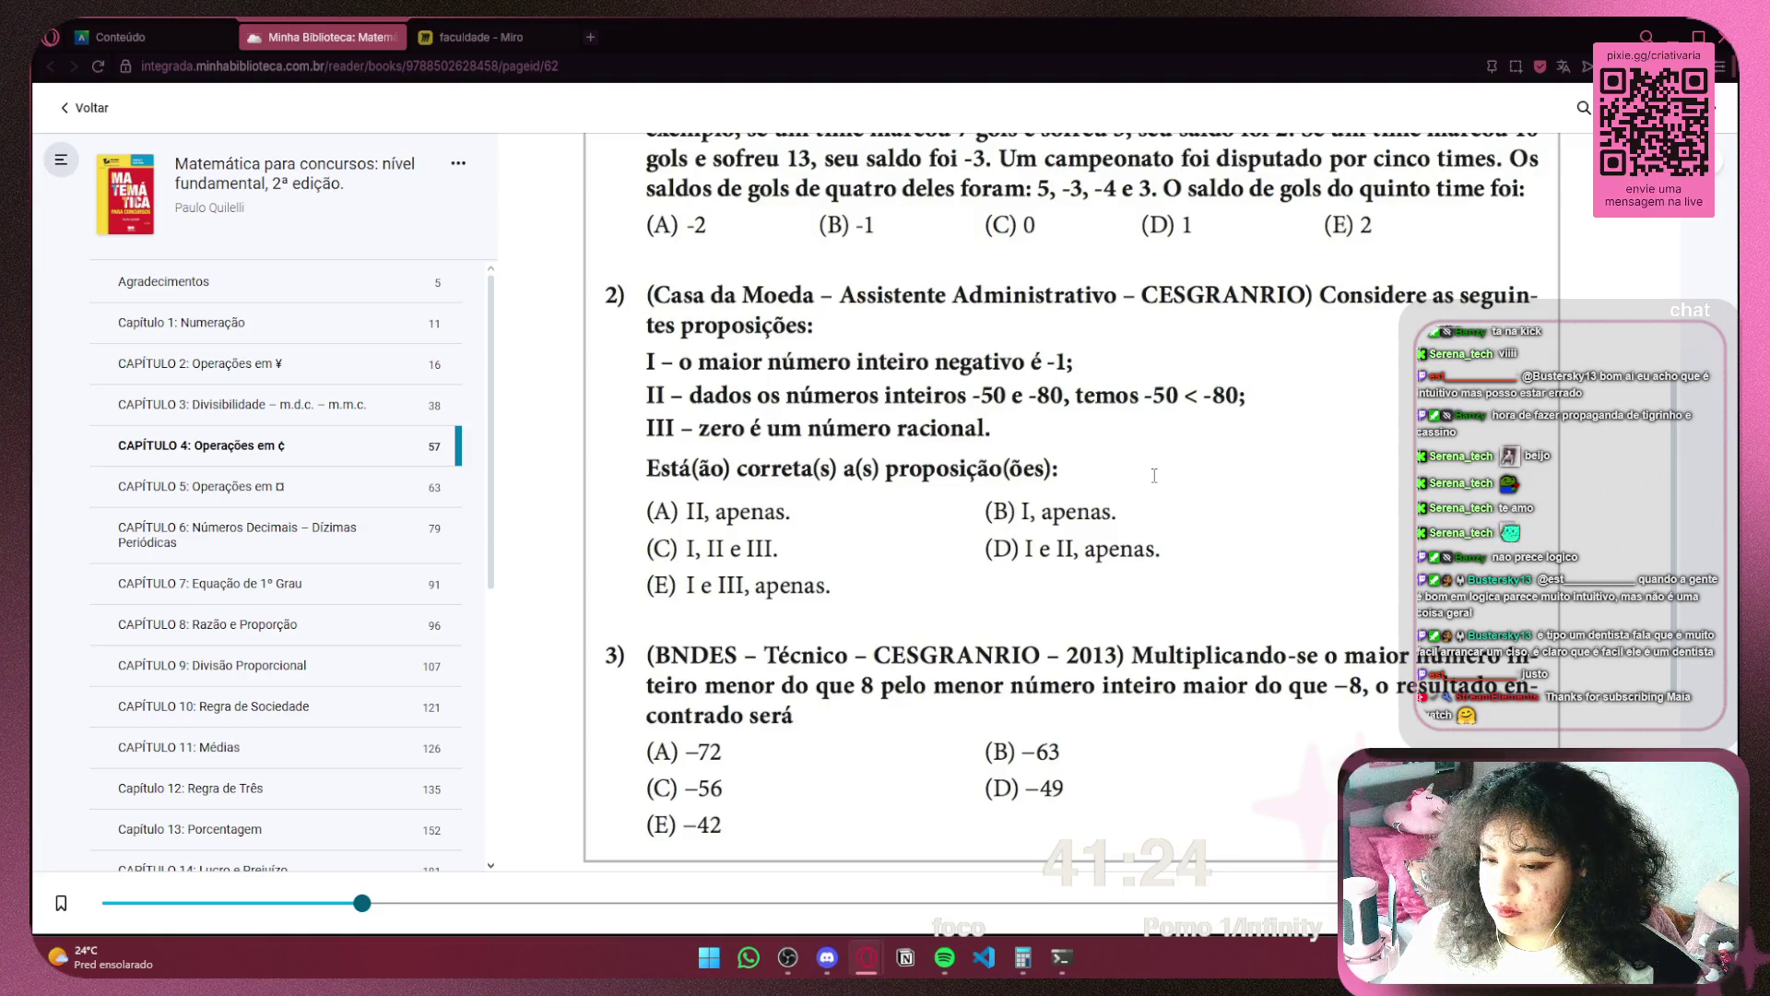
Snip exercise 2's propositions I–III and answer options with Win+Shift+S
key("super+shift+s")
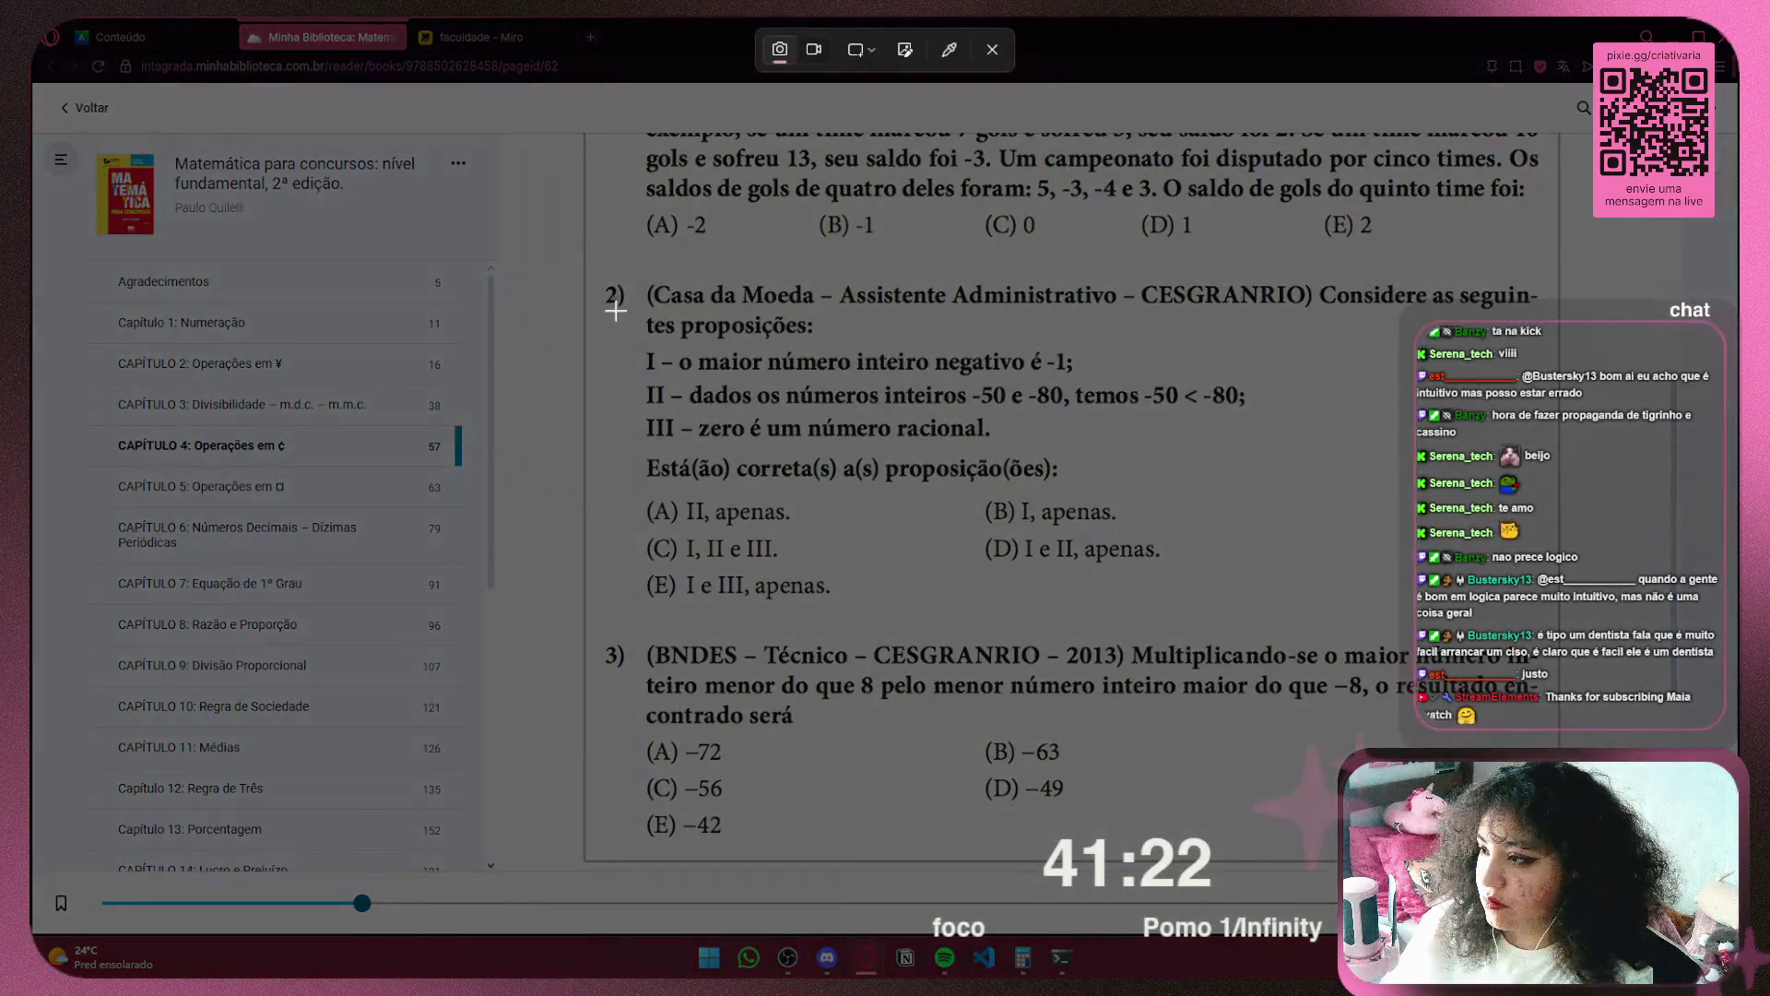
mouse_move(633, 277)
left_mouse_down()
mouse_move(778, 562)
mouse_move(843, 611)
mouse_move(1276, 628)
left_mouse_up()
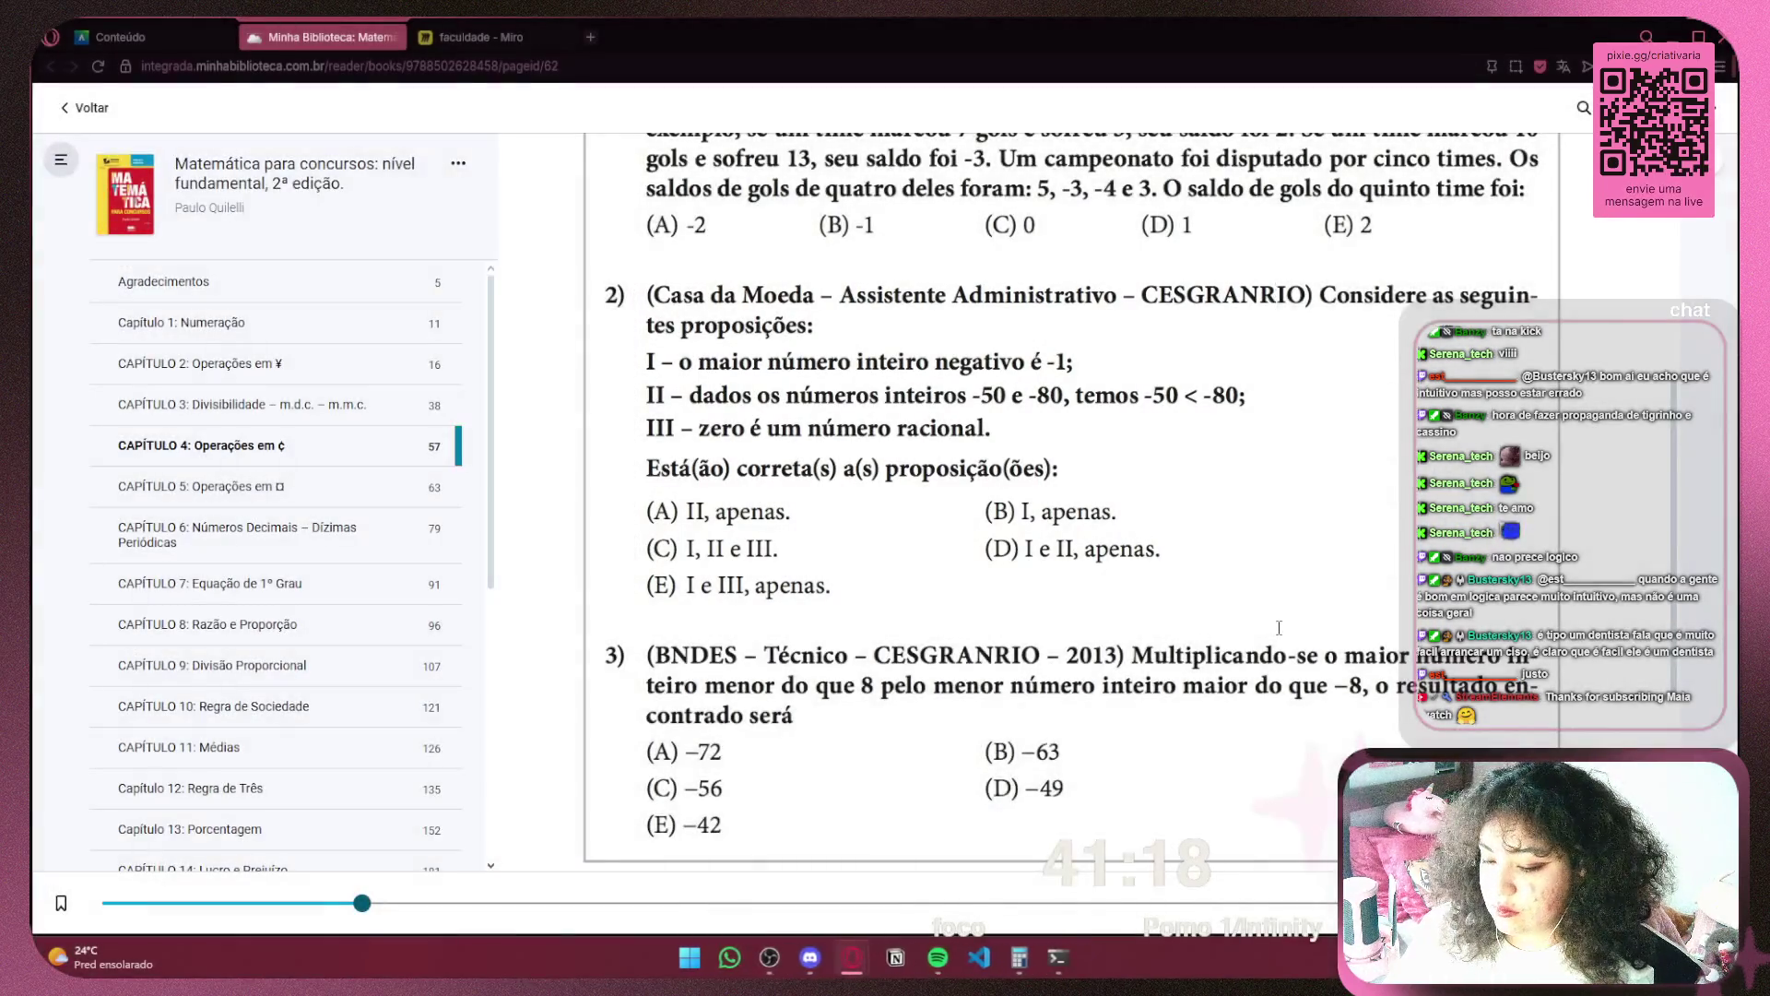
key("super+shift+s")
mouse_move(629, 344)
left_mouse_down()
mouse_move(1287, 390)
mouse_move(1252, 606)
left_mouse_up()
Paste the exercise 2 snip into Miro, shrinking it to sit below the goal-difference question
key("ctrl+Tab")
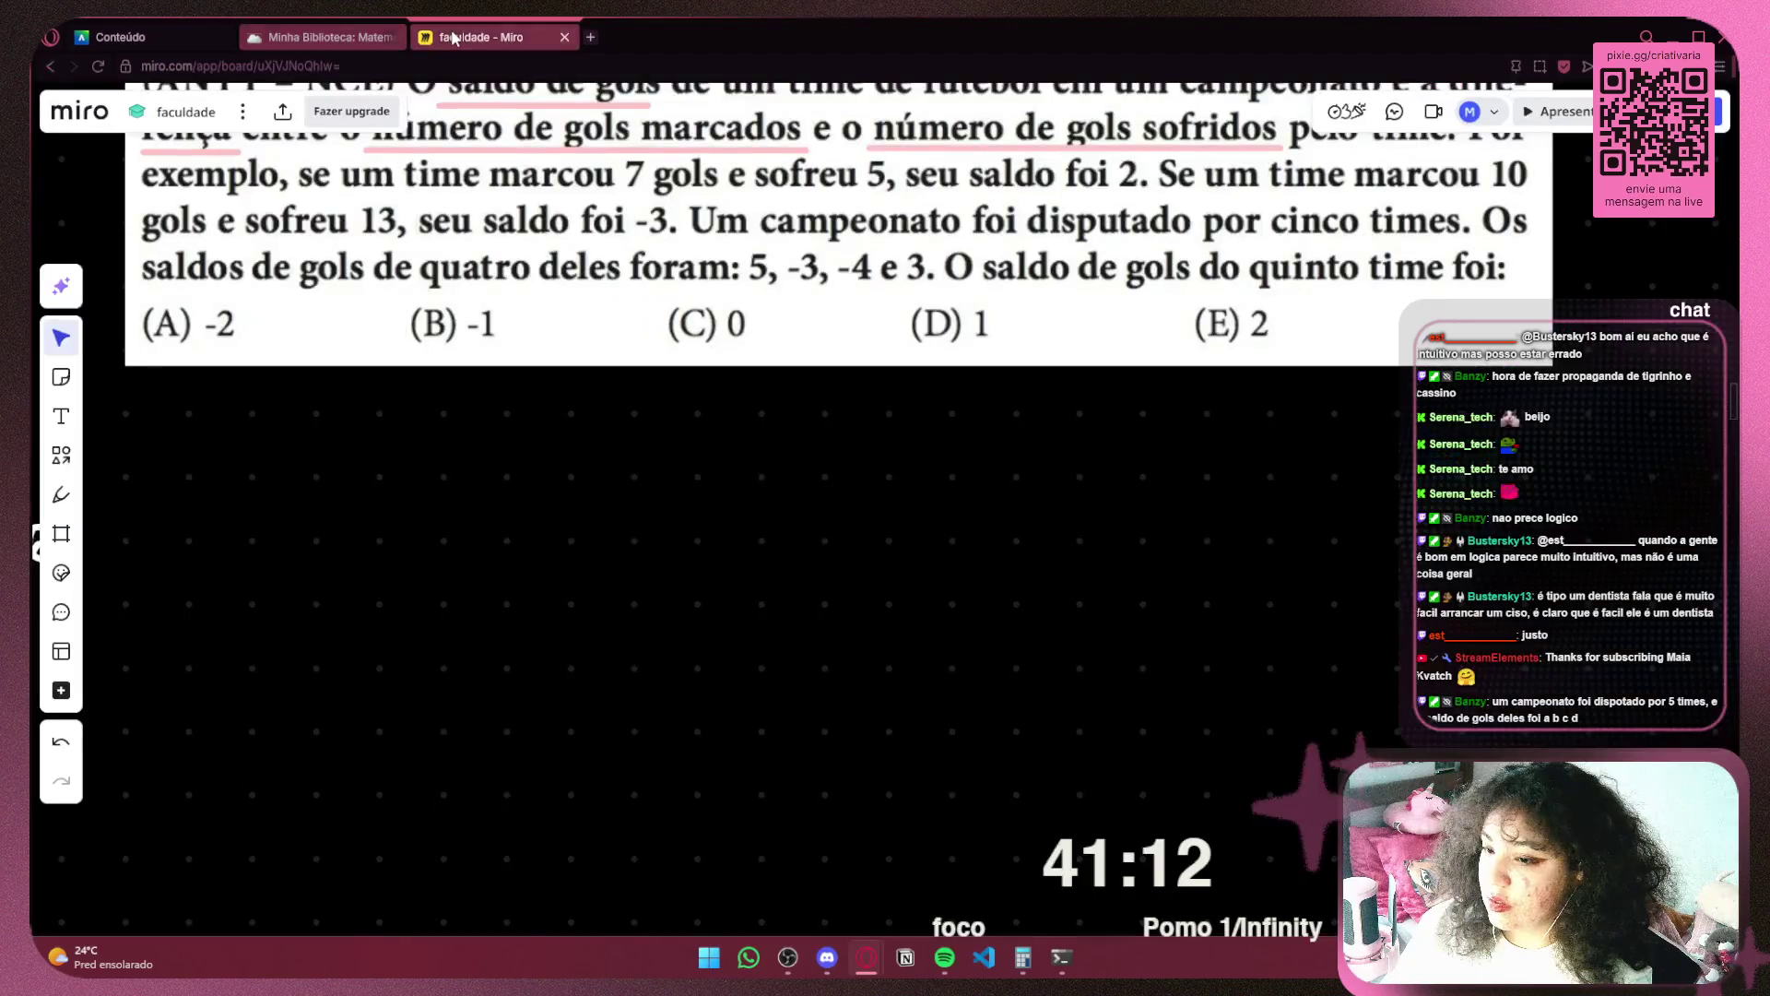
mouse_move(573, 537)
left_mouse_down()
mouse_move(633, 449)
mouse_move(731, 400)
left_mouse_up()
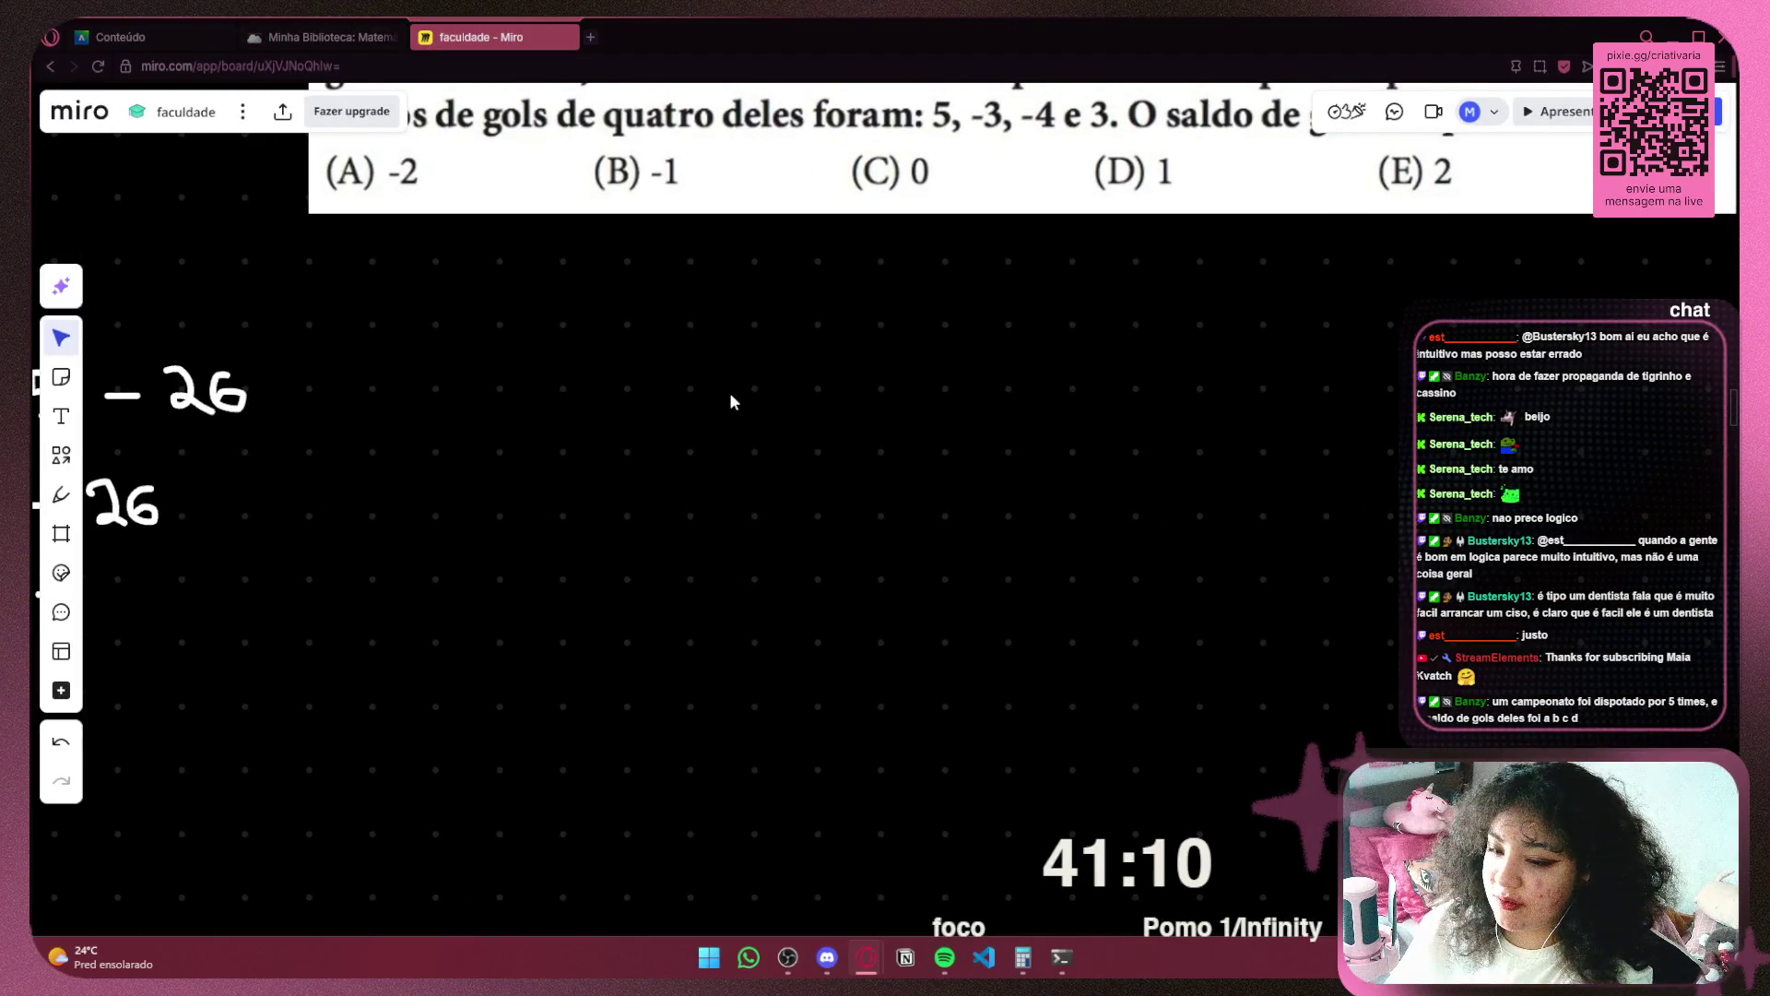
key("ctrl+v")
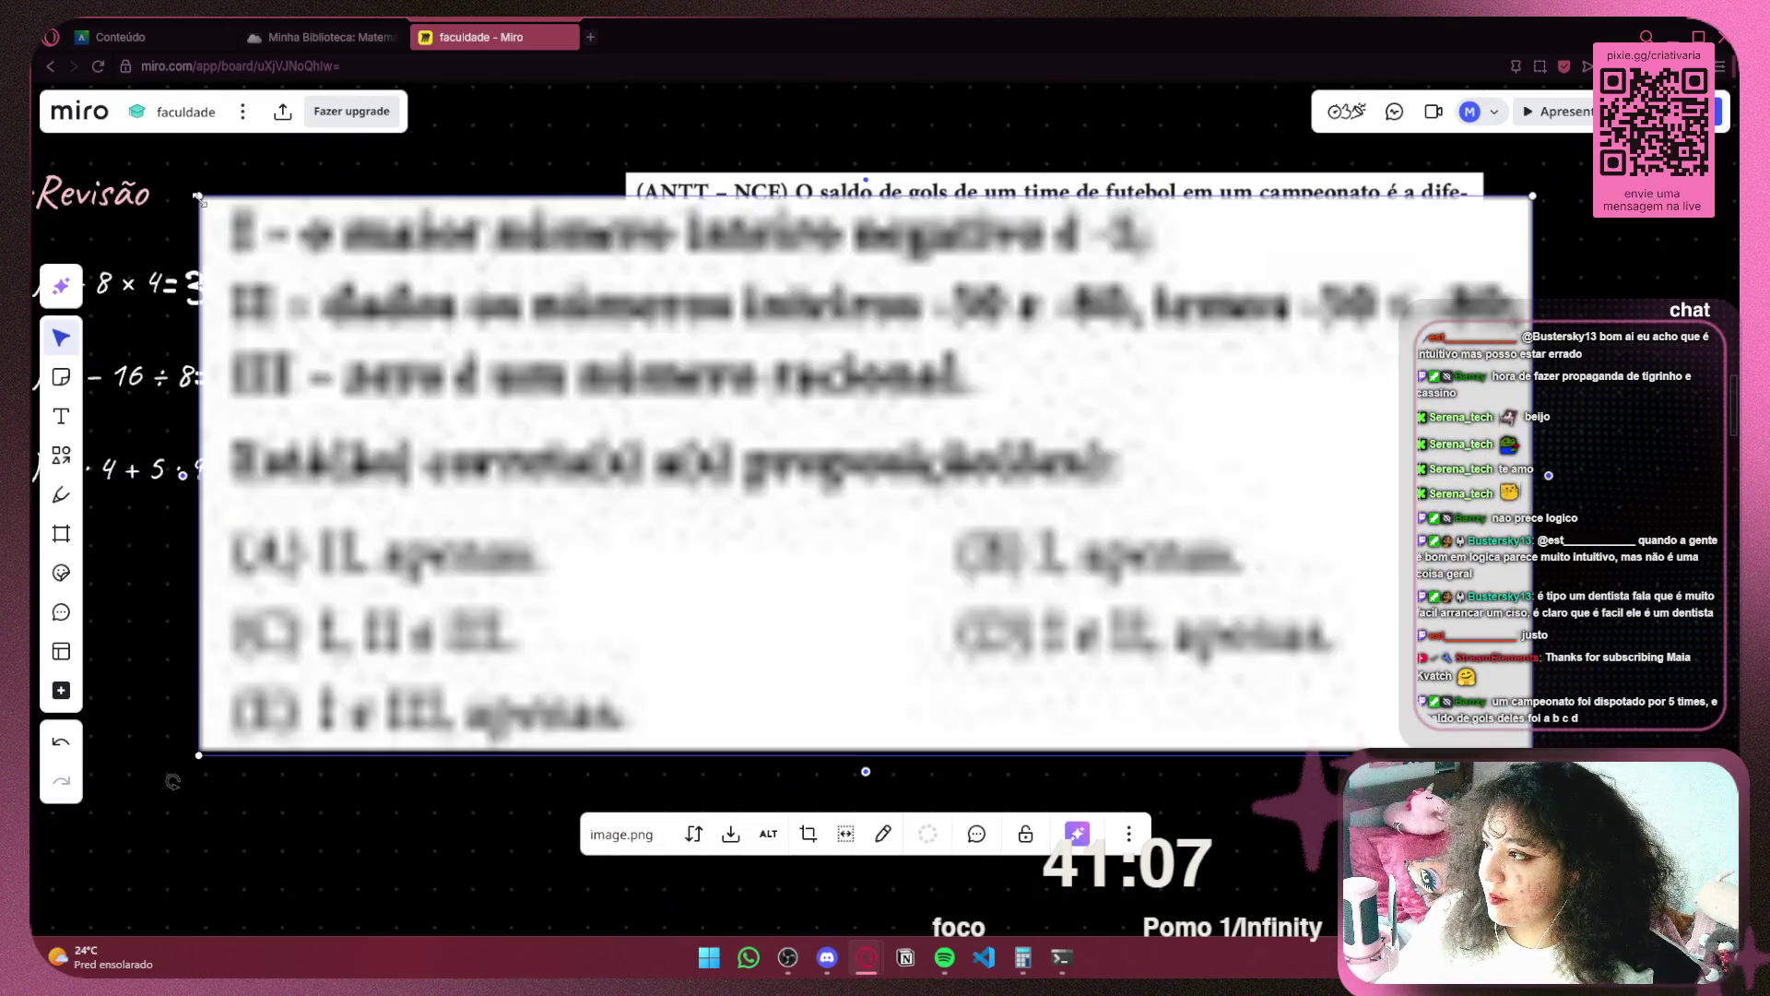
mouse_move(198, 195)
left_mouse_down()
mouse_move(593, 364)
mouse_move(799, 557)
mouse_move(876, 590)
left_mouse_up()
mouse_move(1198, 638)
left_mouse_down()
mouse_move(1041, 611)
mouse_move(922, 555)
mouse_move(953, 541)
left_mouse_up()
left_click_drag(1256, 651, 1184, 625)
left_click_drag(922, 516, 922, 499)
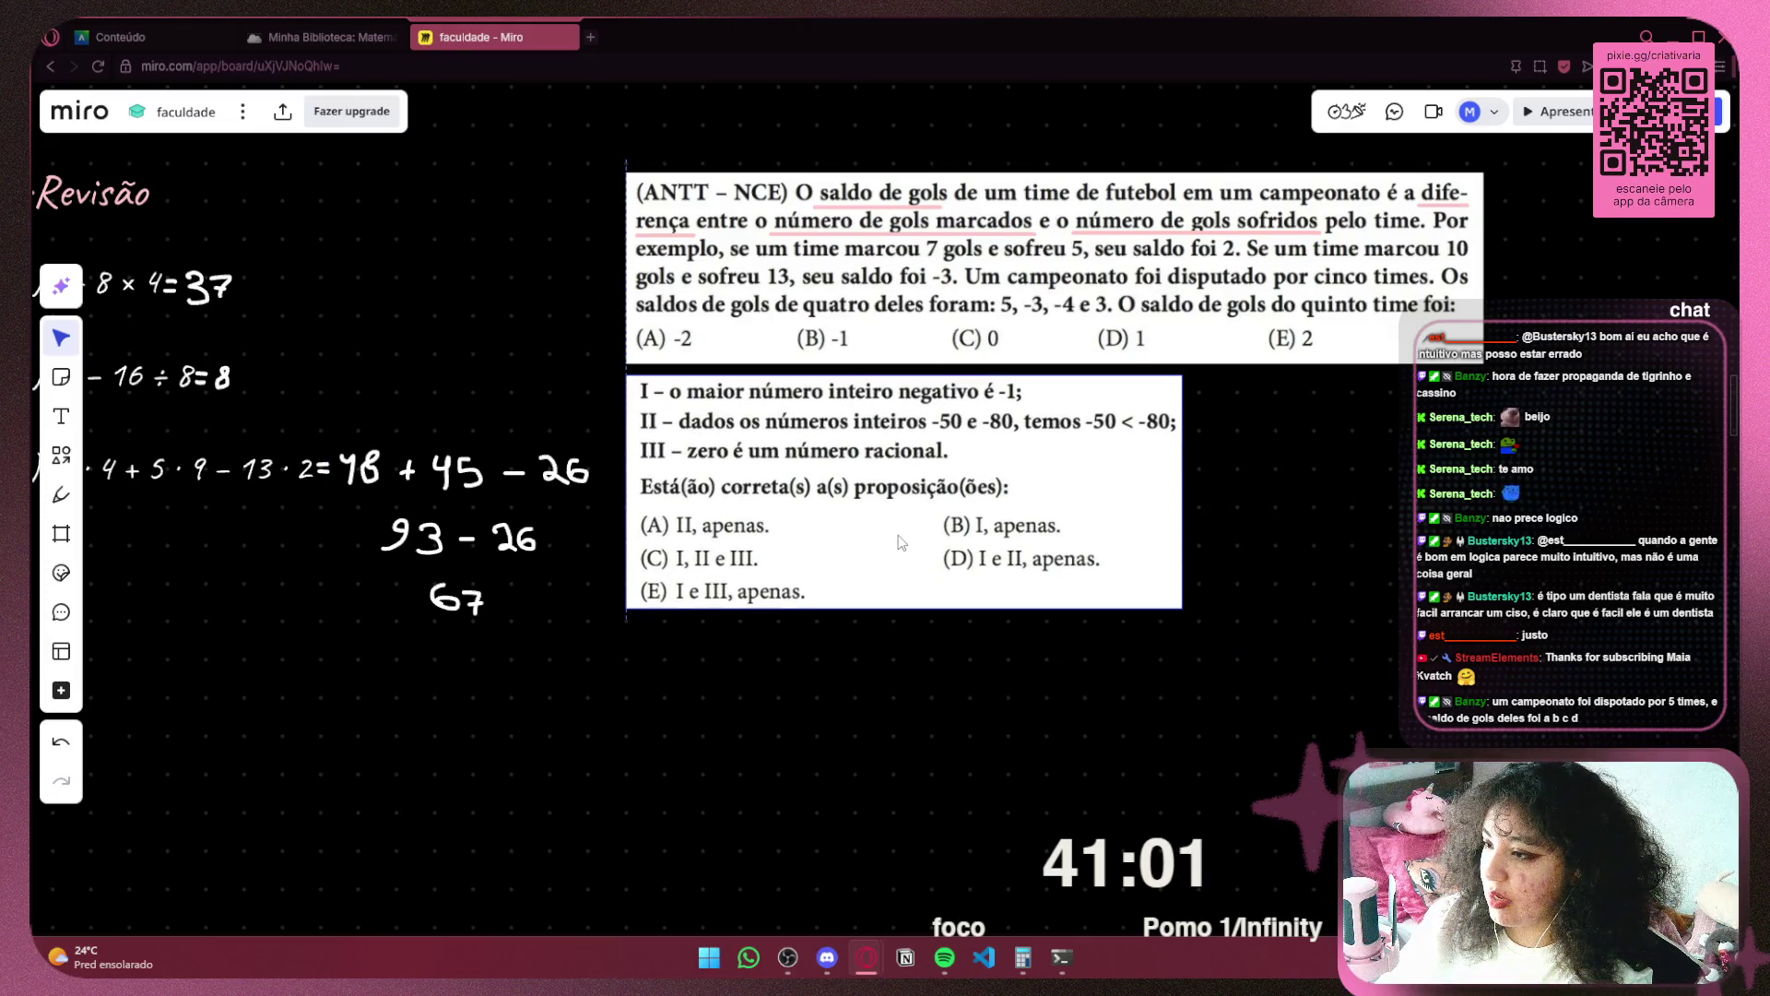
left_click(590, 37)
Search adventofcode and read the site's note on why there are now 12 puzzle days
type("a")
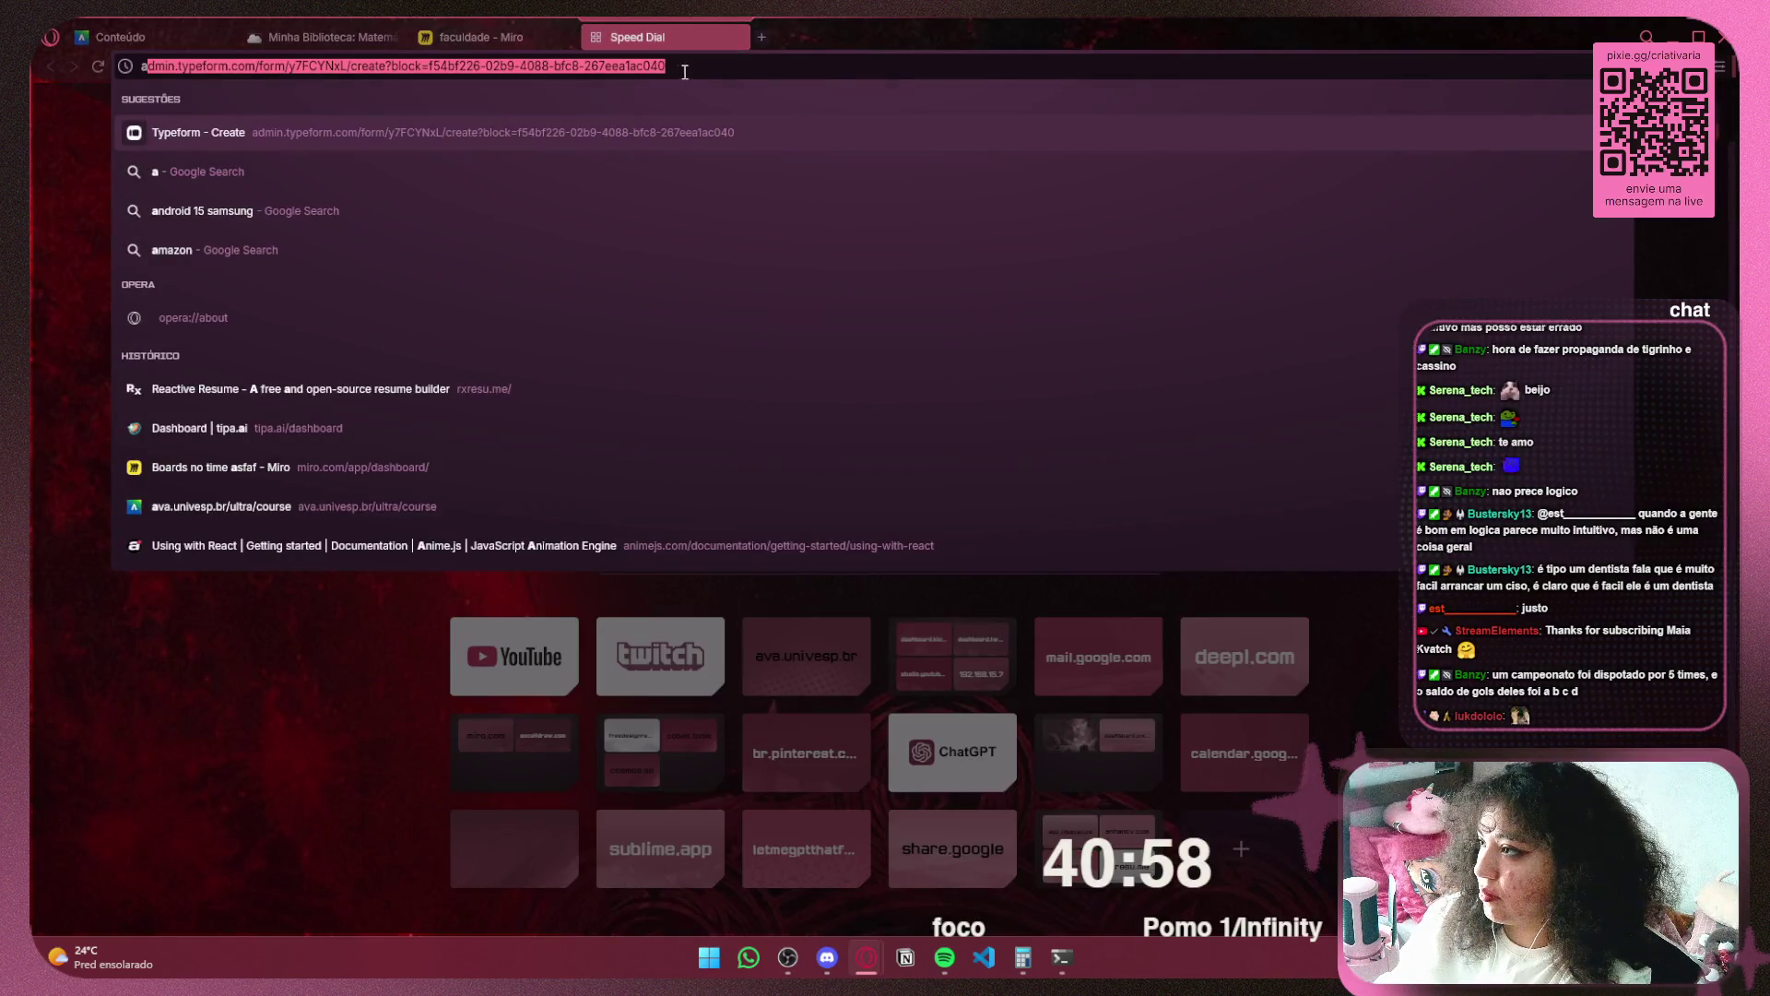
type("dvent")
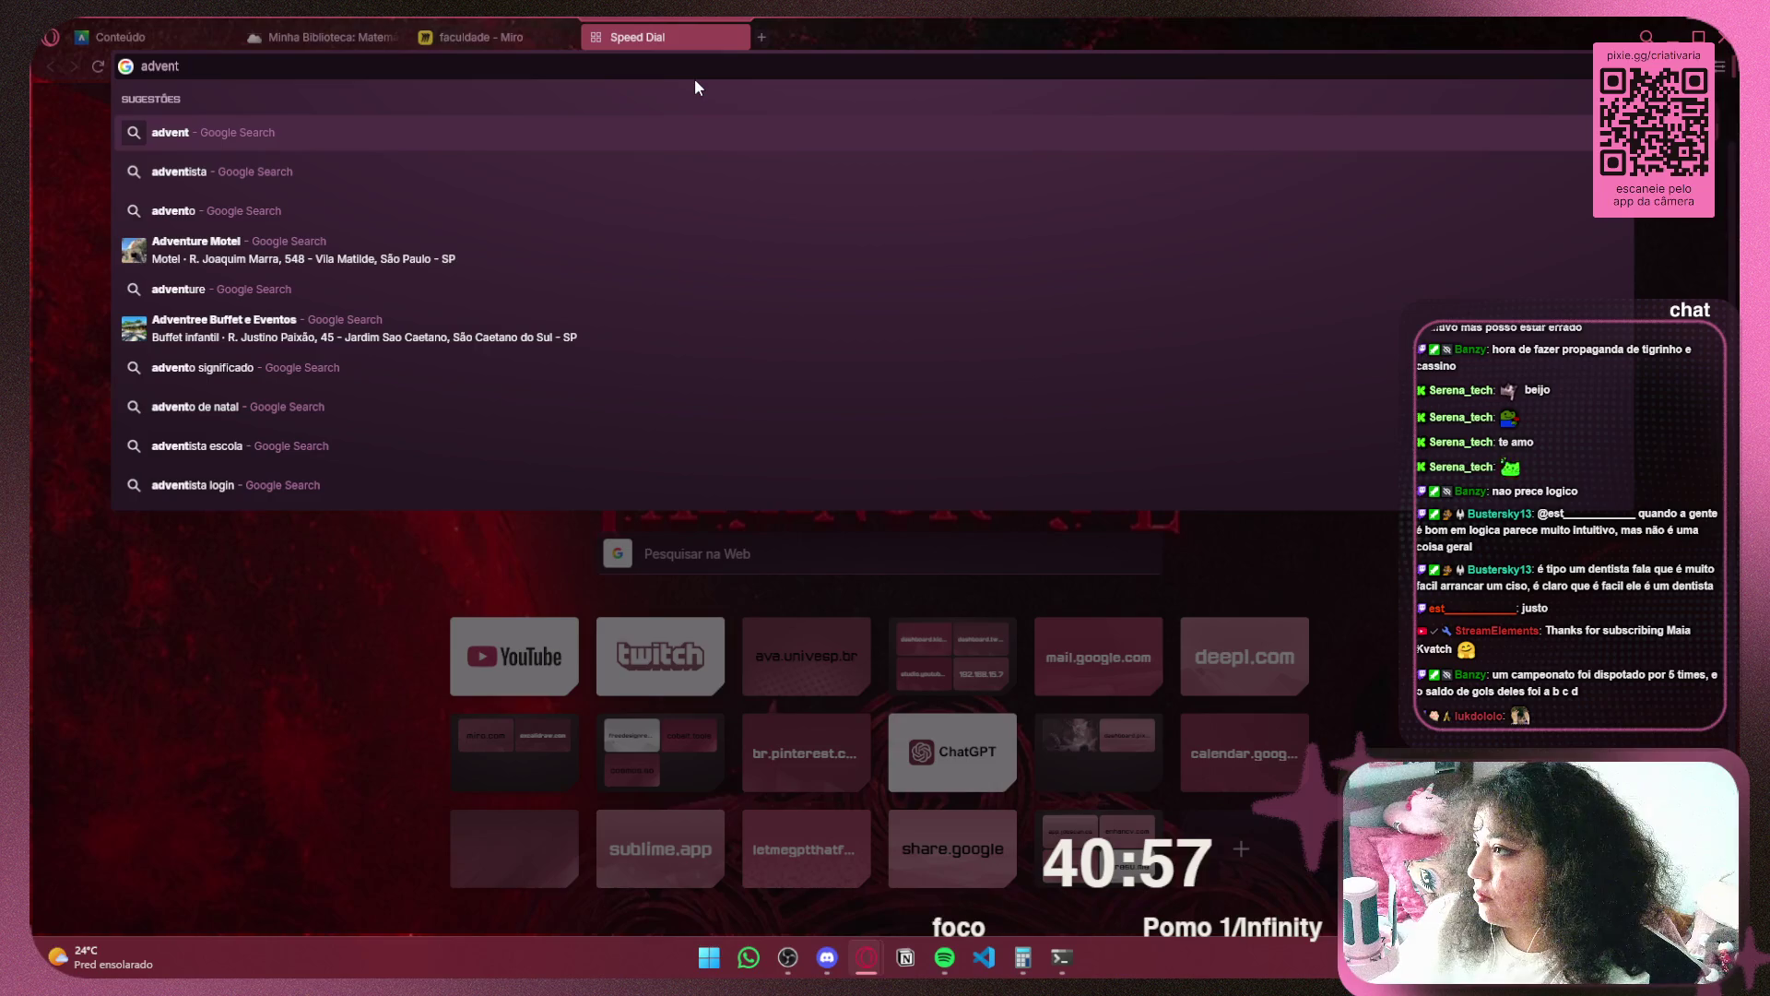
type("ofco")
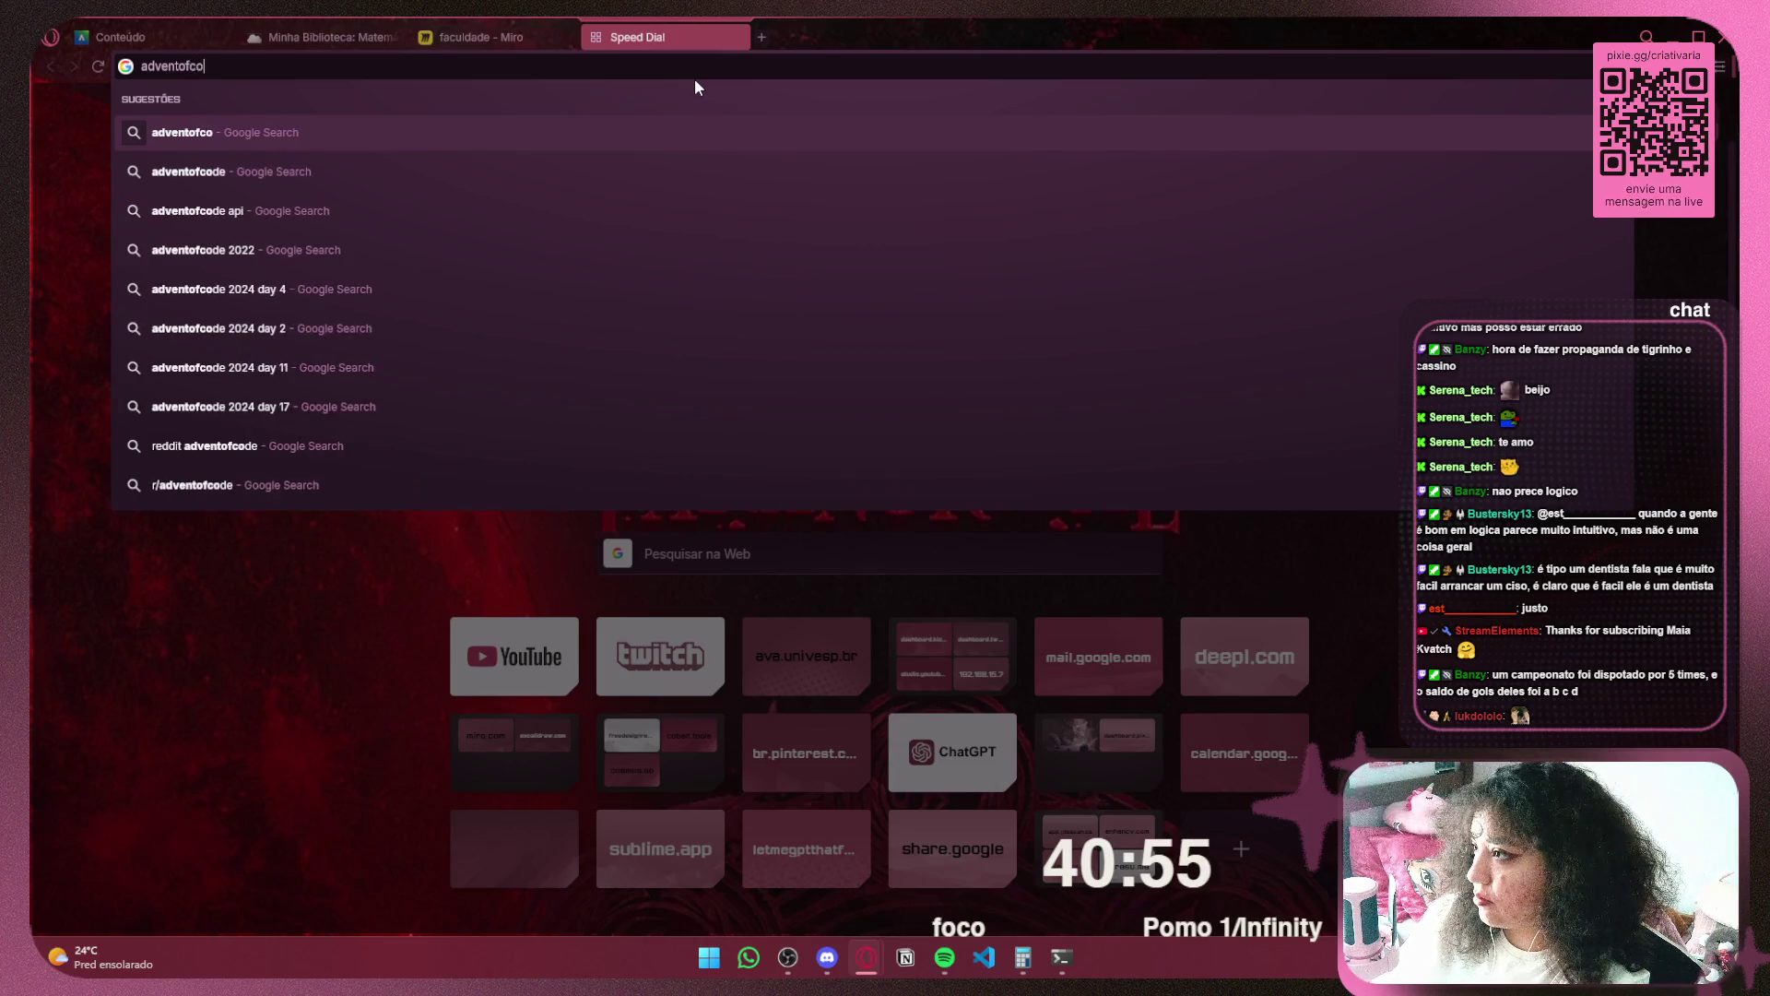
type("de")
key("Return")
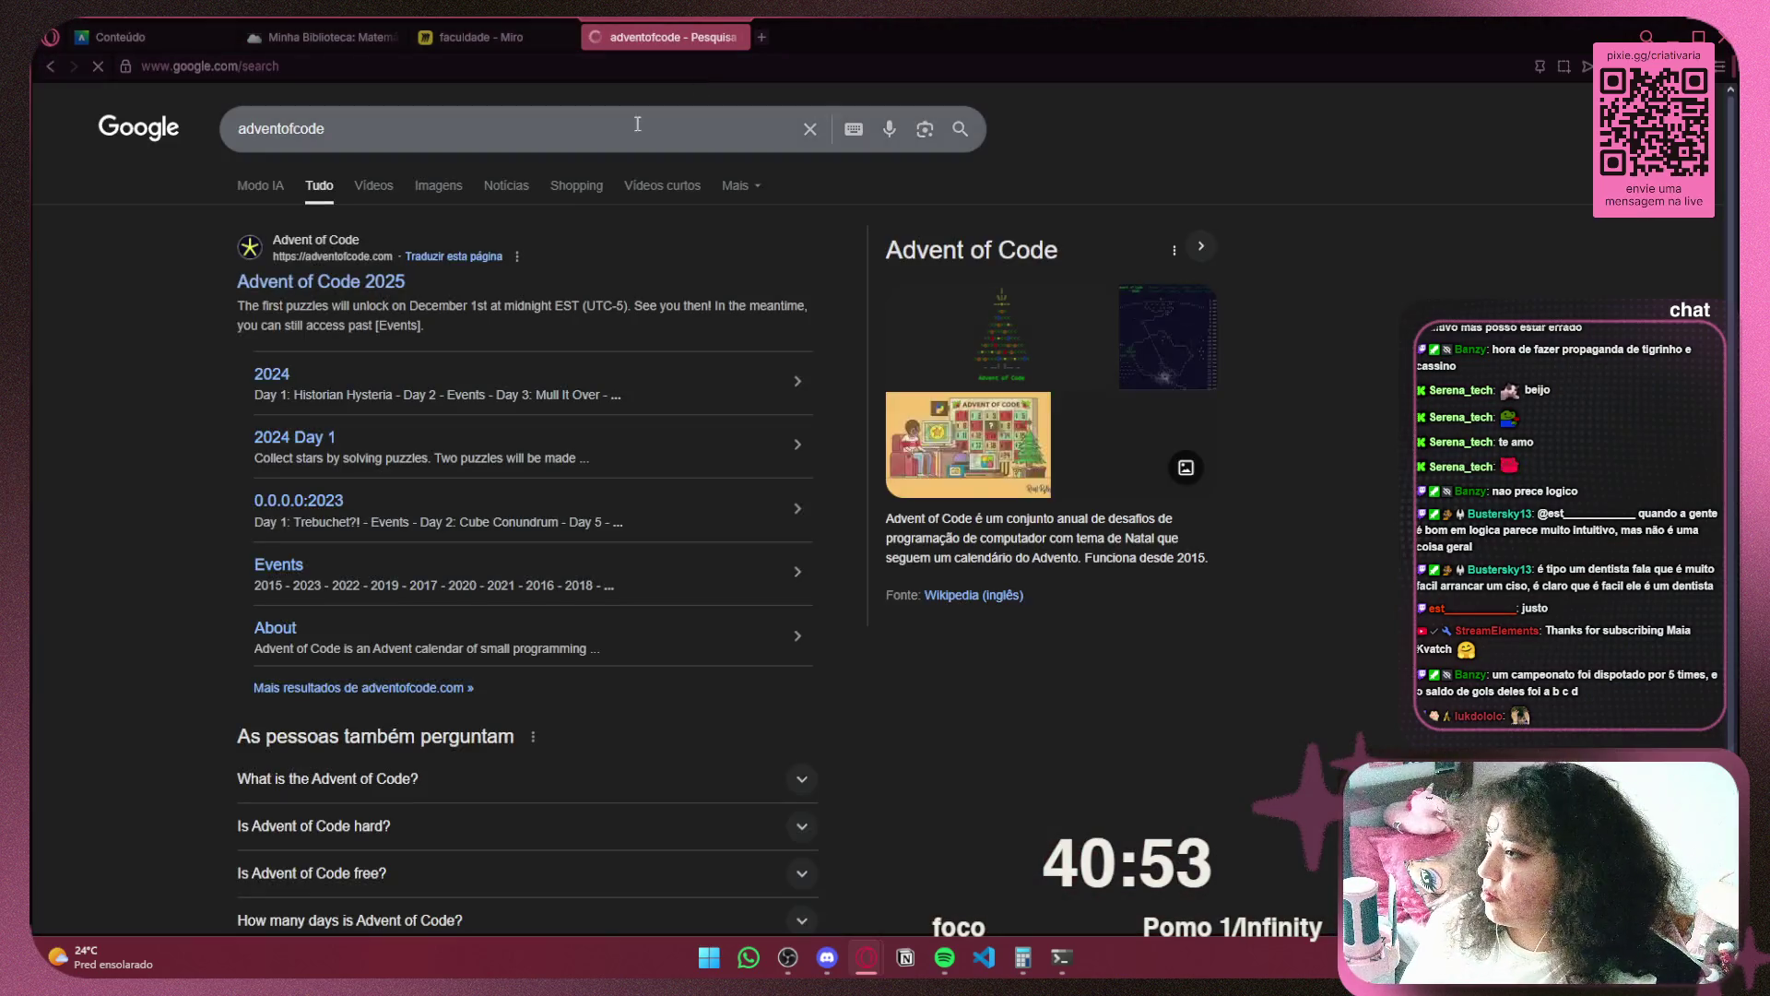
left_click(370, 294)
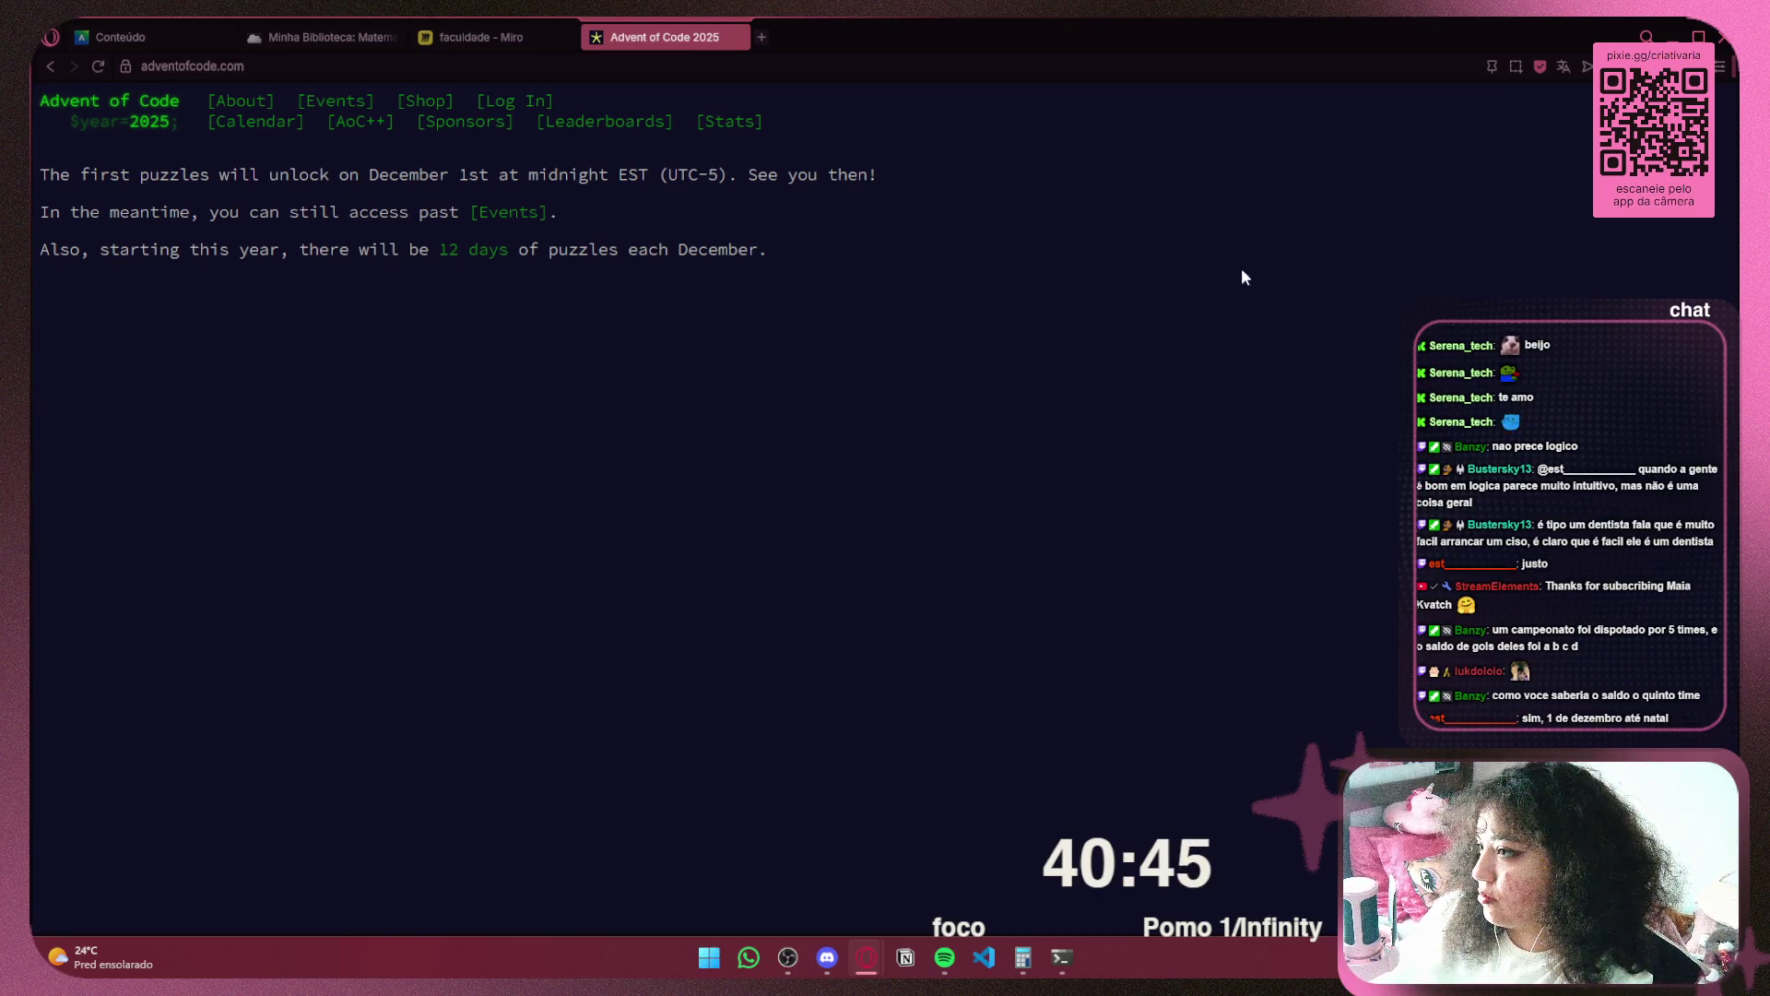
left_click(502, 261)
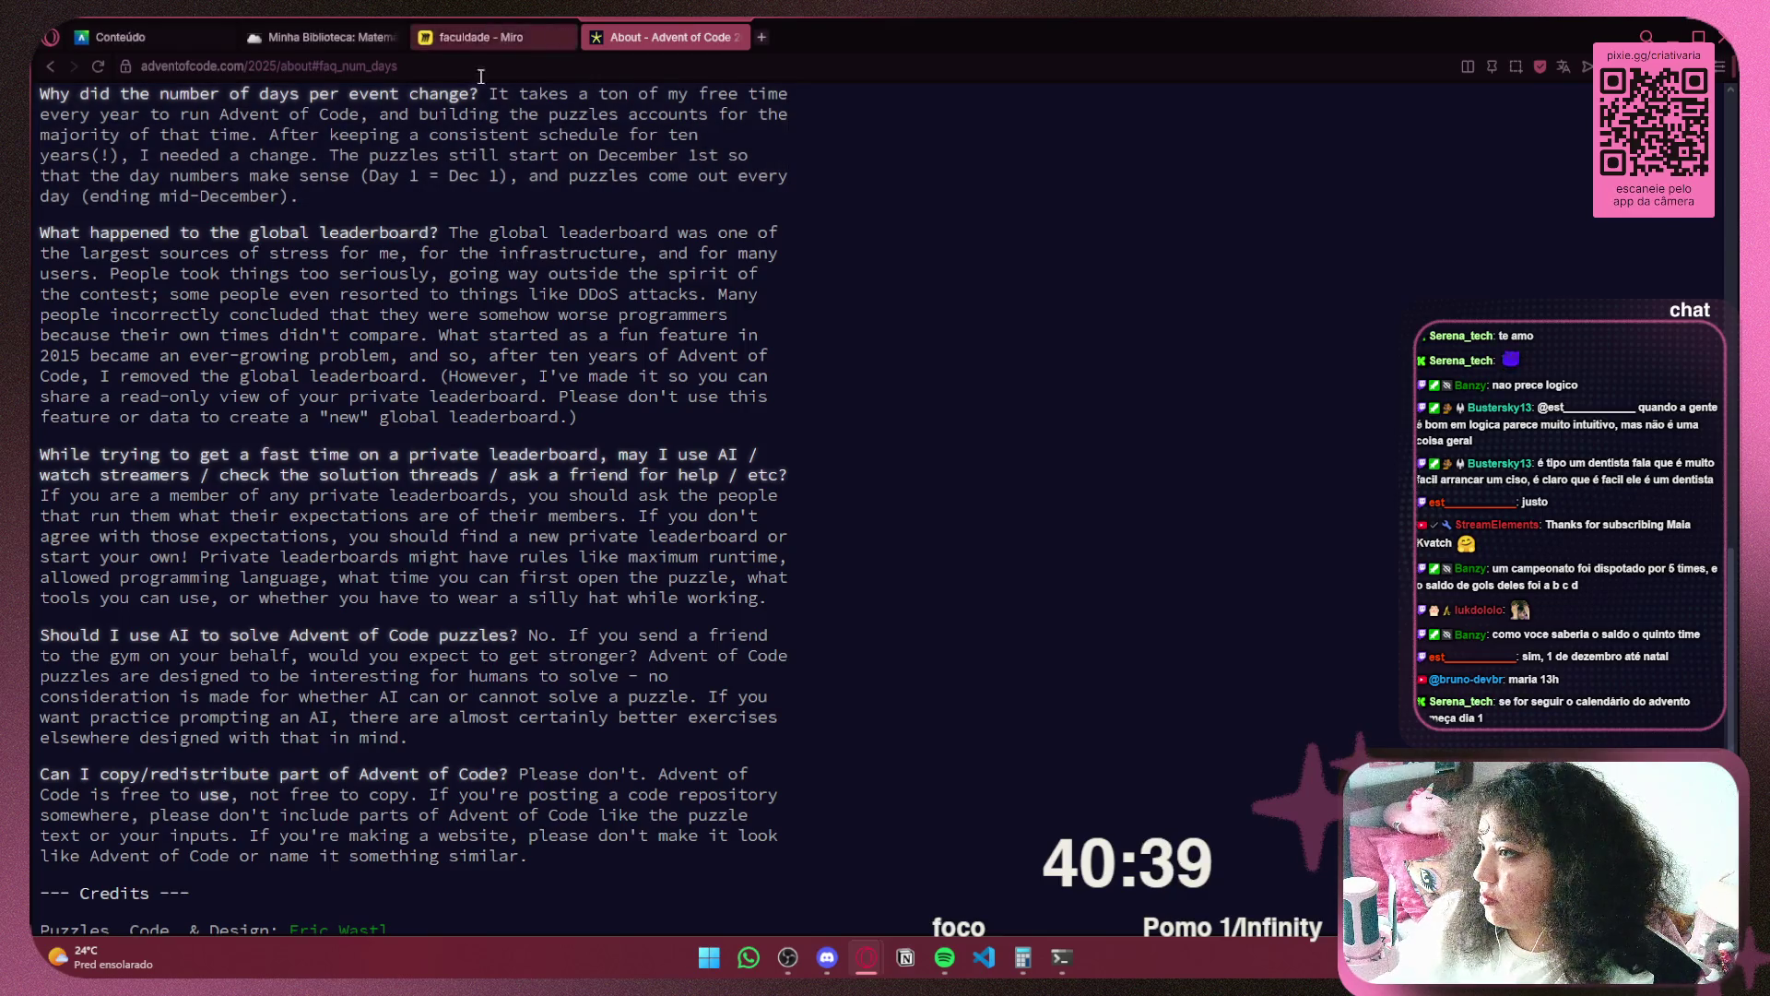
mouse_move(370, 175)
left_mouse_down()
mouse_move(507, 195)
mouse_move(505, 180)
left_mouse_up()
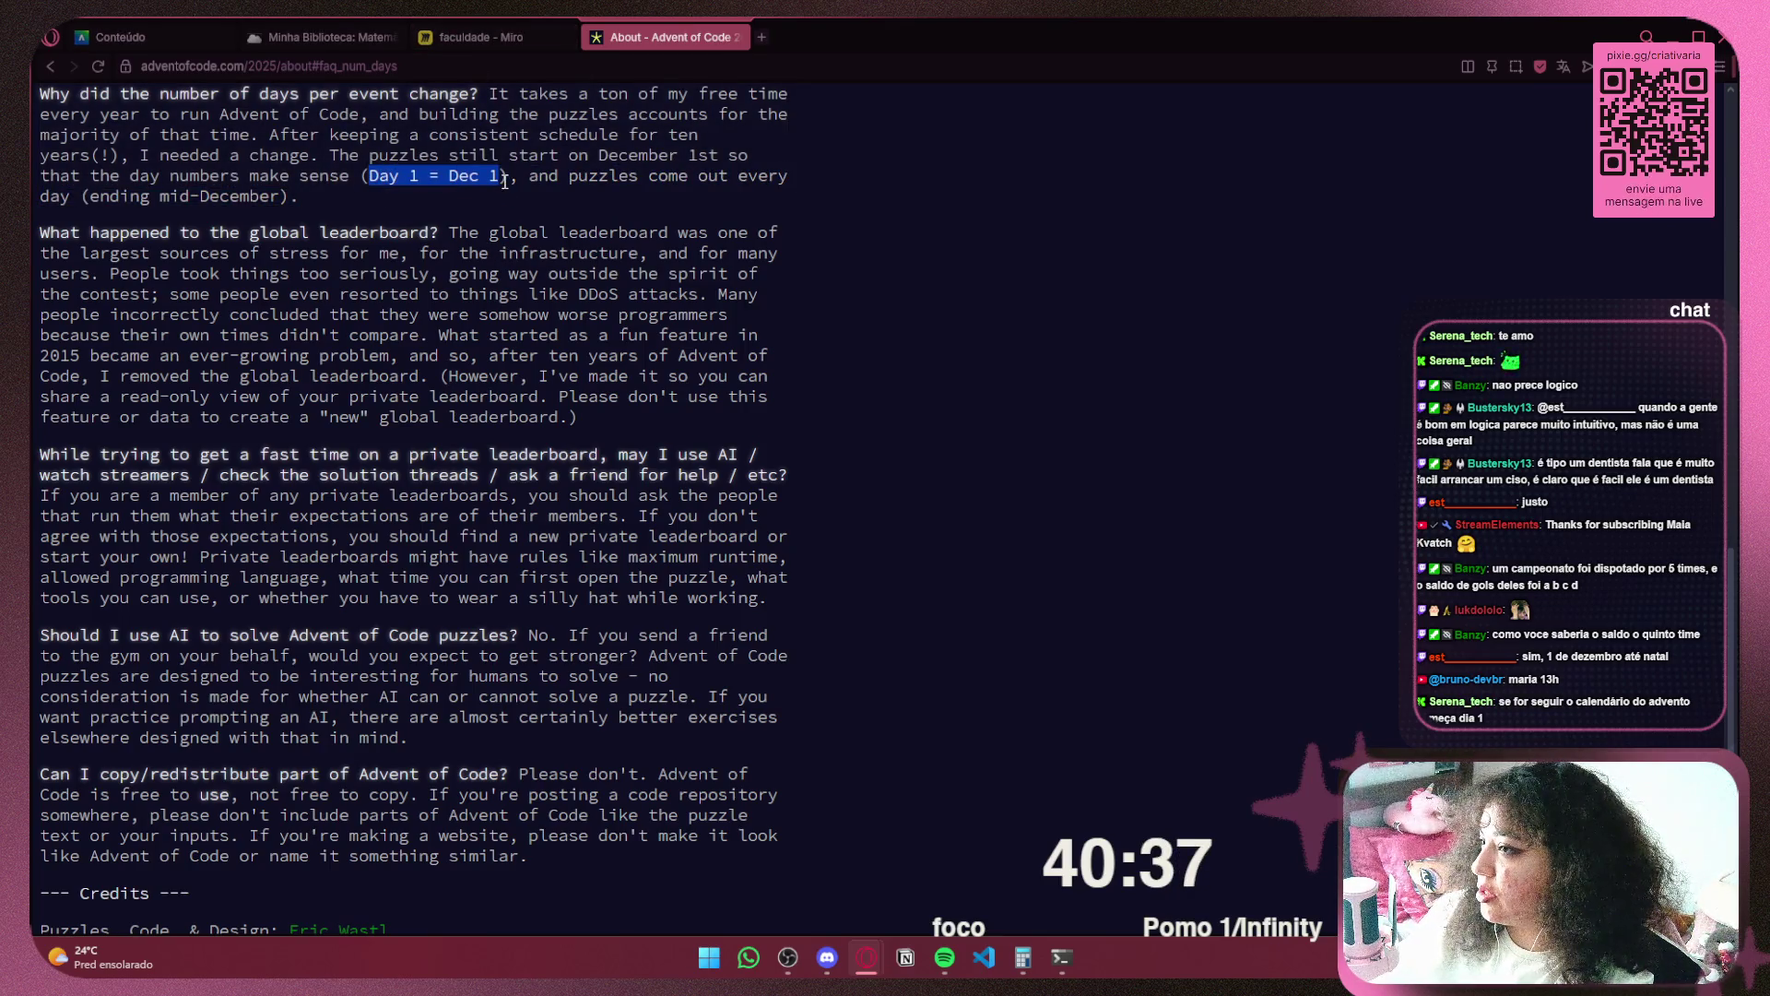
left_click(503, 39)
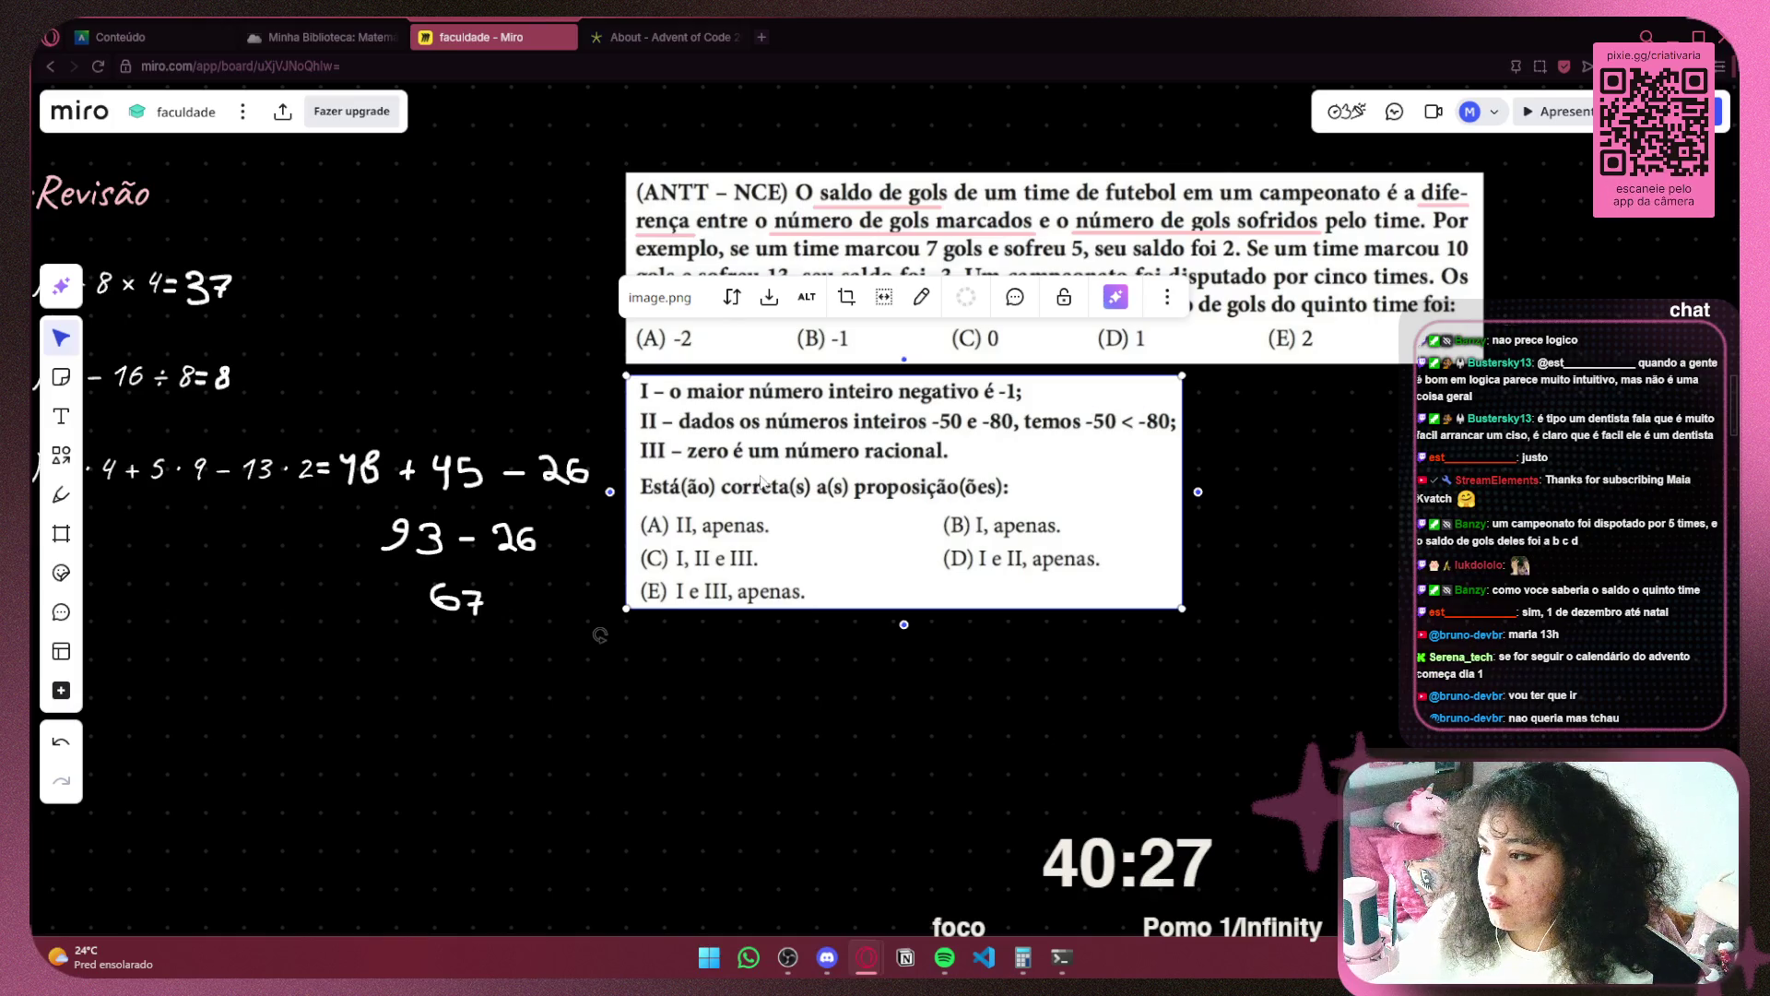
Select the pen tool and zoom in on the propositions I–III question
left_click(61, 494)
scroll(872, 513, "up", 5)
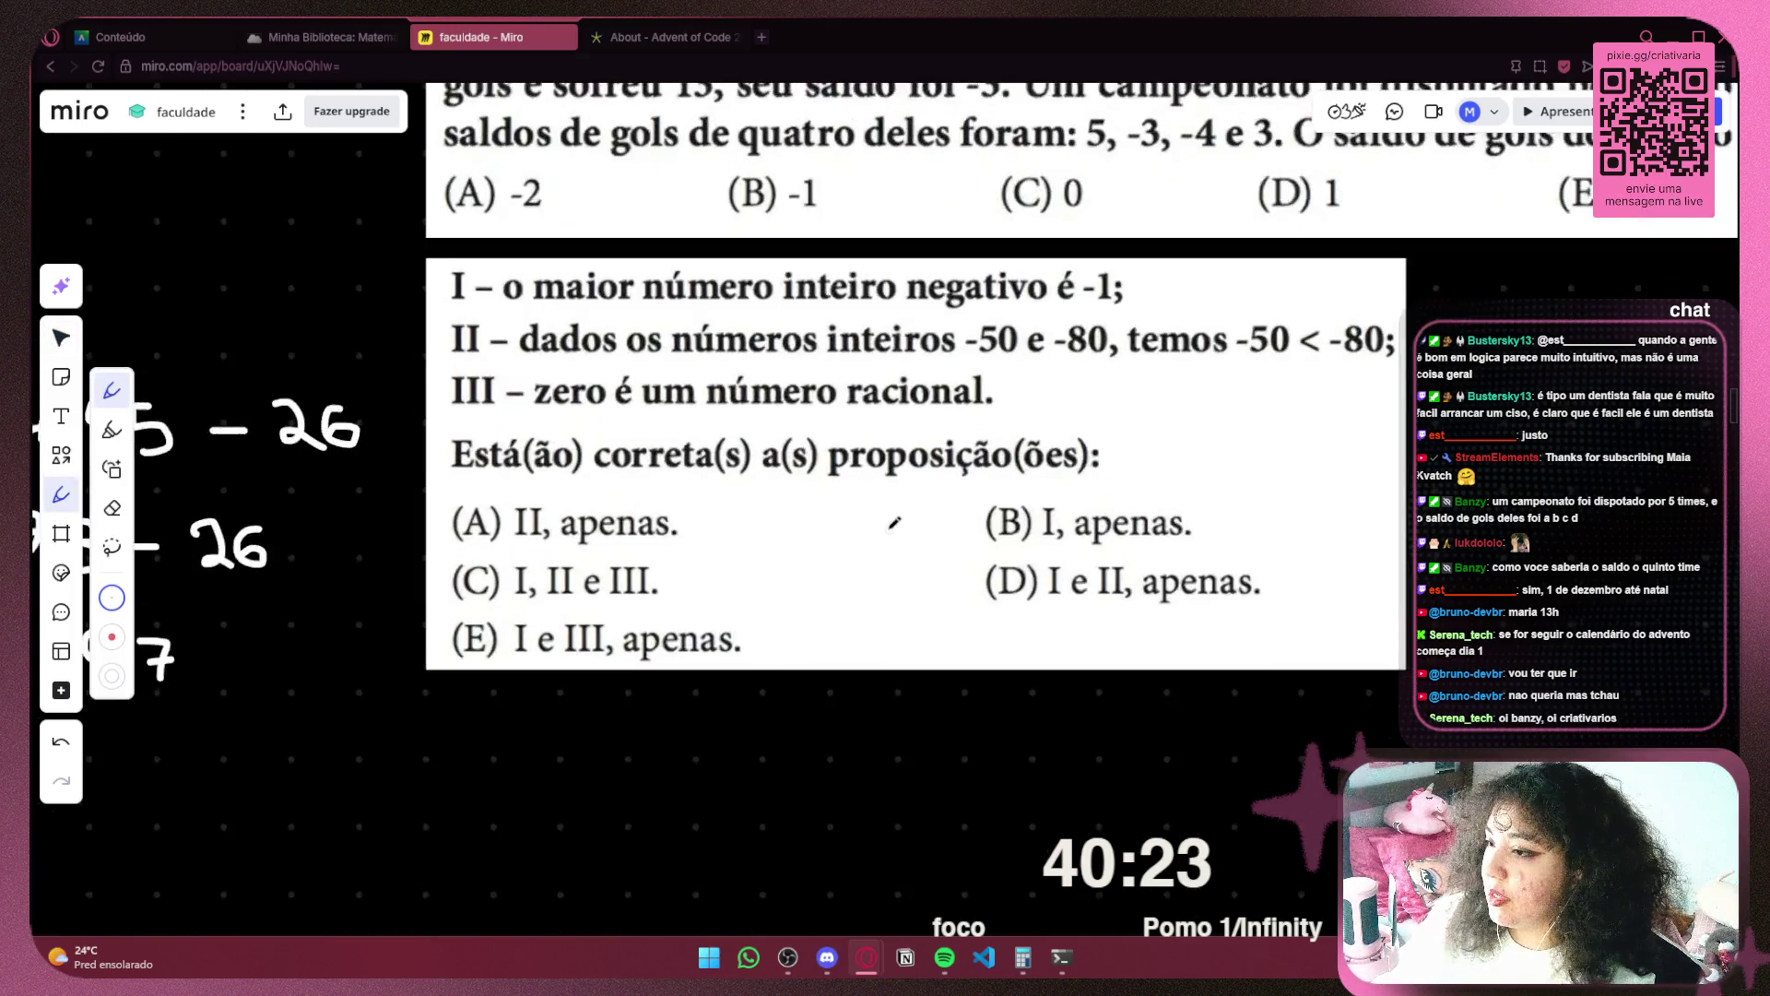
scroll(581, 585, "down", 5)
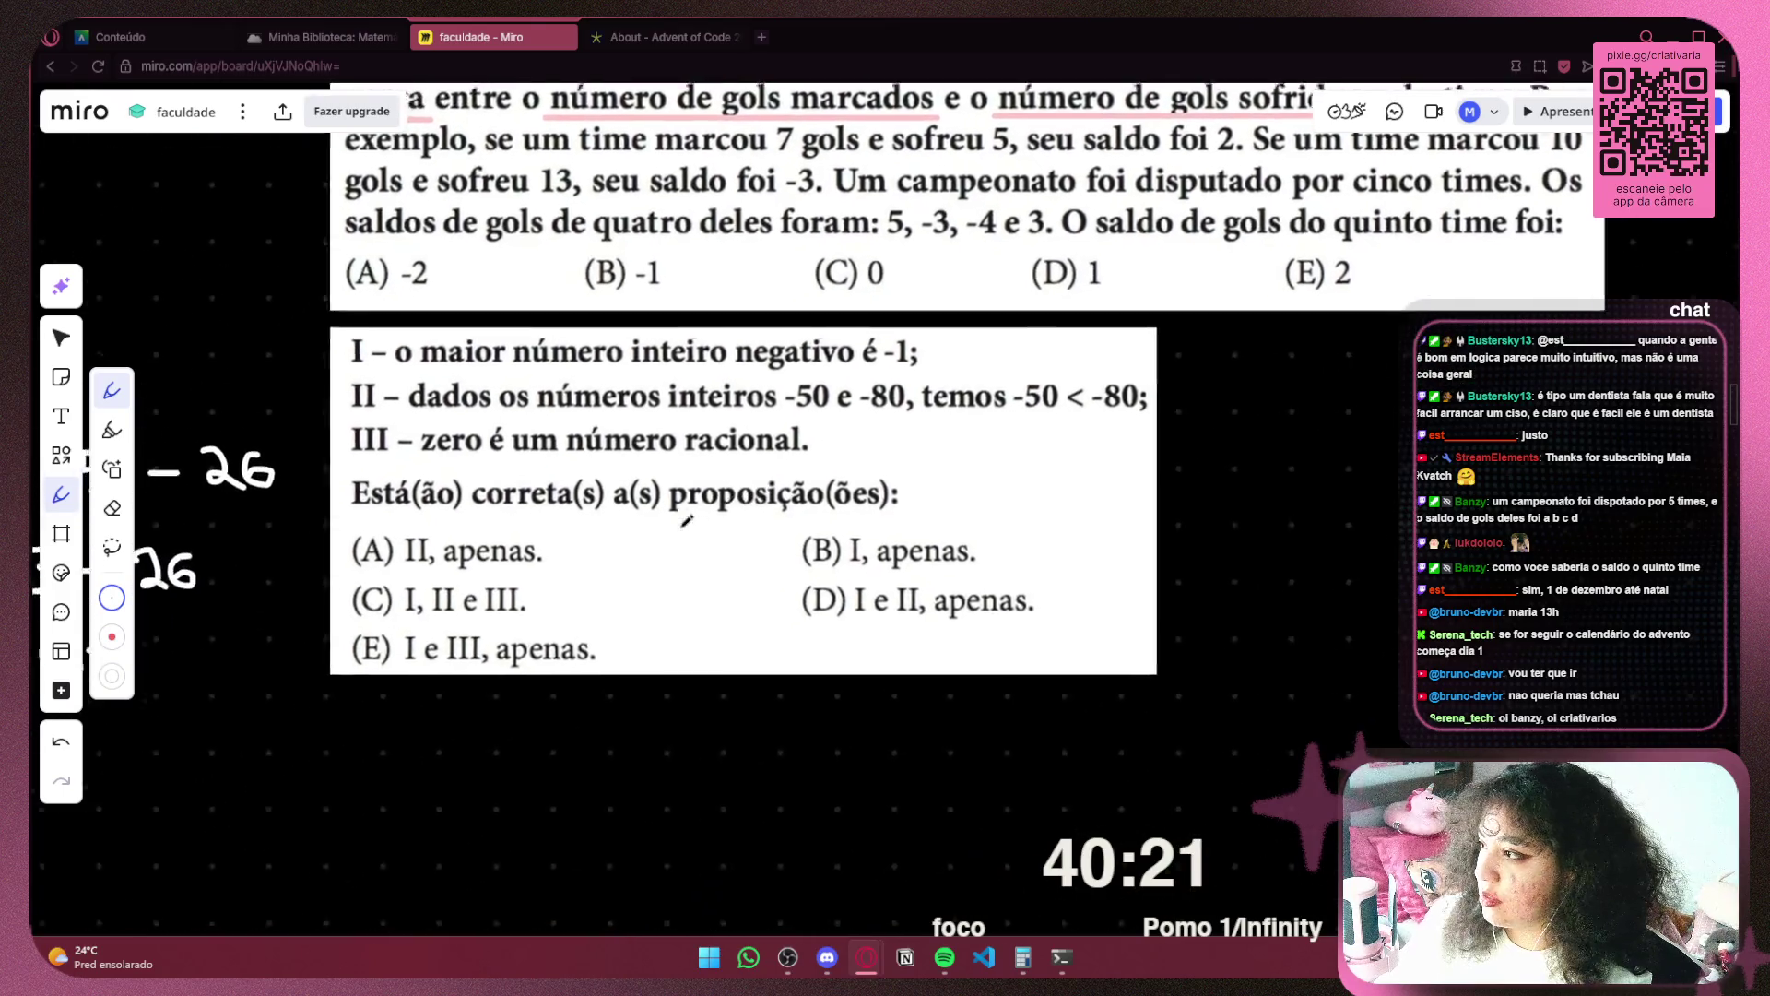
scroll(498, 425, "down", 5)
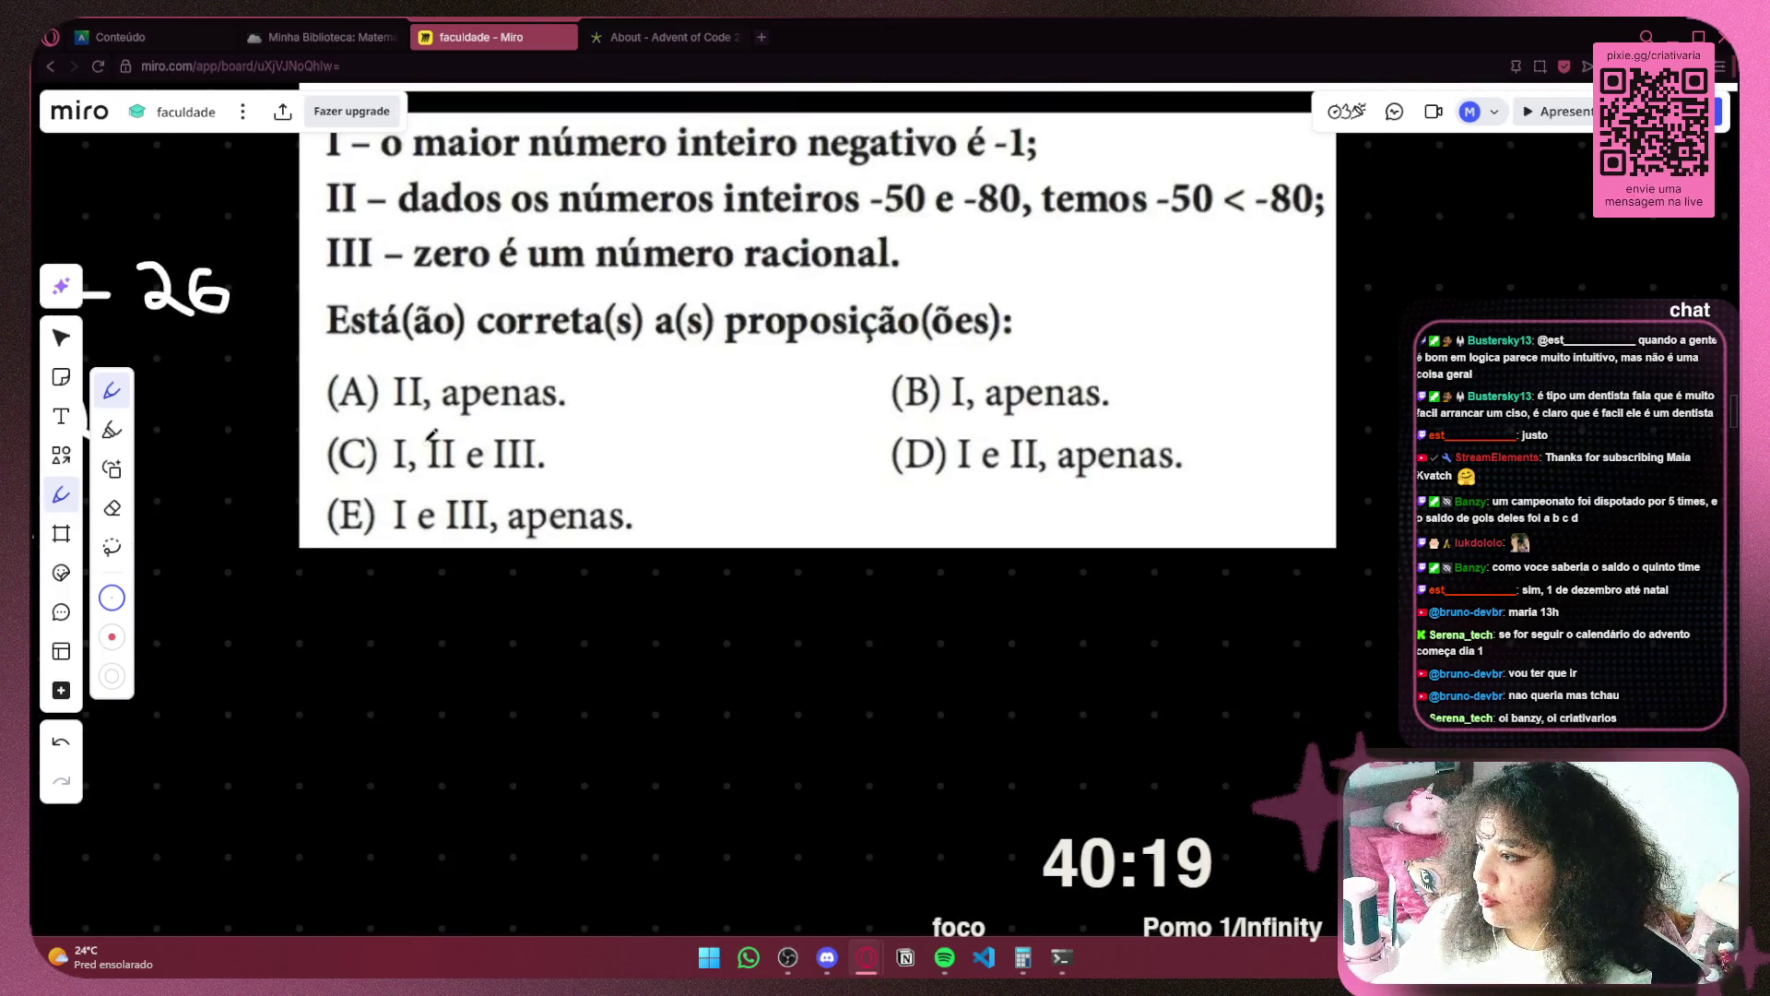
scroll(503, 419, "up", 3)
mouse_move(502, 399)
left_mouse_down()
mouse_move(513, 577)
mouse_move(486, 529)
left_mouse_up()
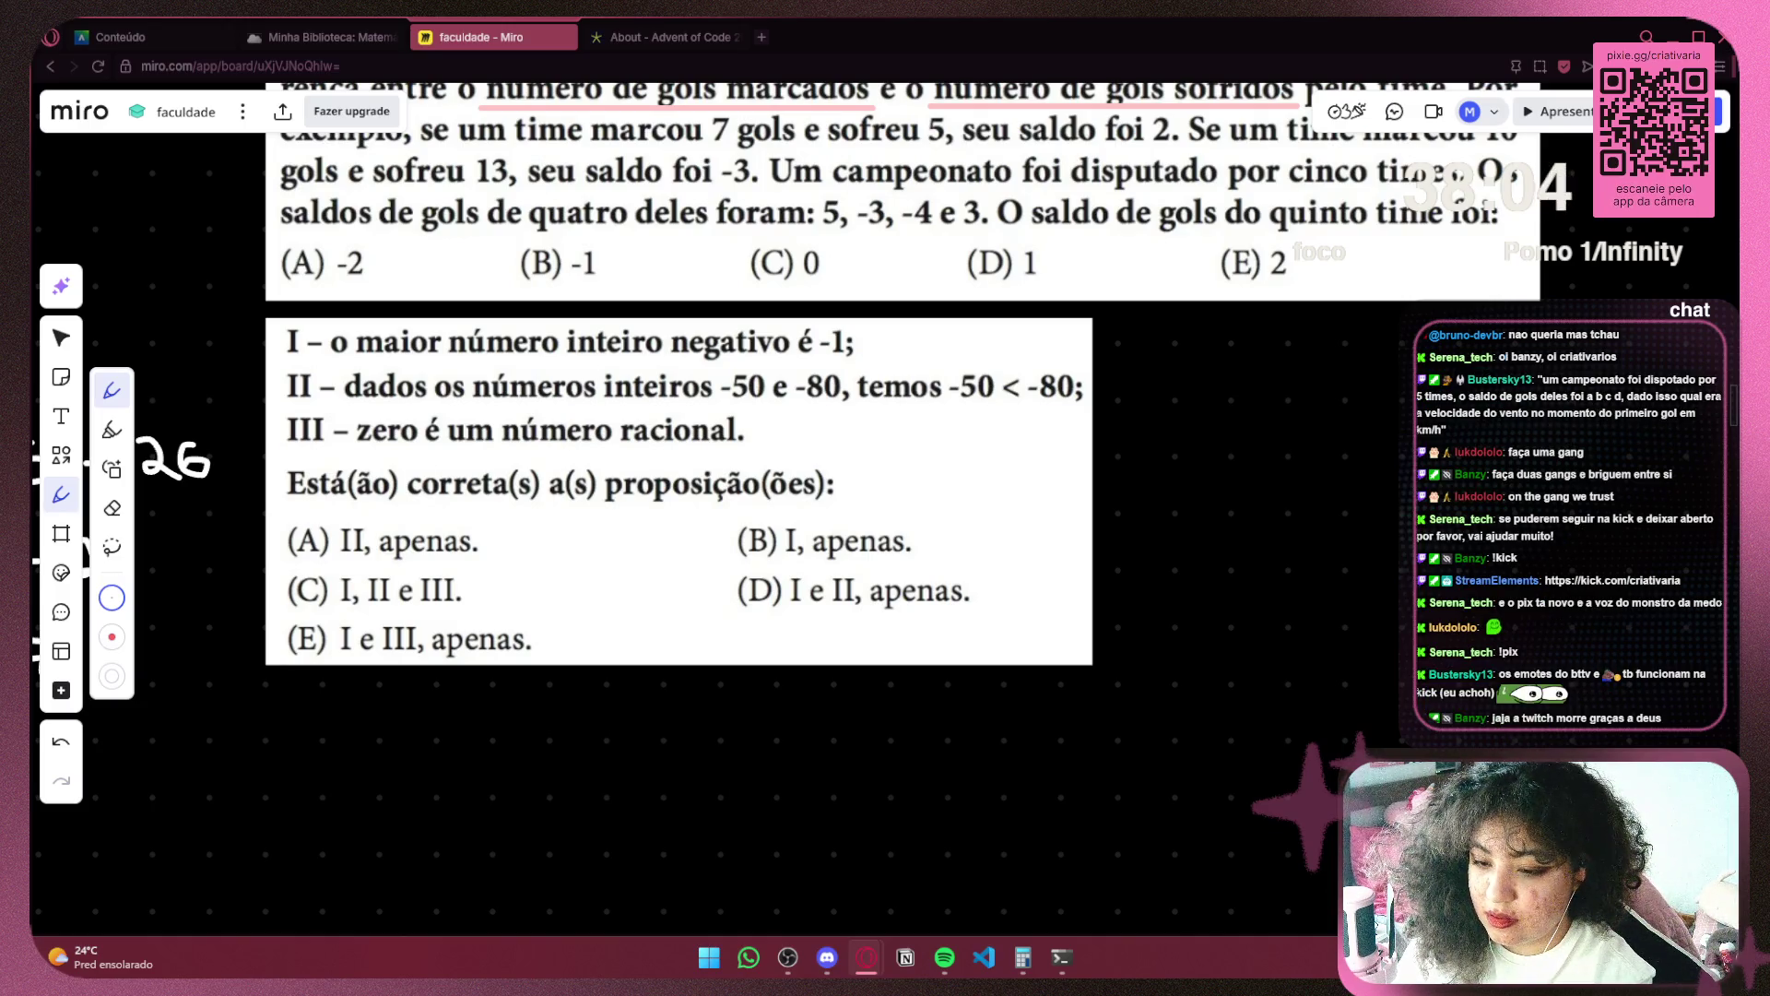
Pan the Miro board to frame the goal-difference and propositions questions together
mouse_move(871, 420)
left_mouse_down()
mouse_move(885, 533)
mouse_move(977, 549)
left_mouse_up()
mouse_move(894, 401)
left_mouse_down()
mouse_move(856, 291)
mouse_move(870, 204)
left_mouse_up()
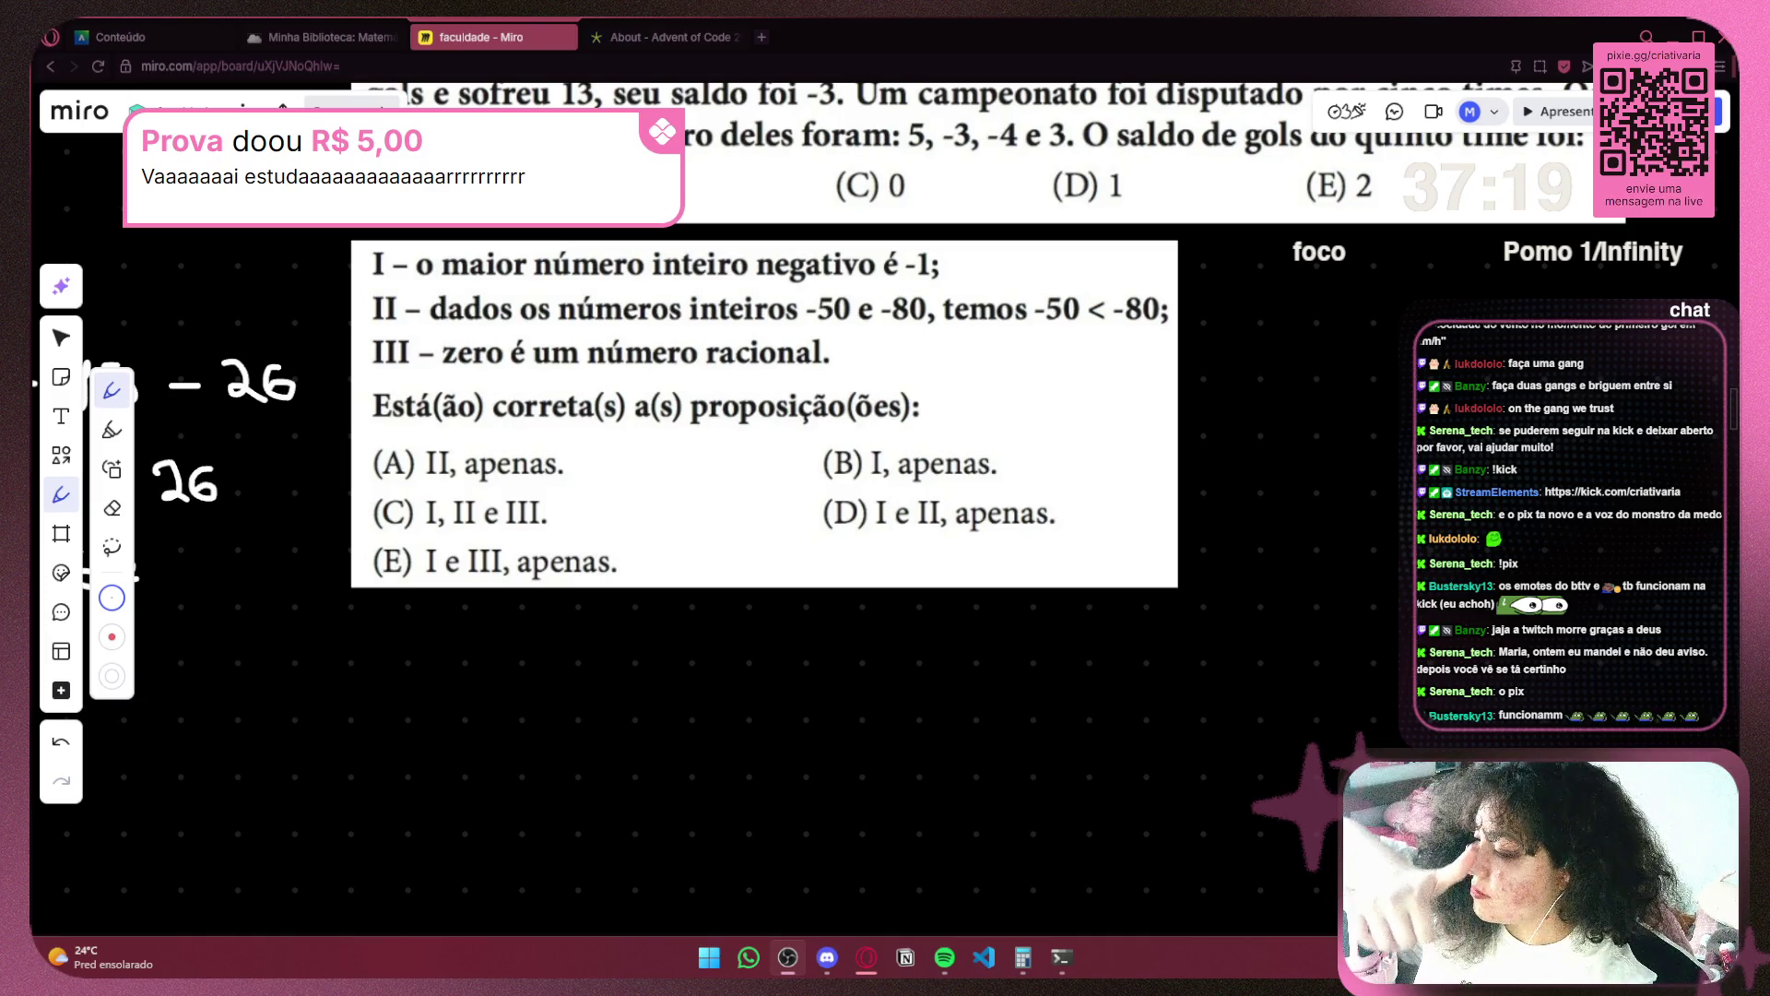
key("alt+Tab")
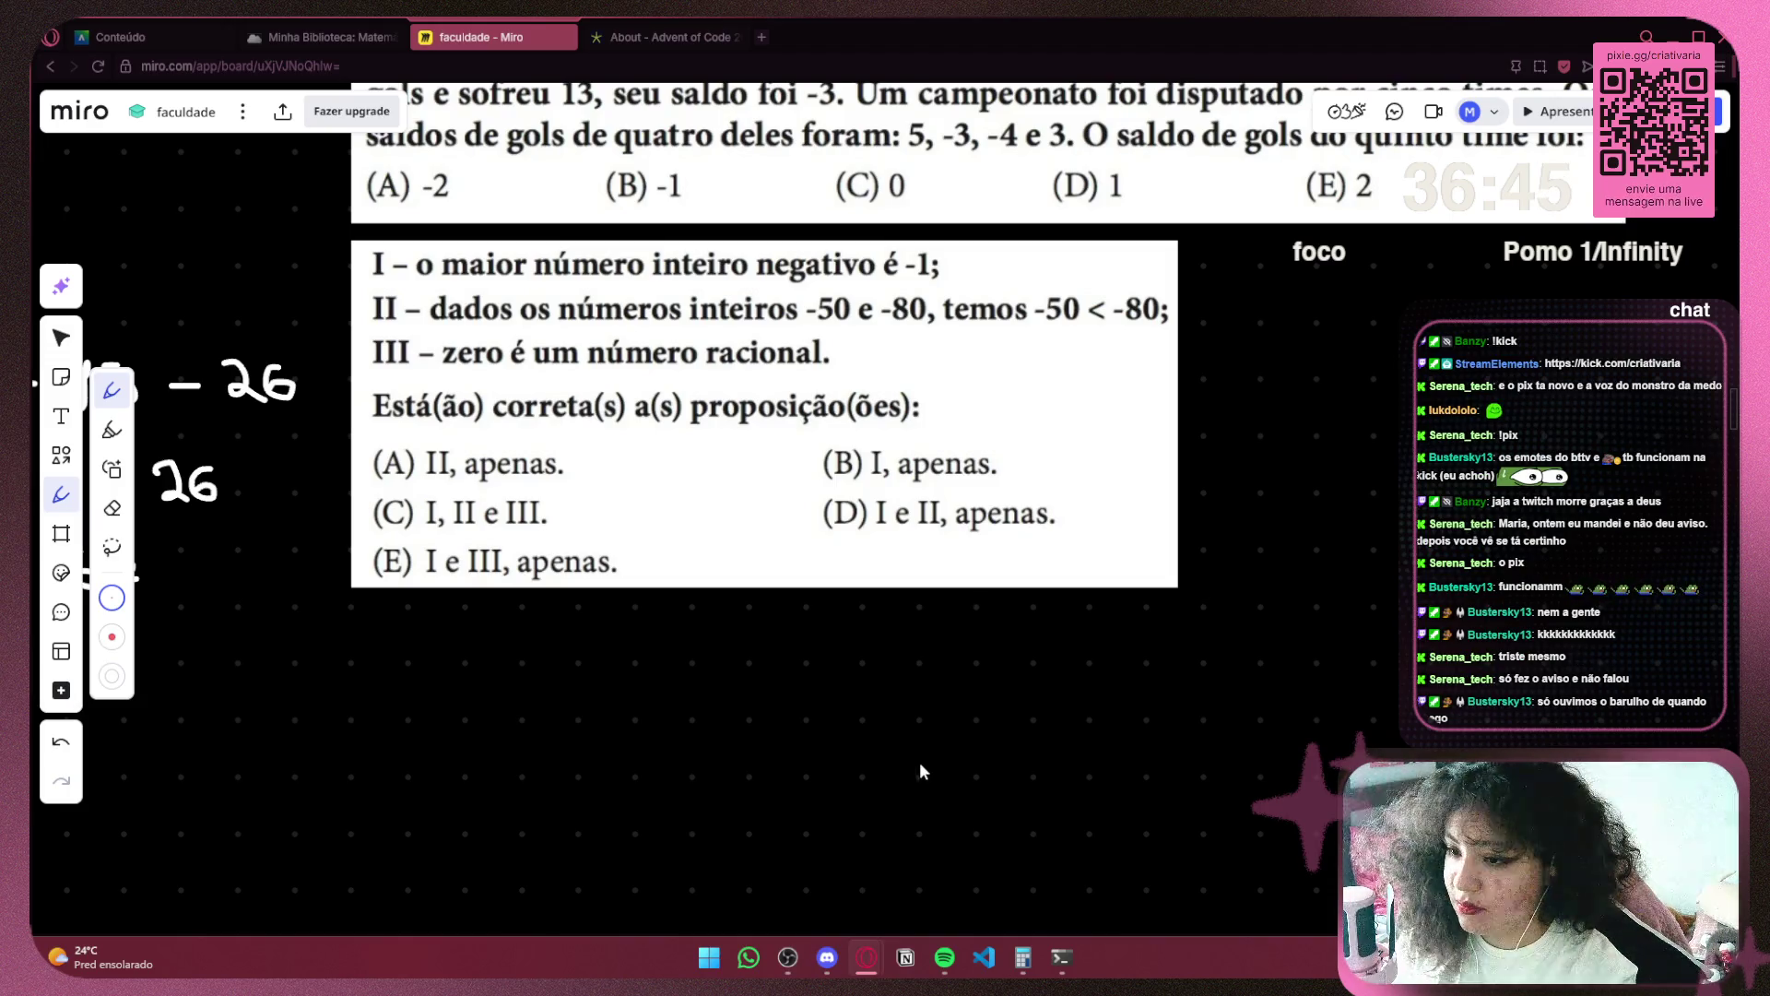
right_click(738, 737)
left_click(771, 699)
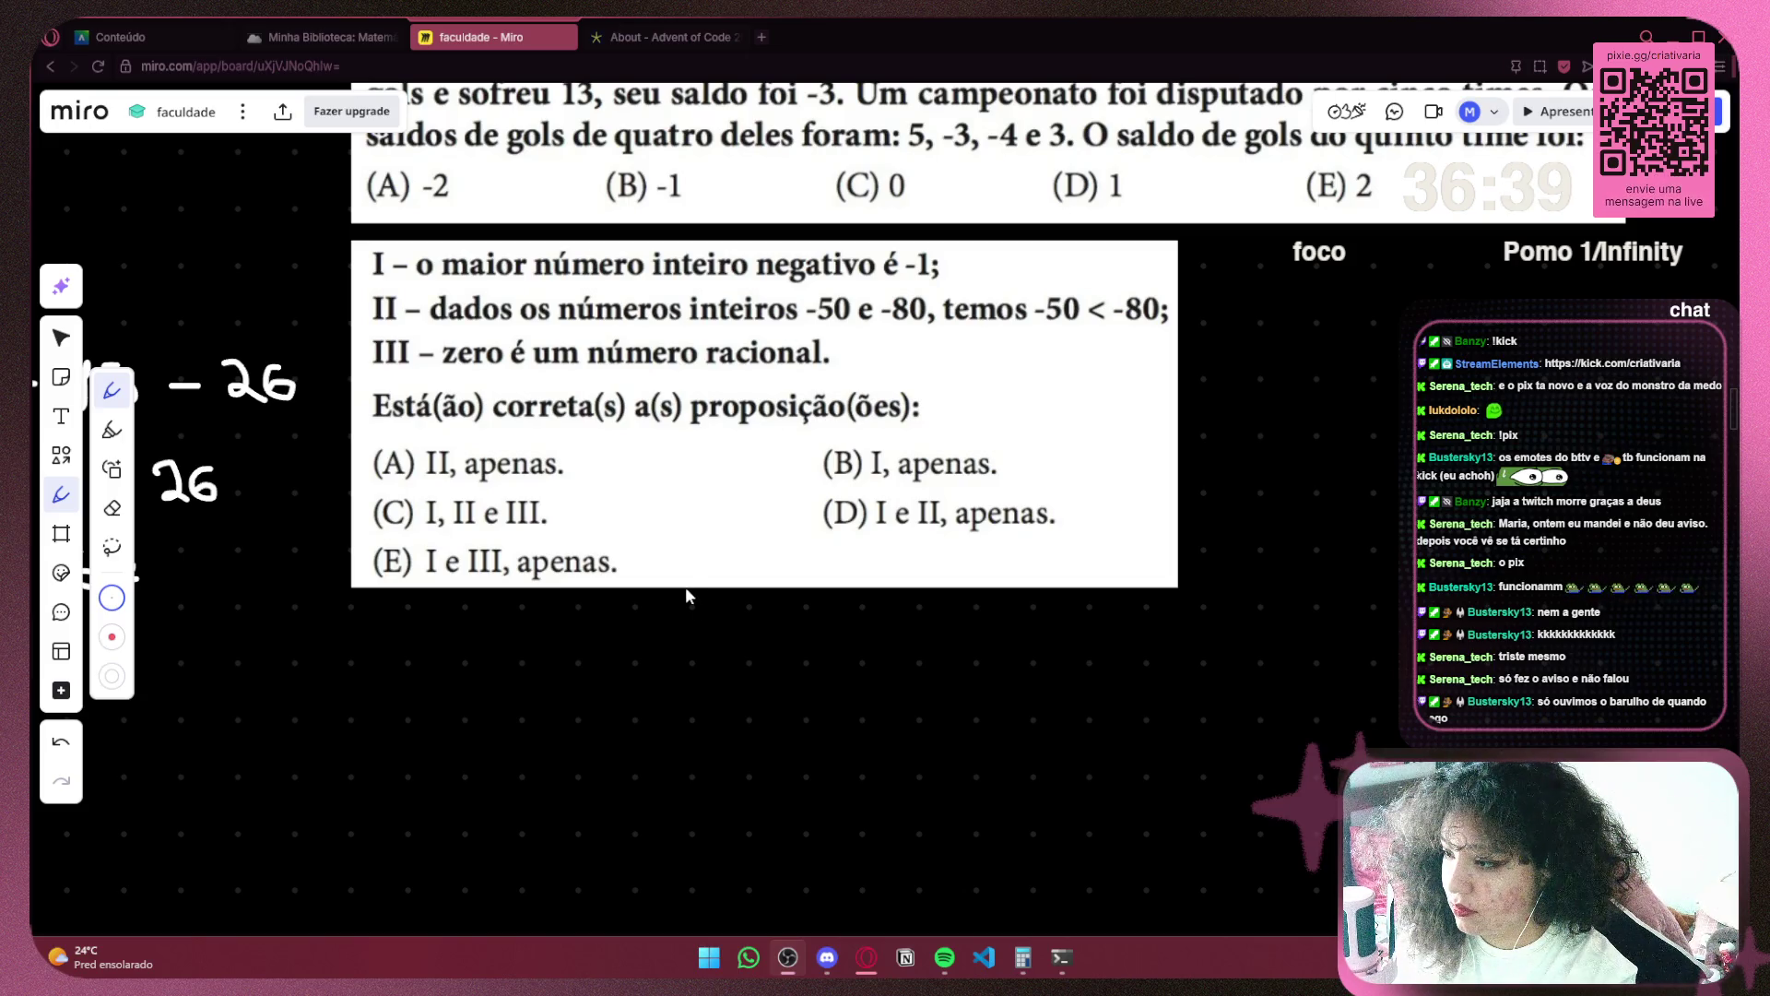
right_click(1004, 625)
left_click(855, 648)
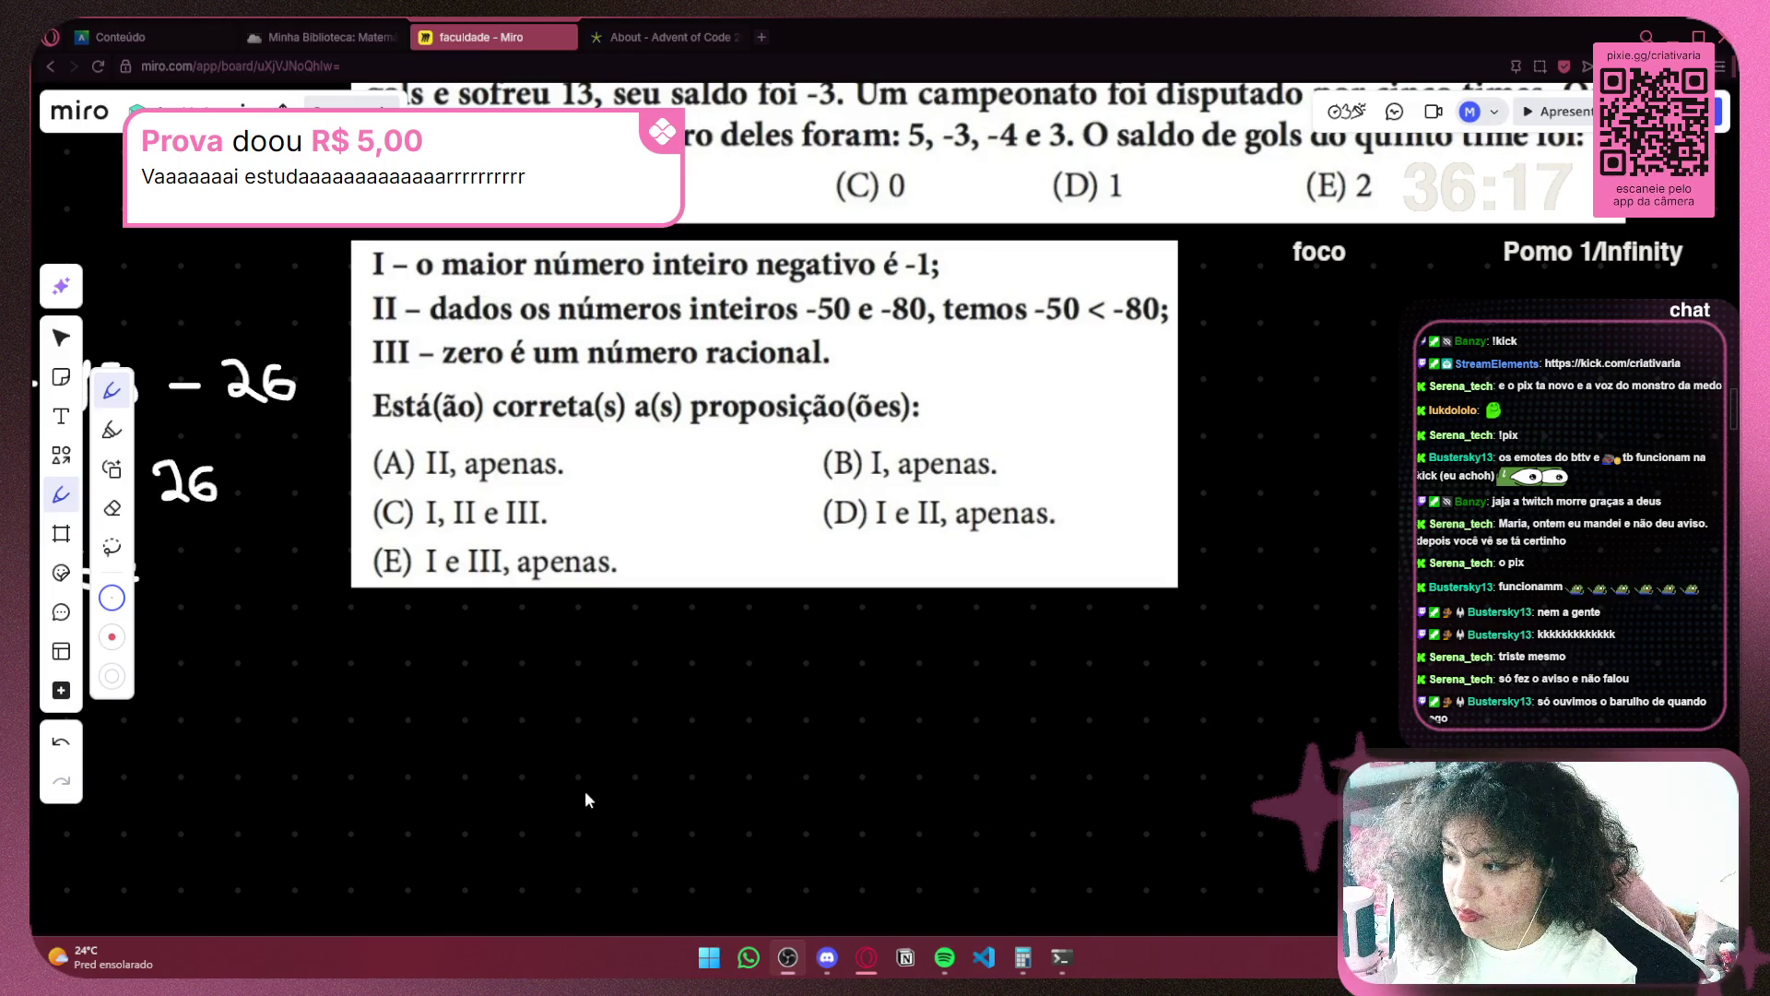
right_click(584, 702)
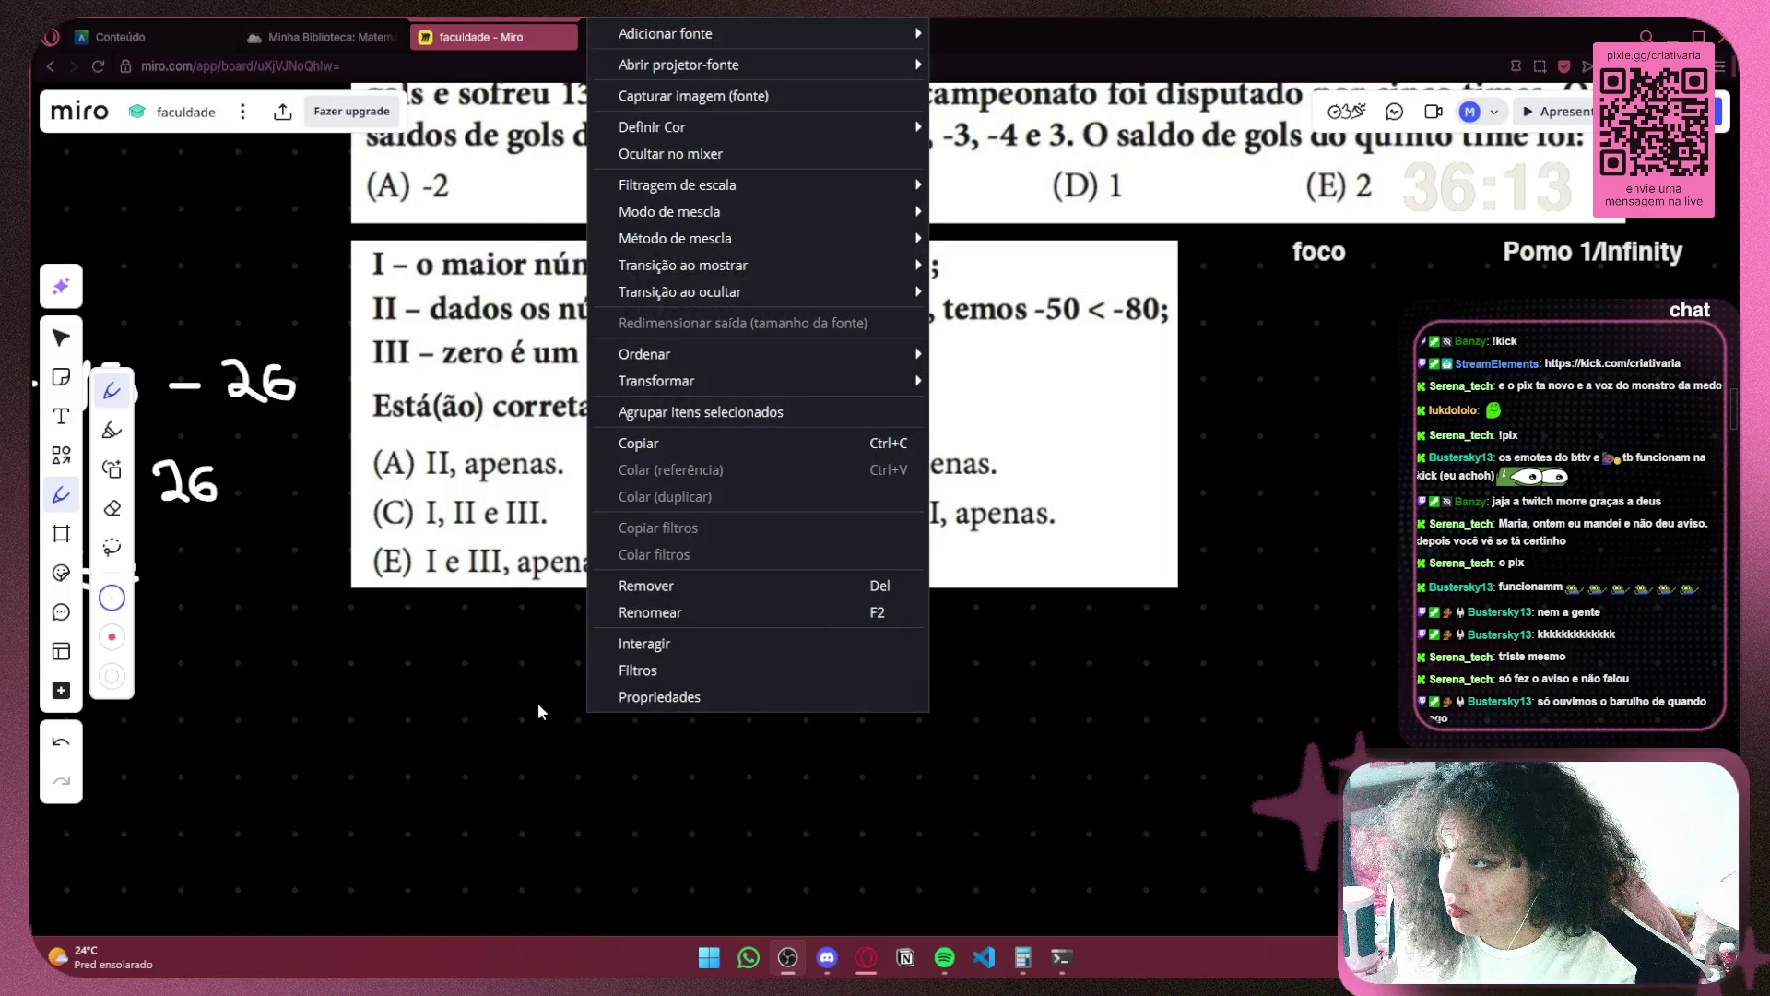
mouse_move(752, 393)
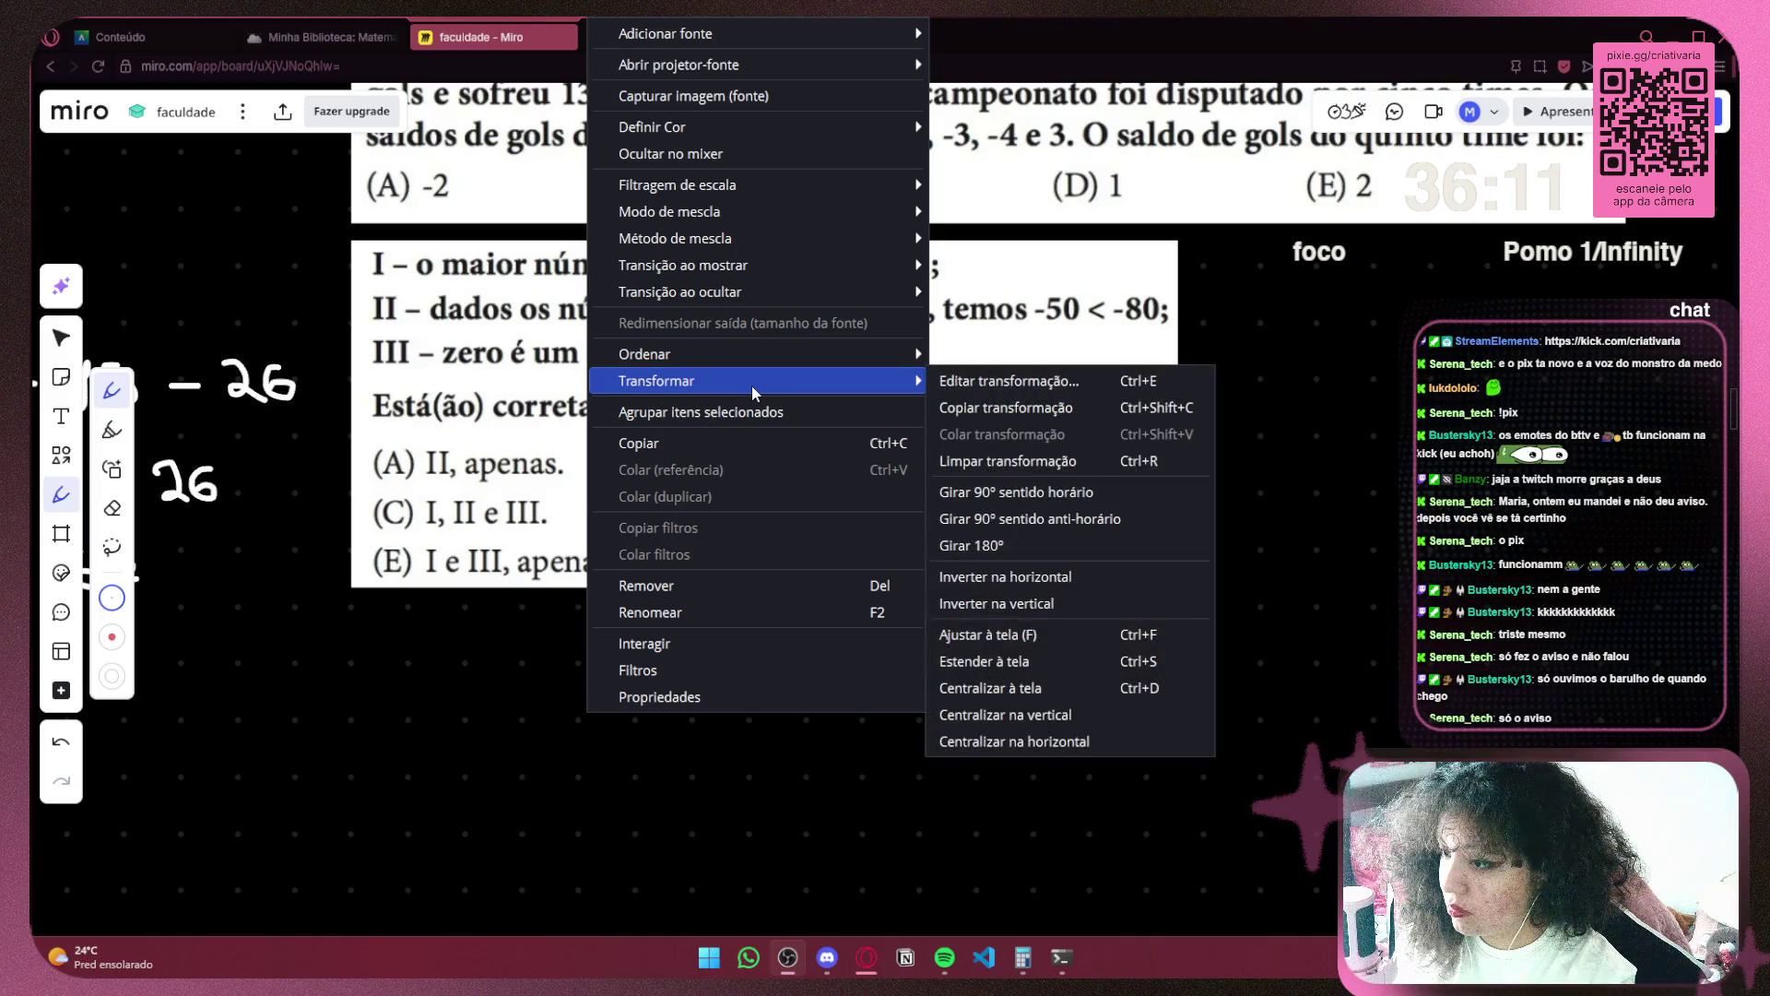
left_click(1210, 627)
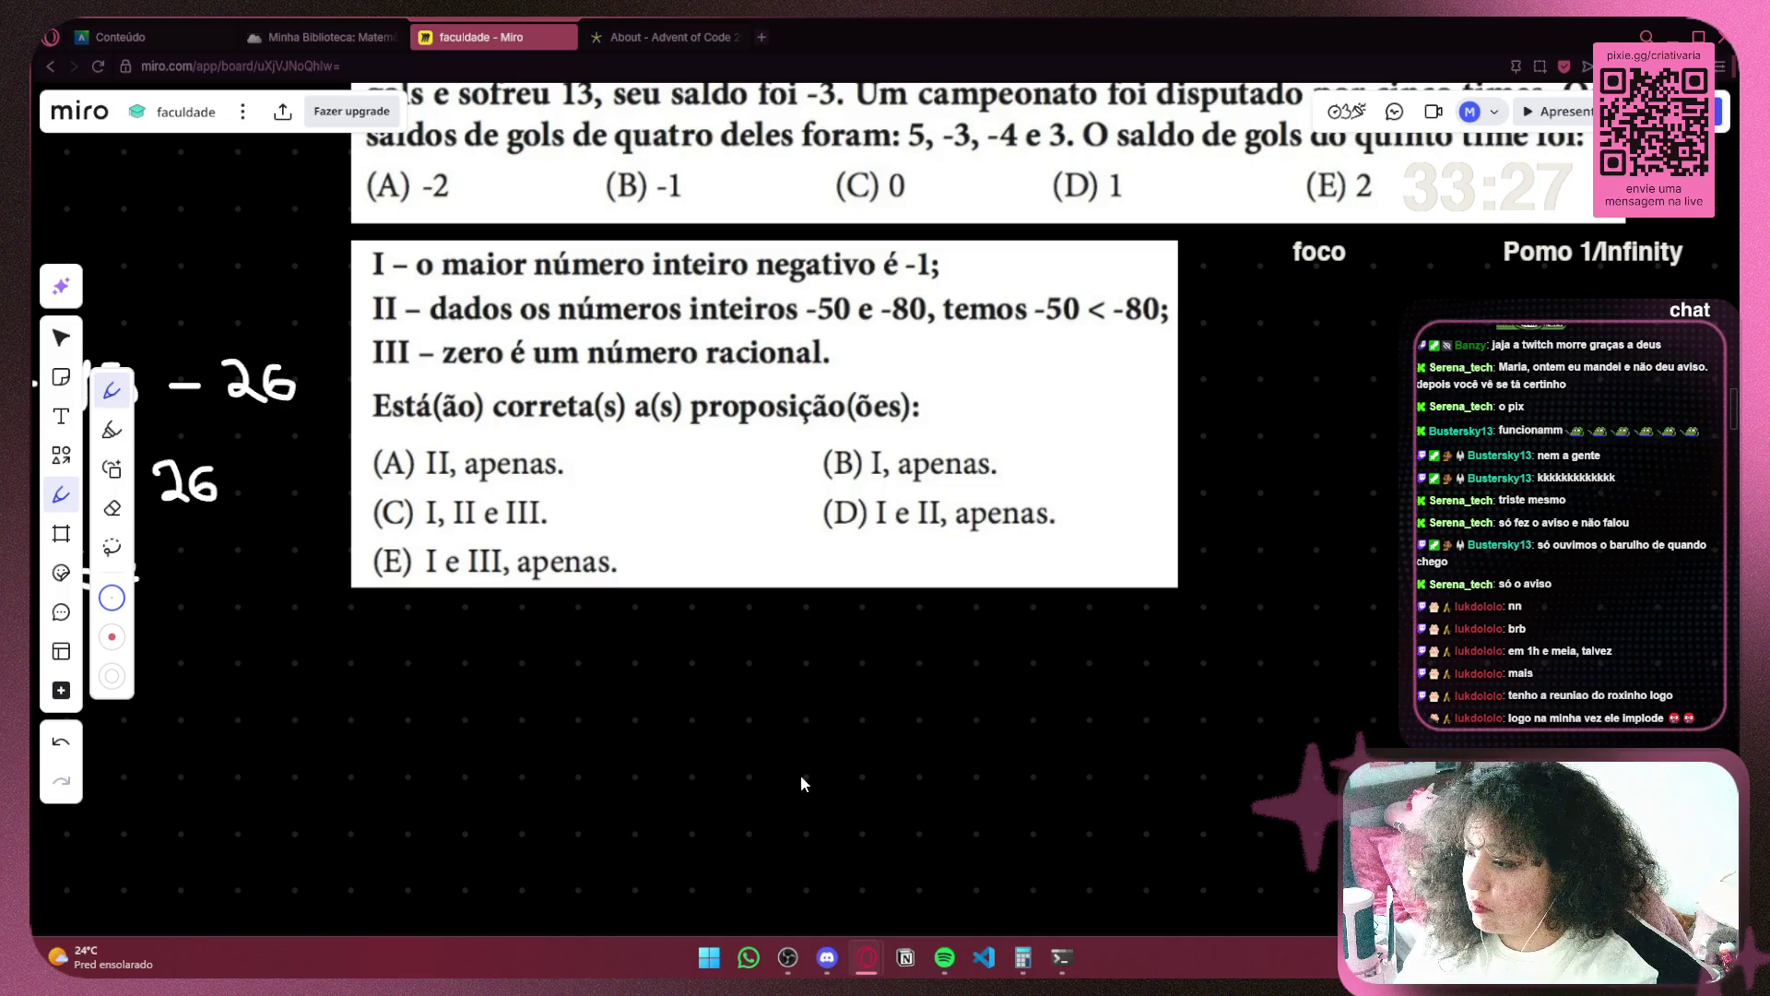
key("alt+Tab")
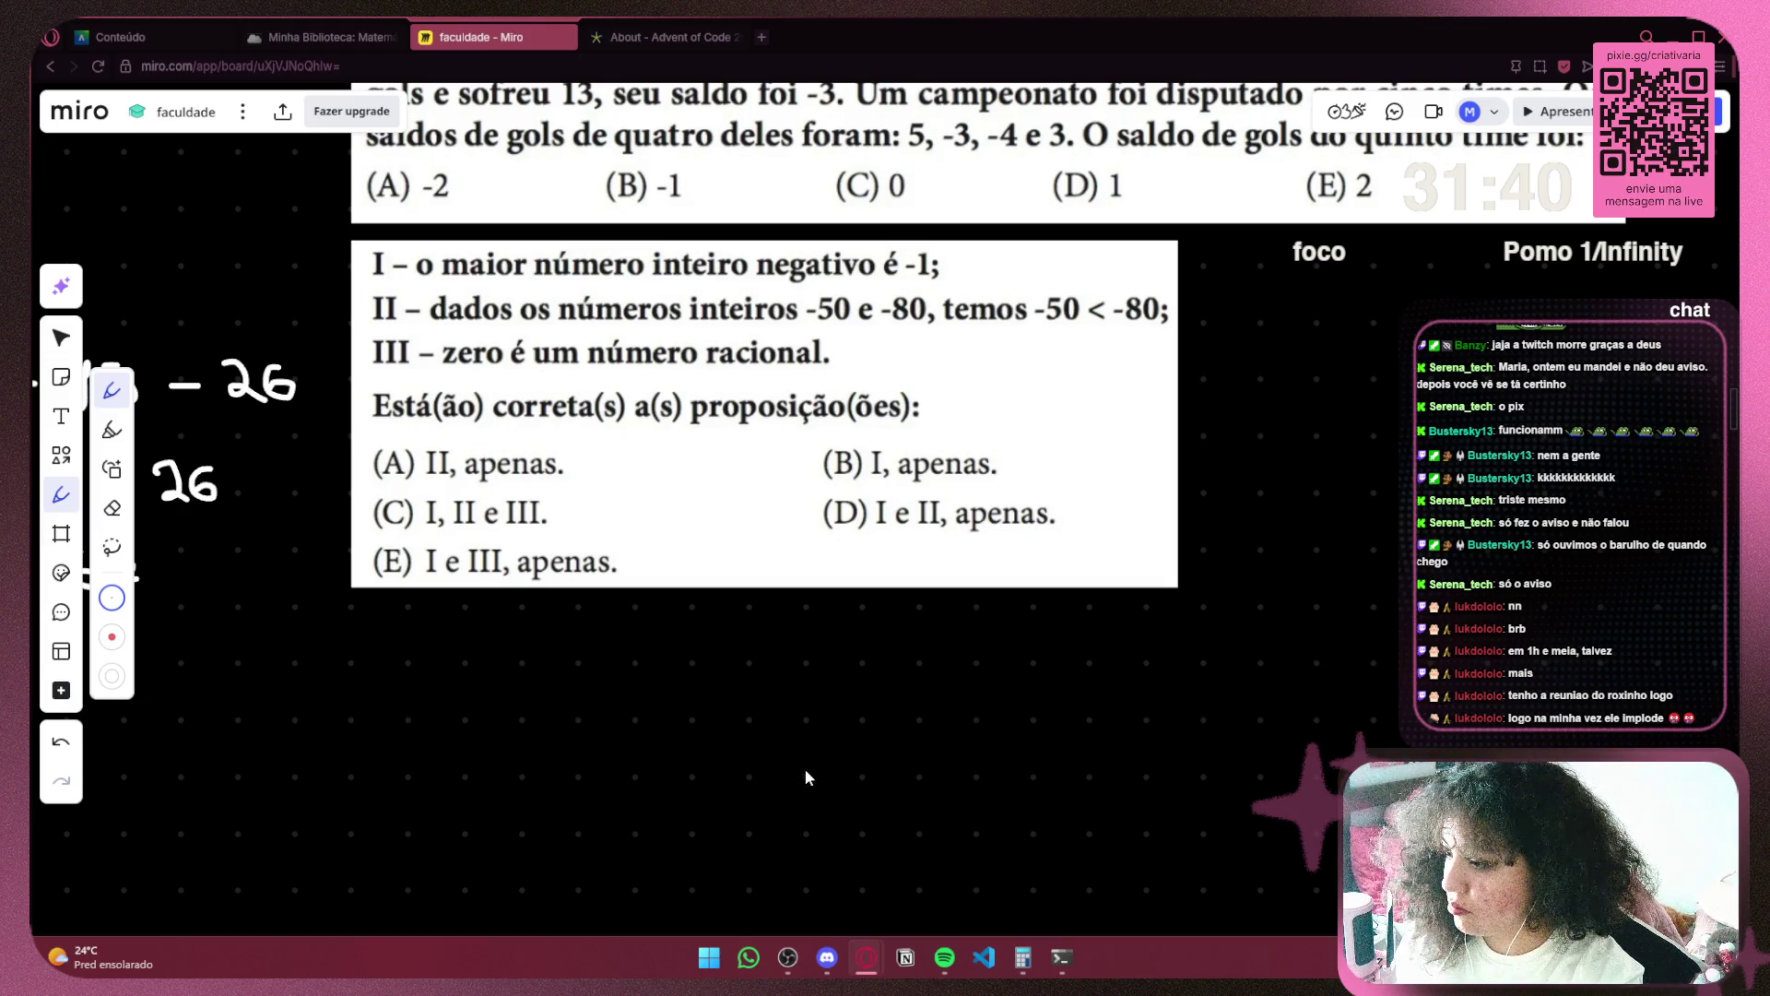
right_click(732, 789)
left_click(821, 749)
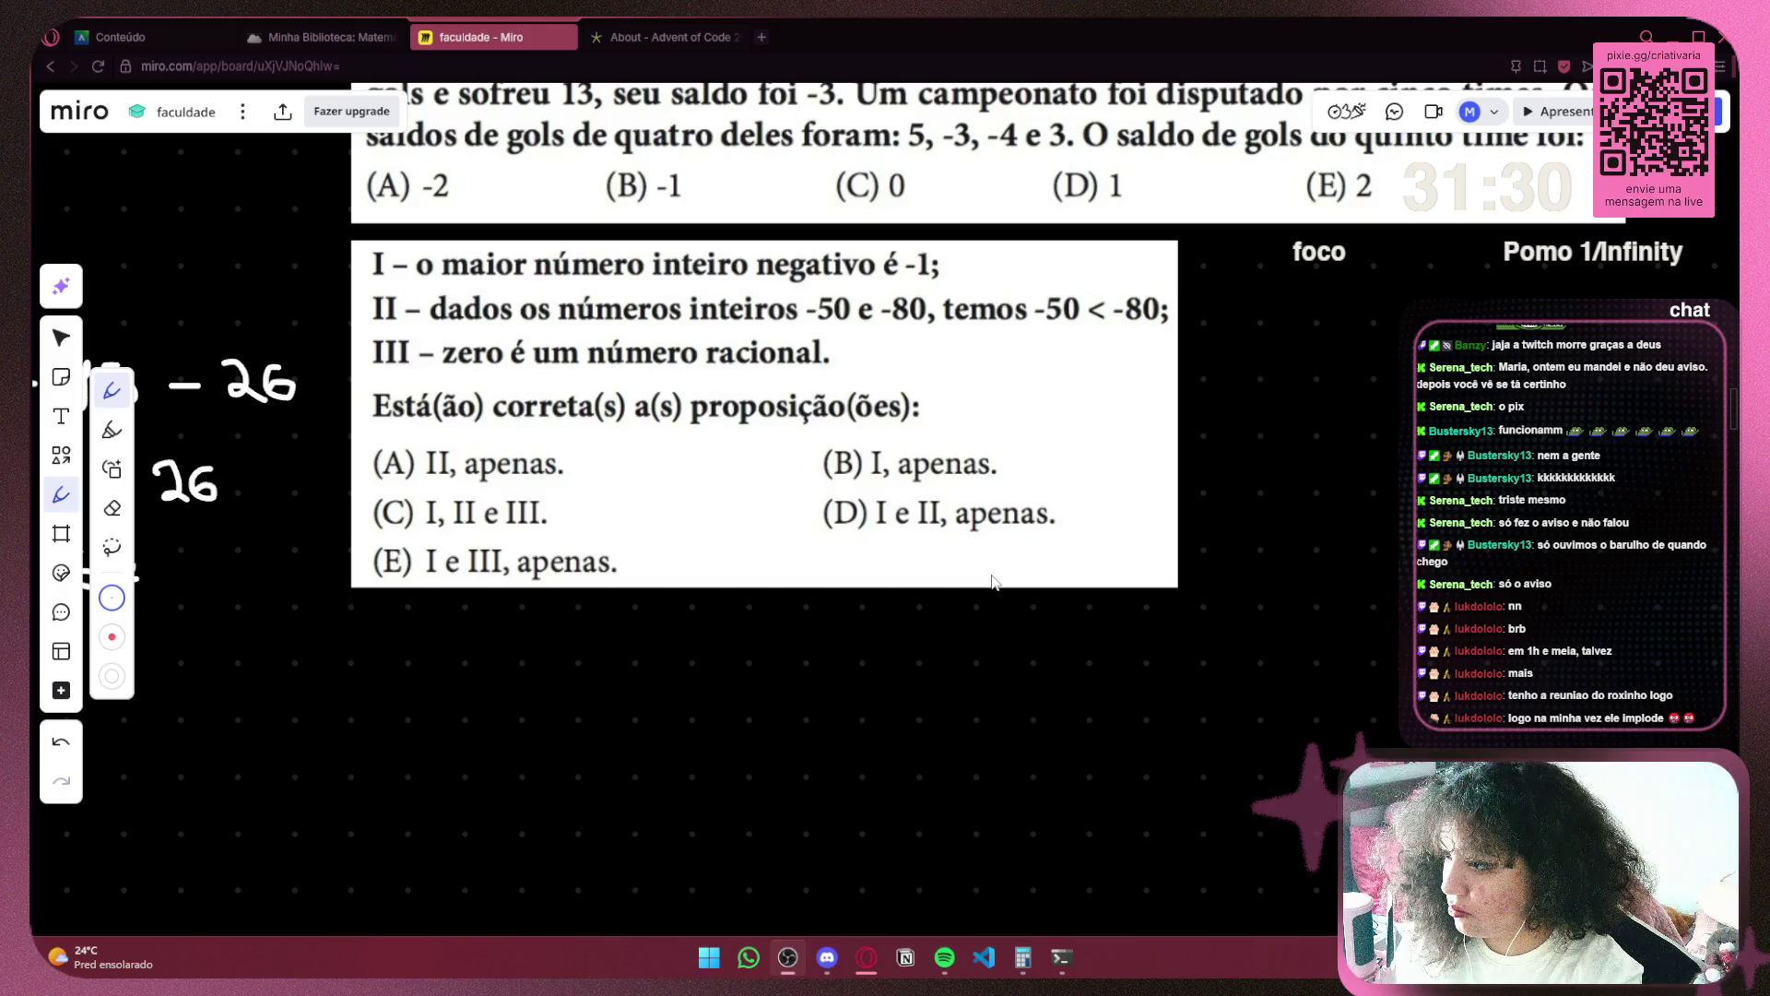
key("alt+Tab")
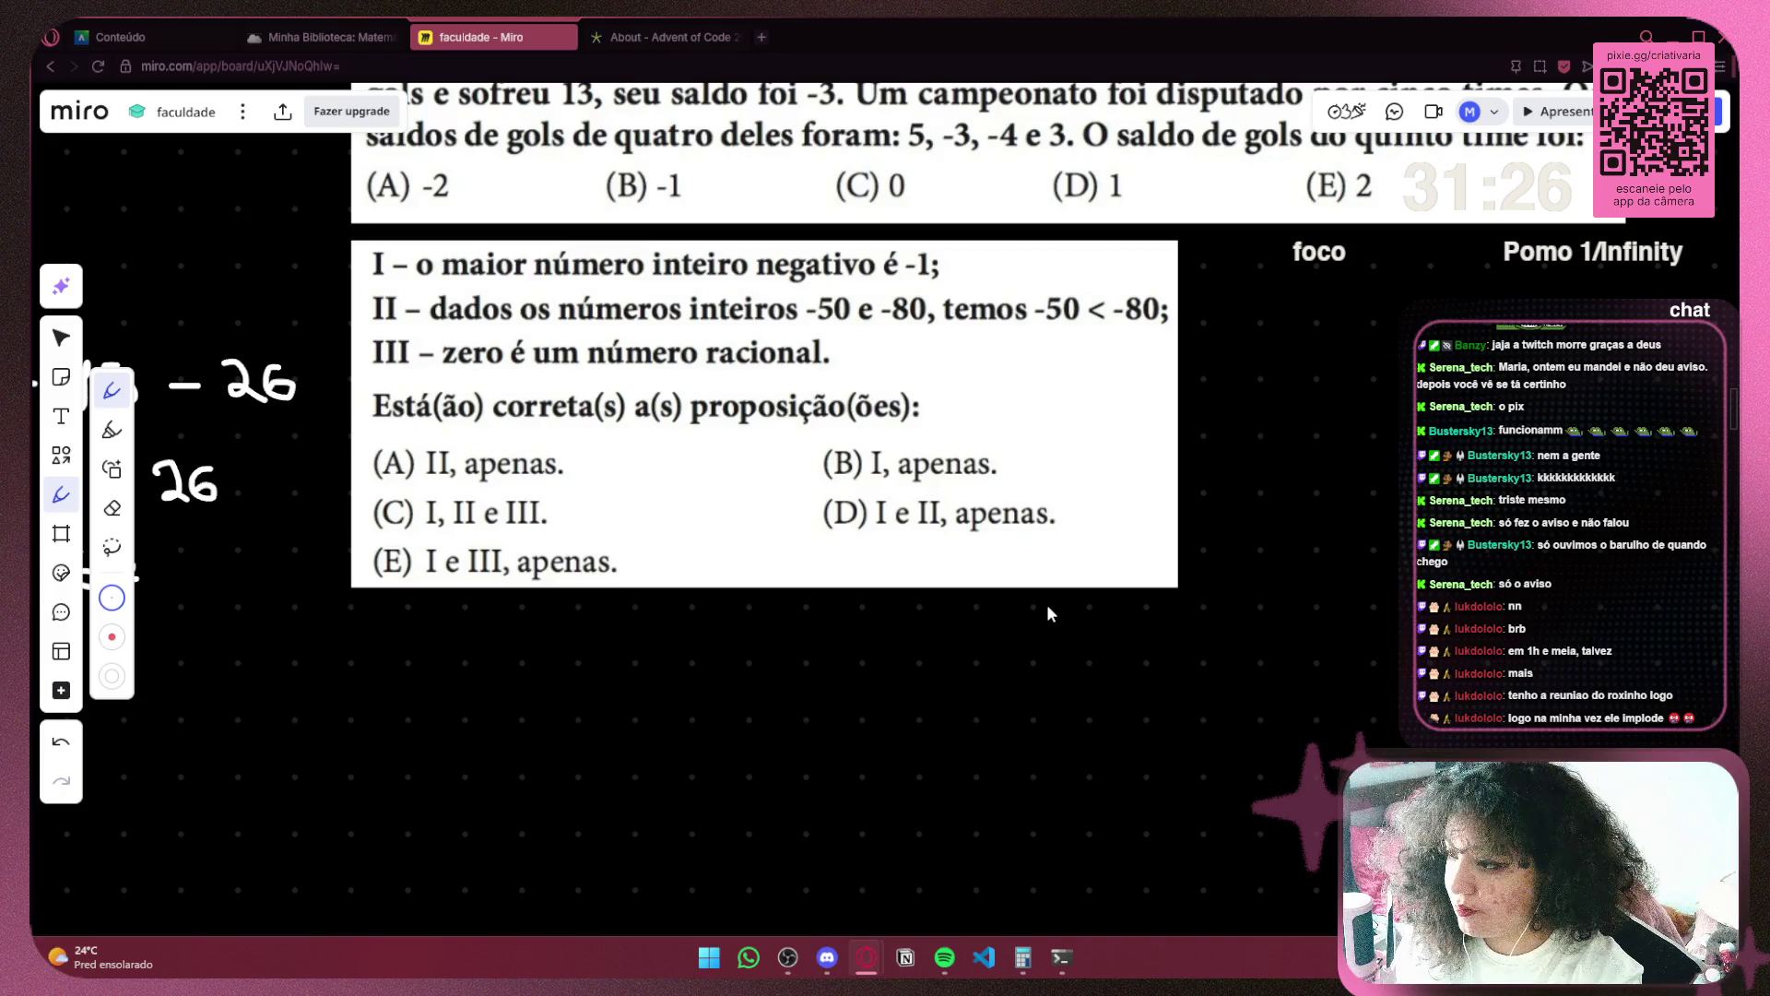
key("alt+Tab")
key("alt+Tab")
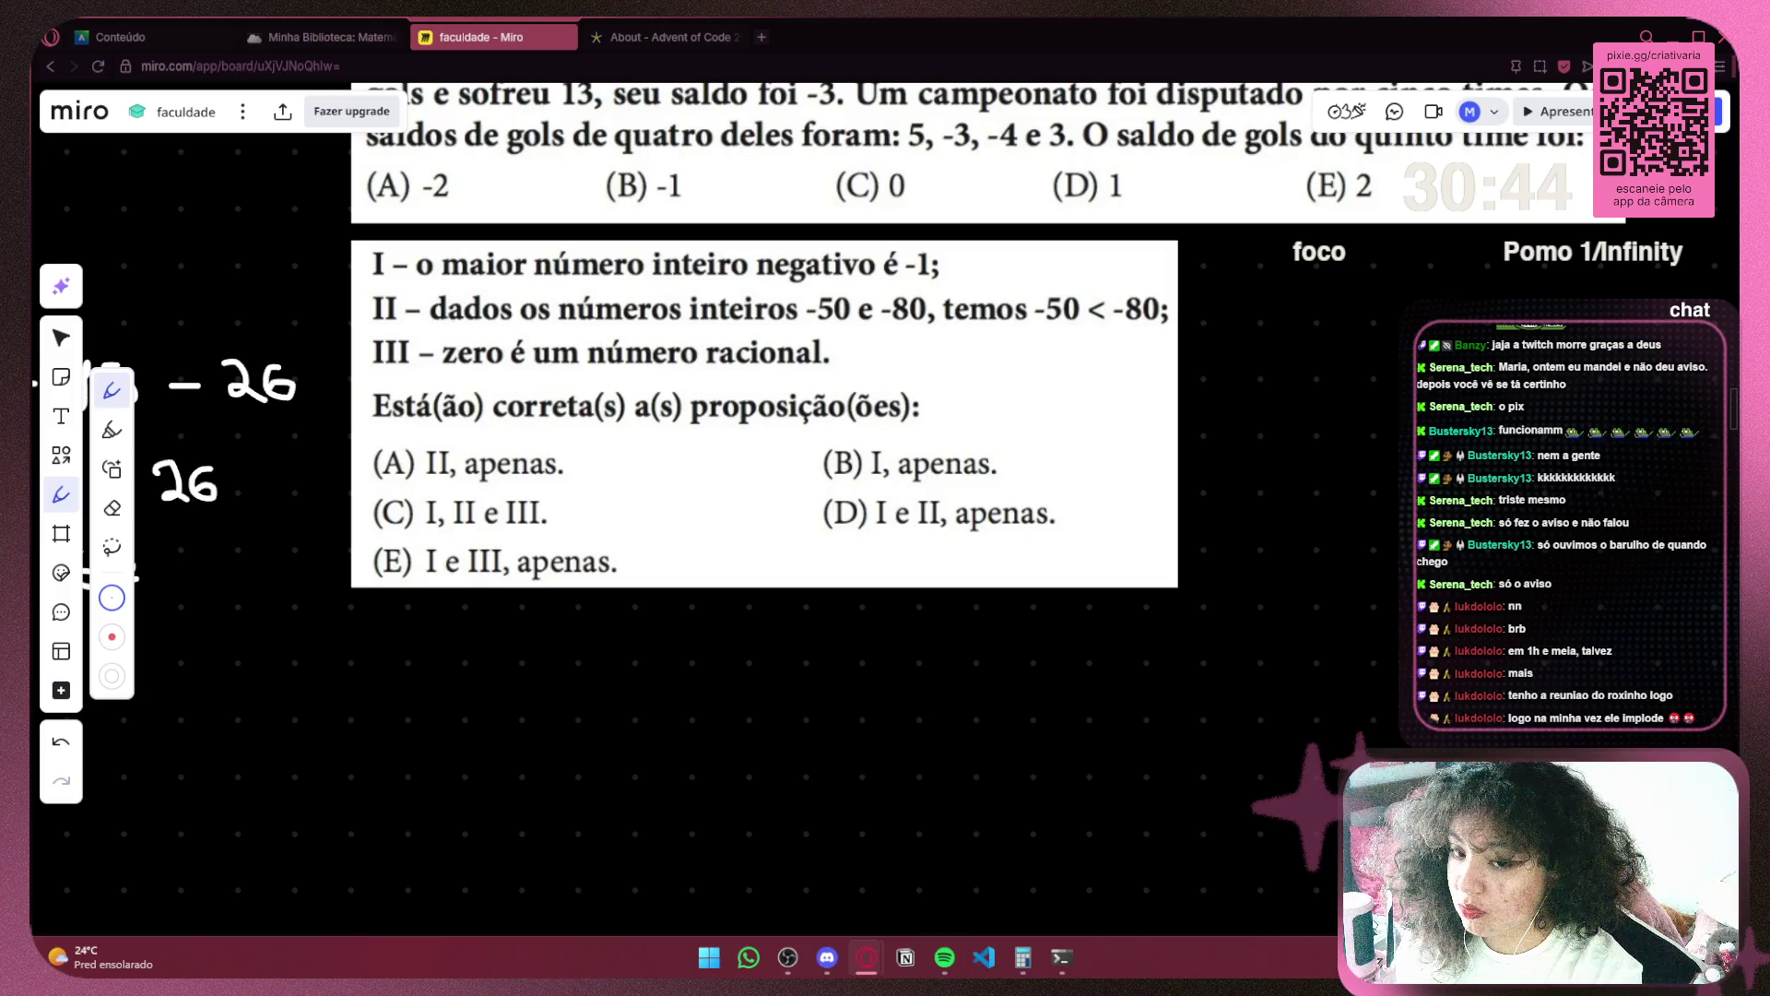
right_click(727, 782)
left_click(750, 766)
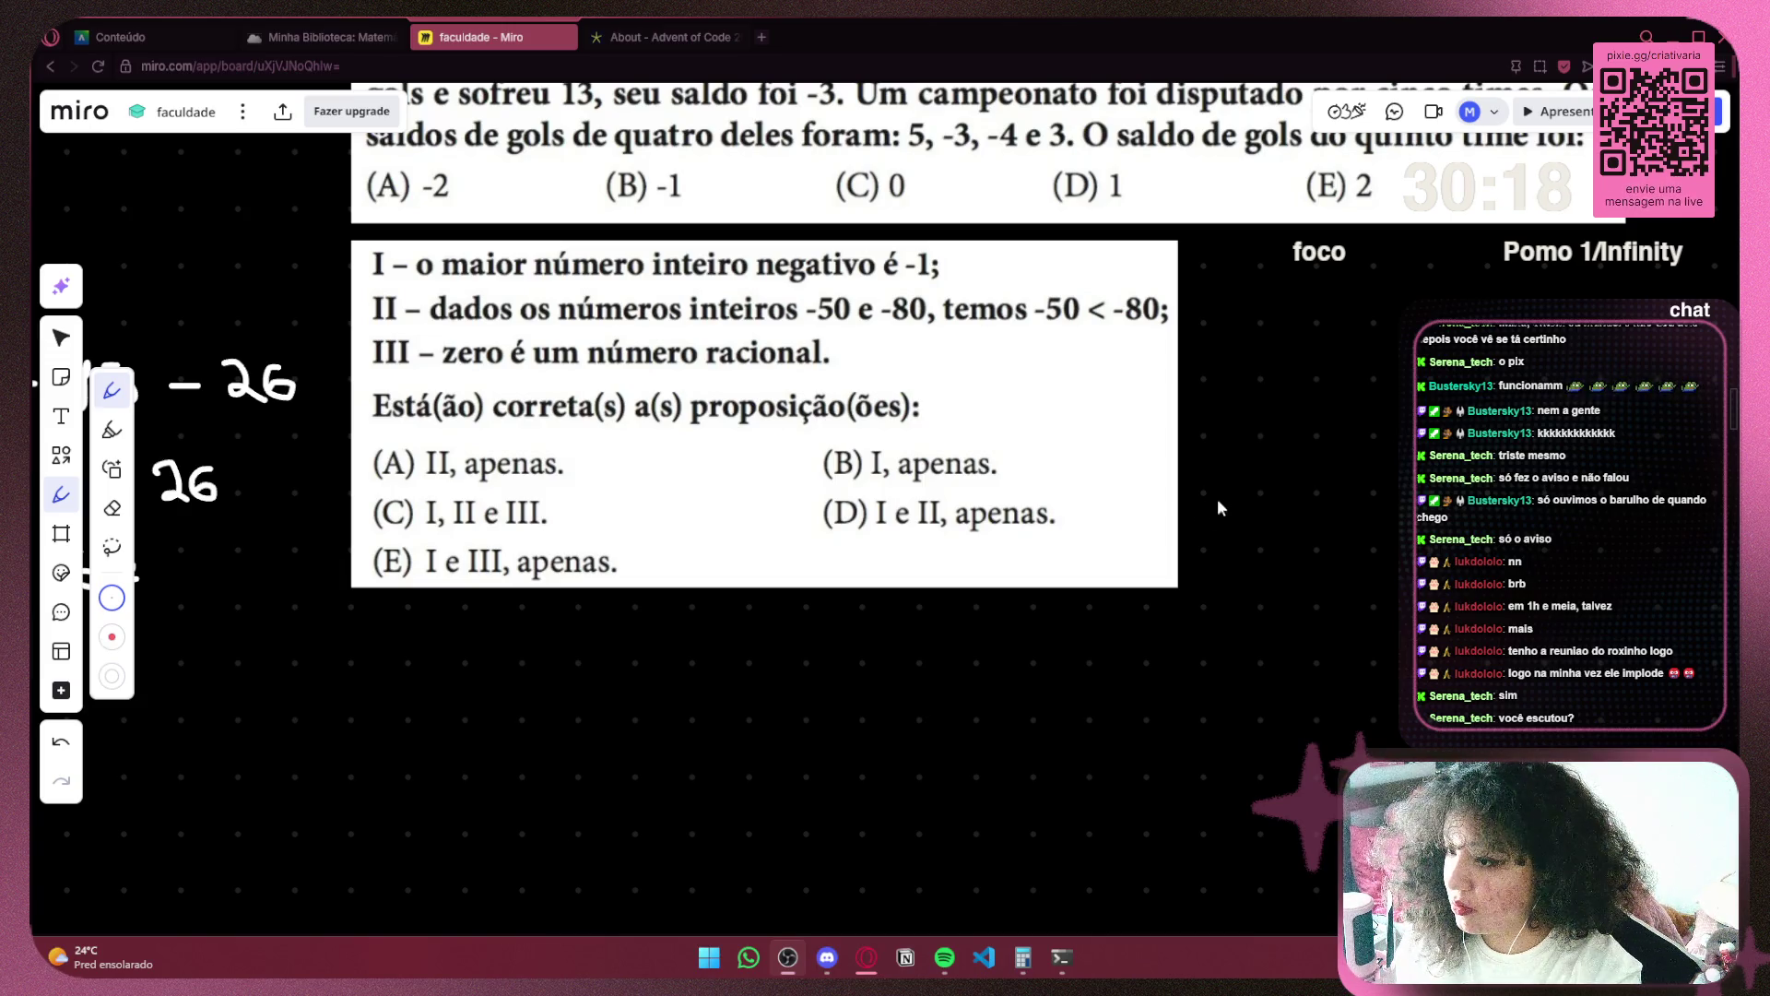
left_click(1271, 497)
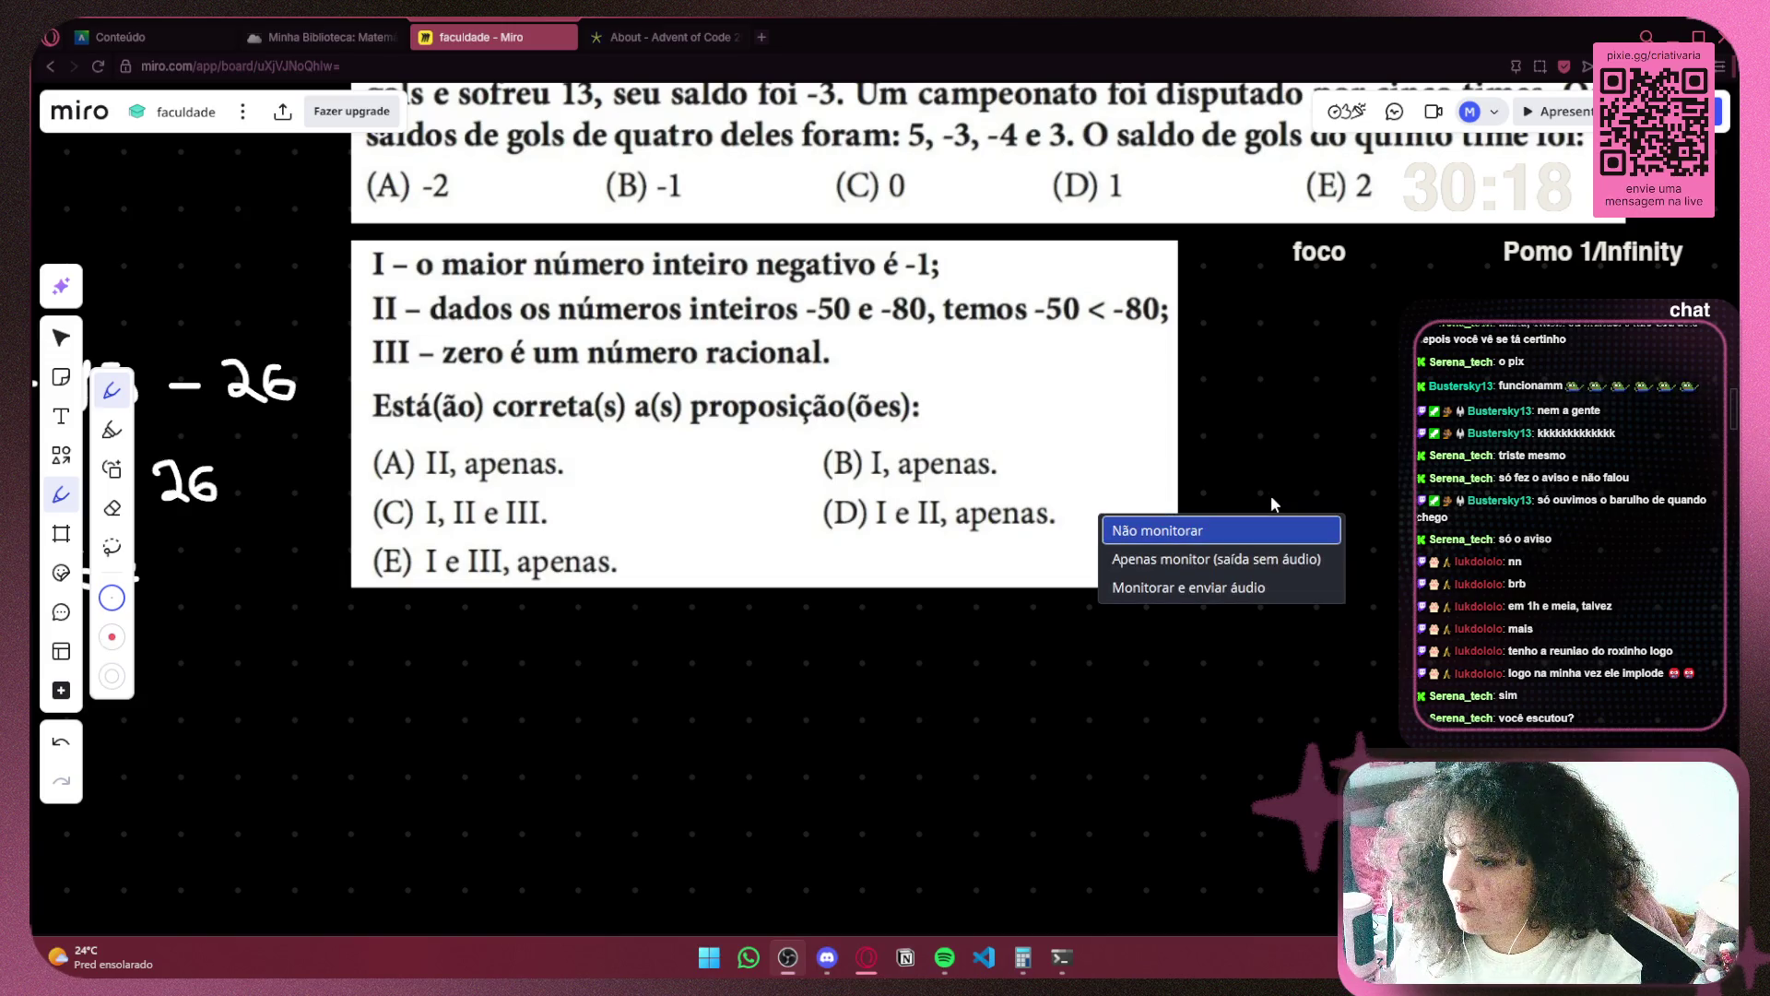
left_click(1257, 588)
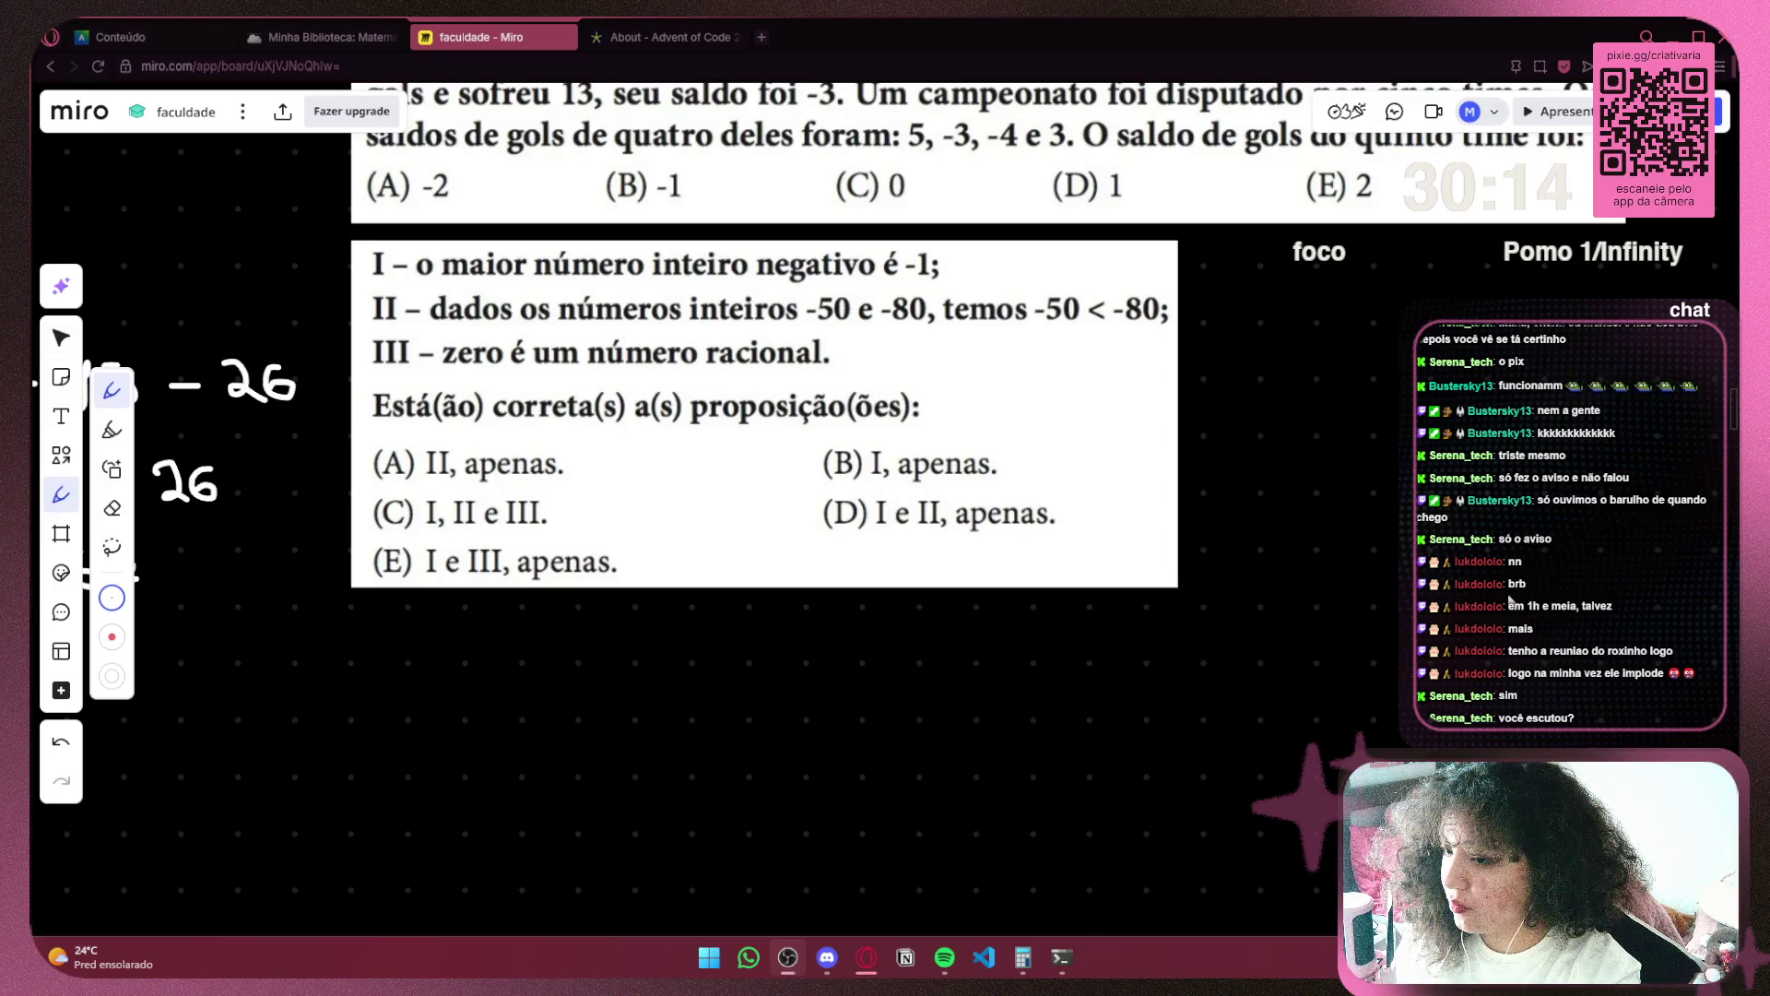
left_click(1511, 601)
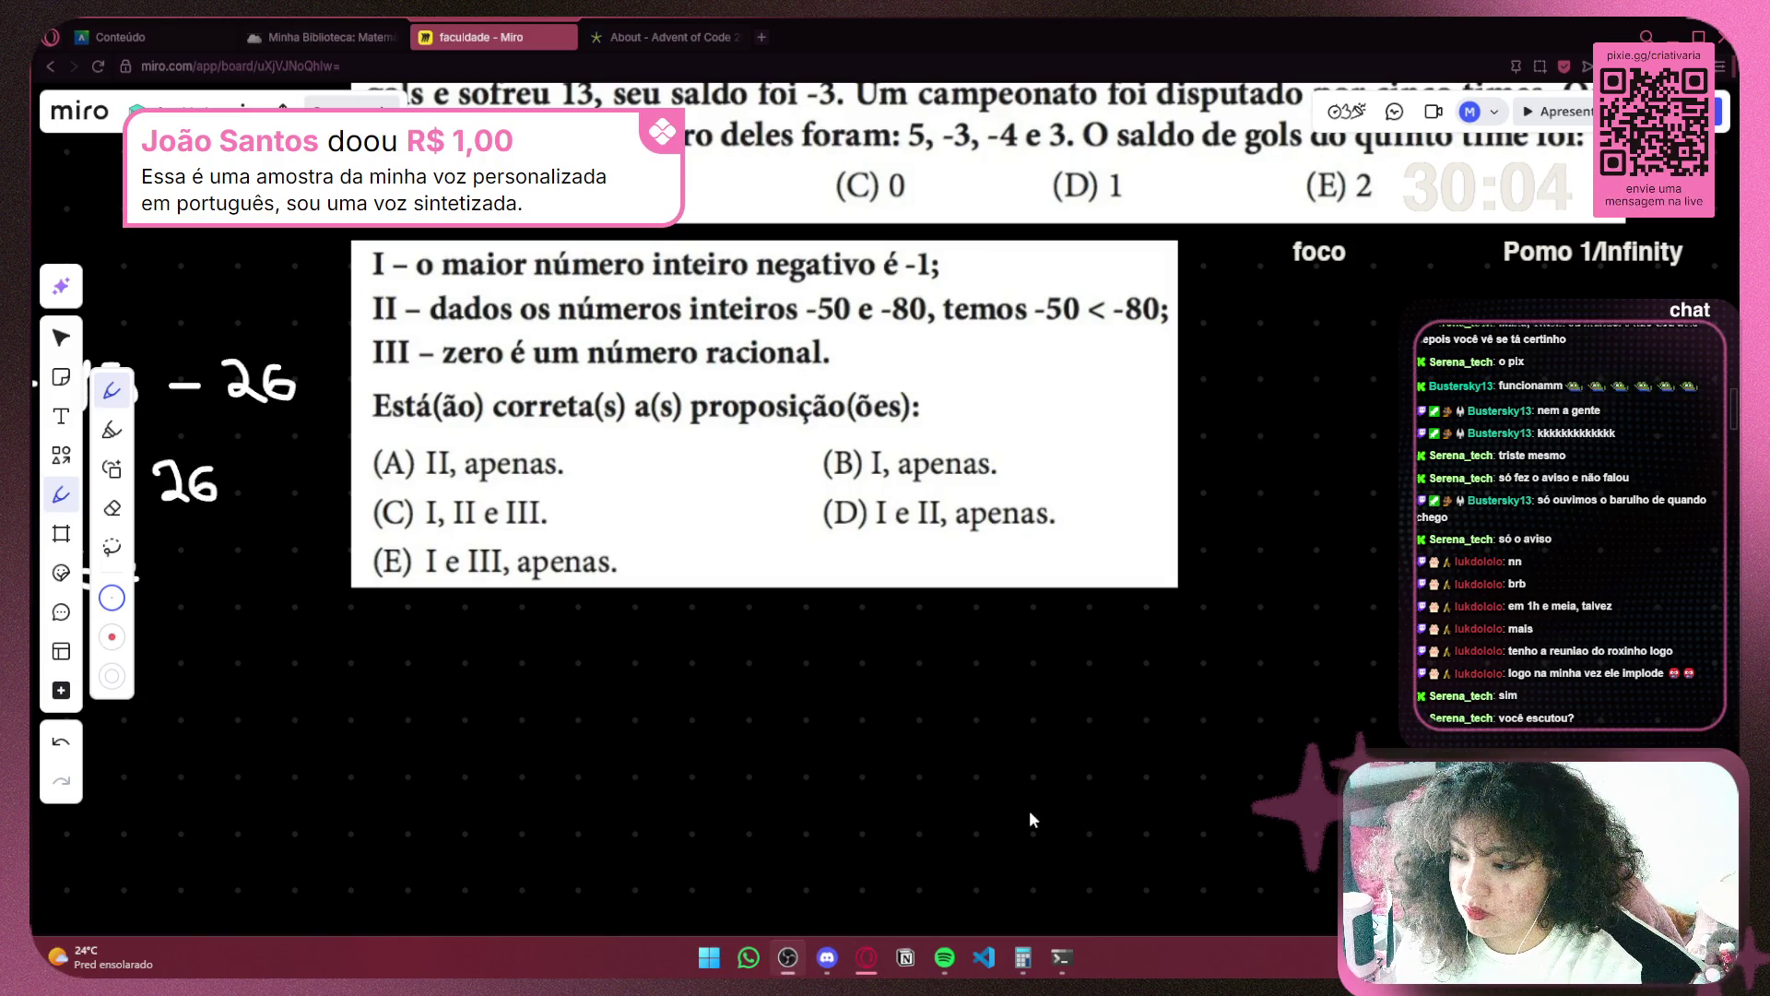
left_click(1342, 496)
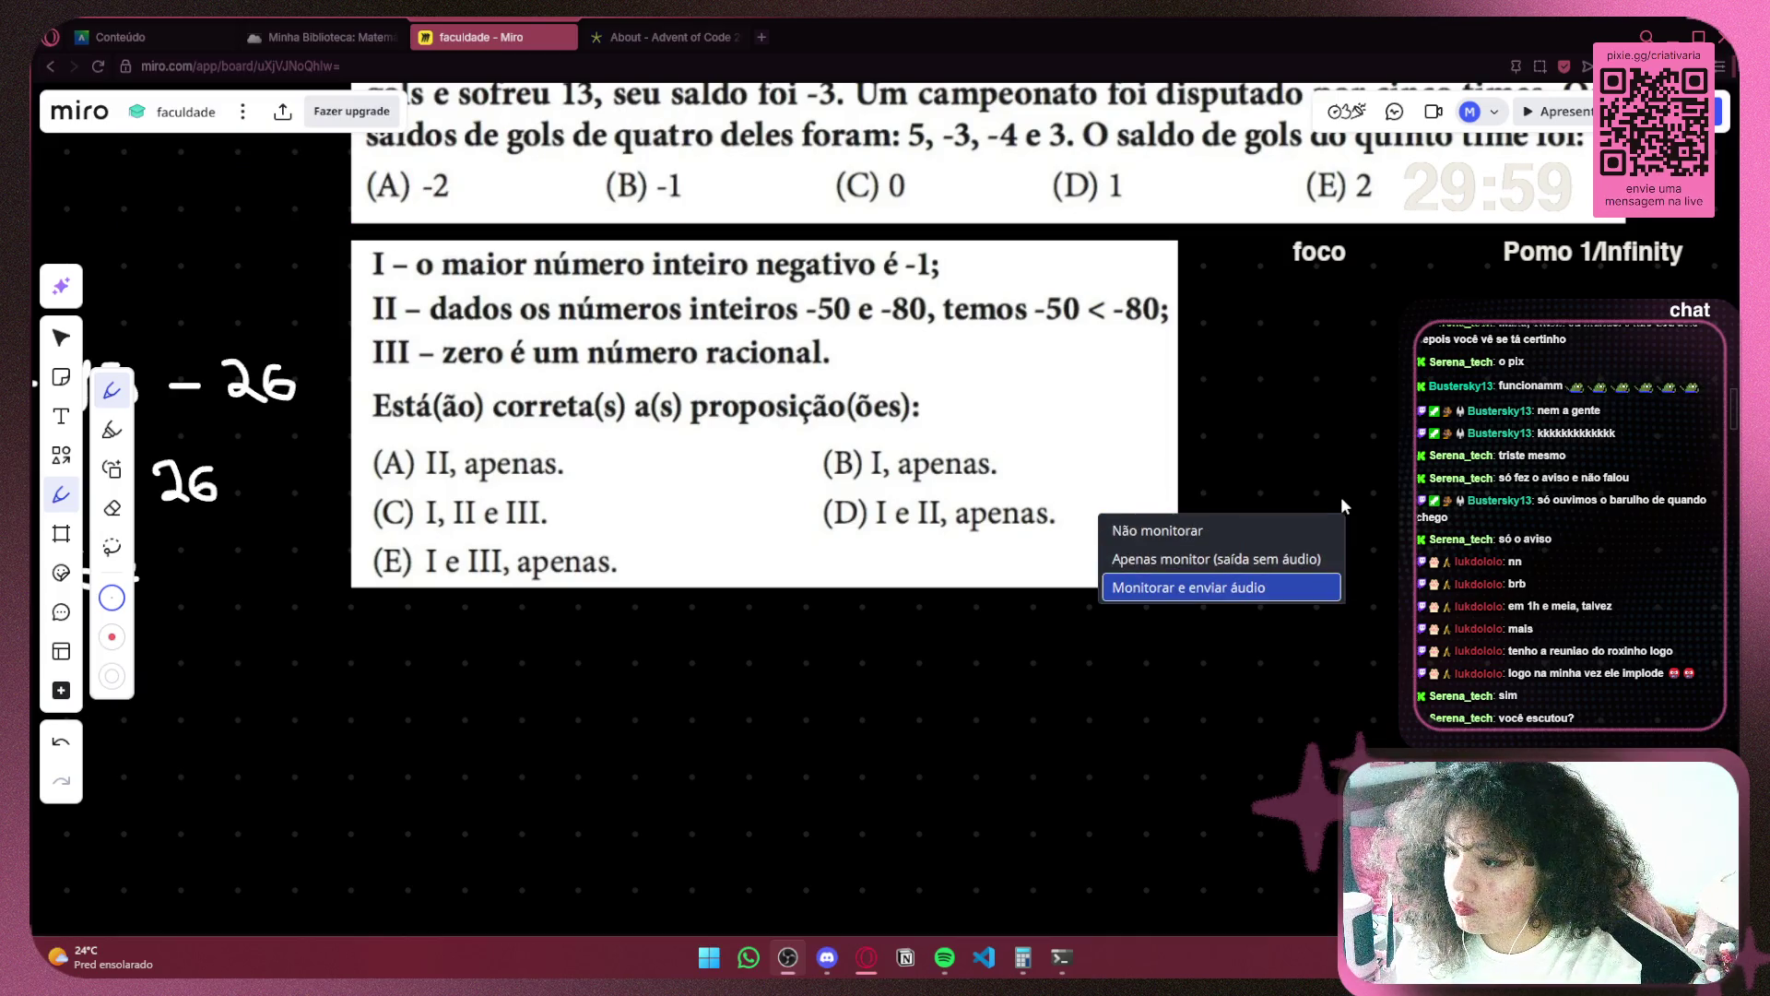
left_click(1292, 534)
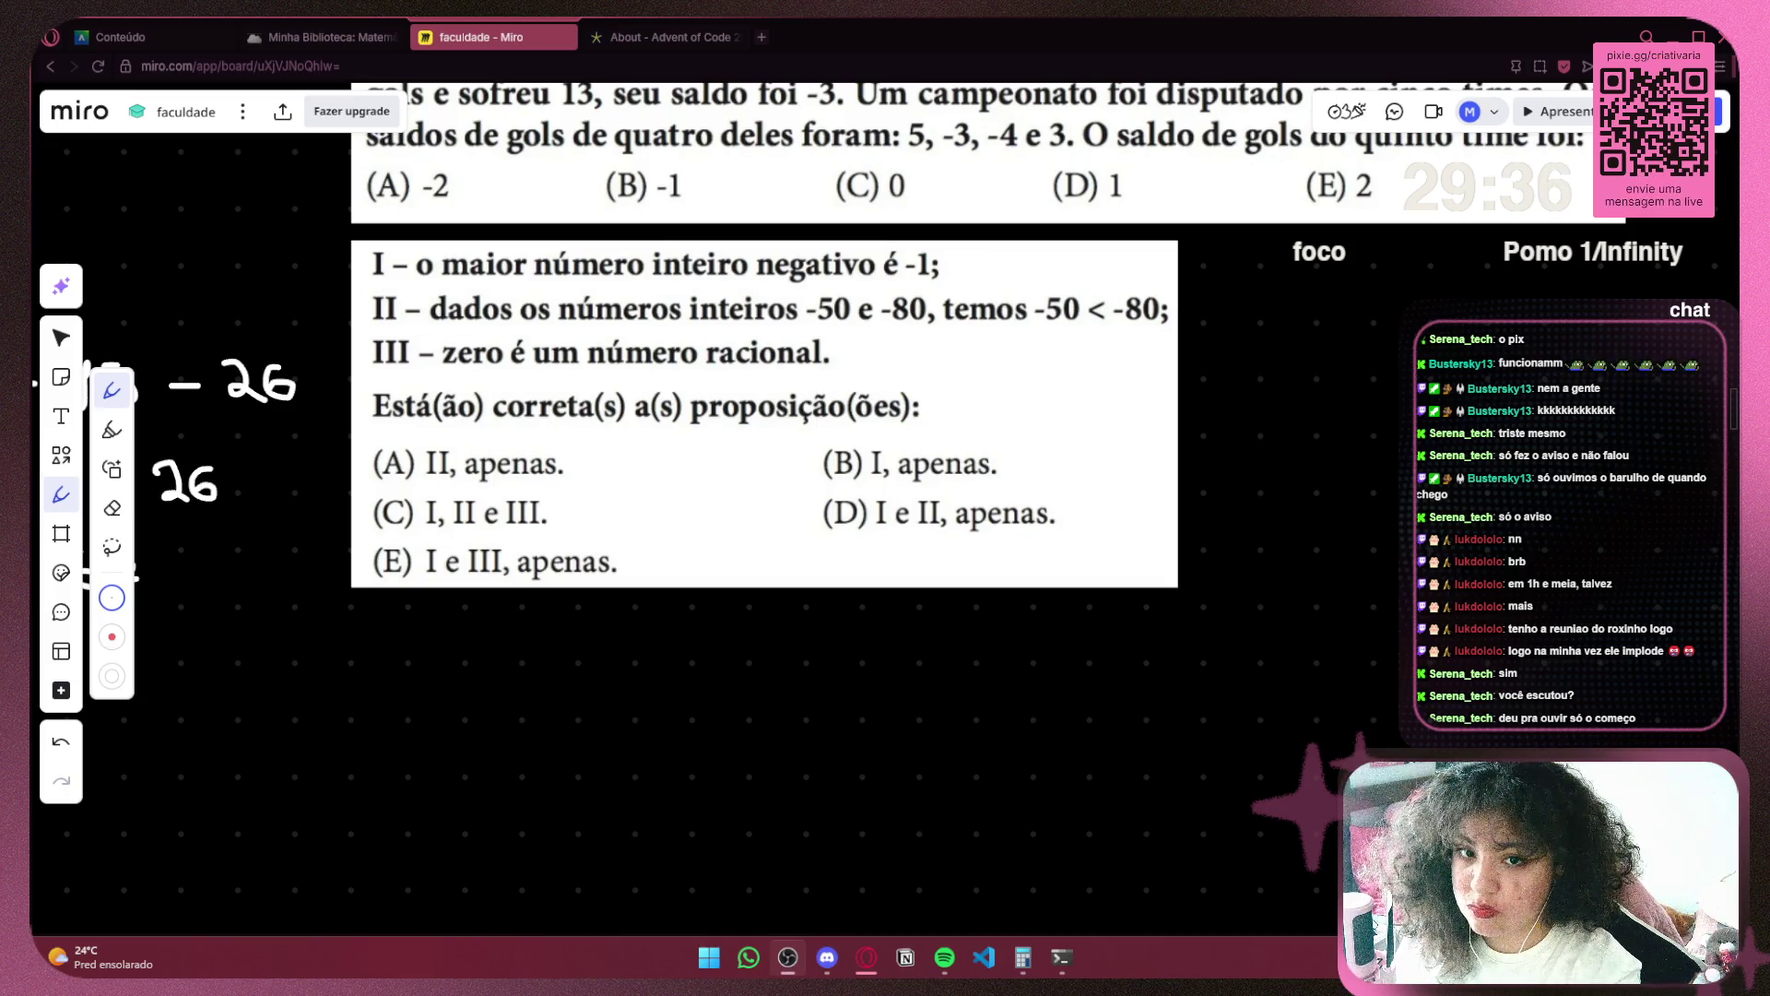
left_click(1151, 821)
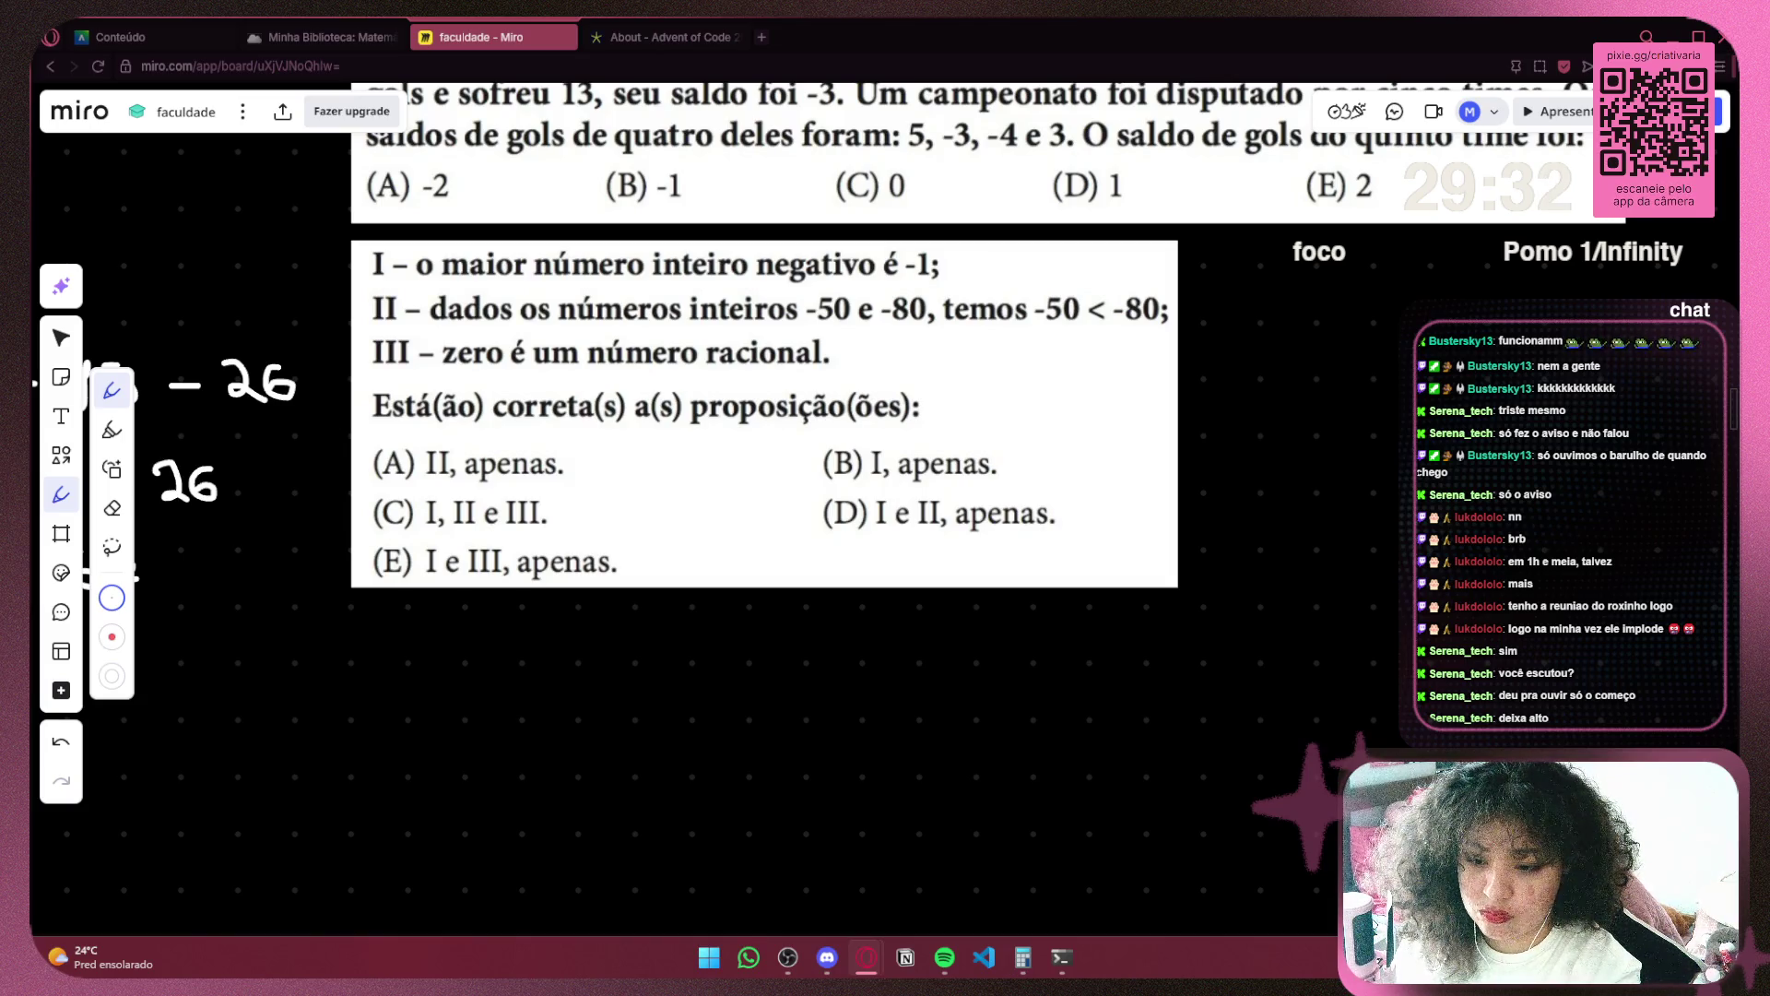
left_click(1252, 818)
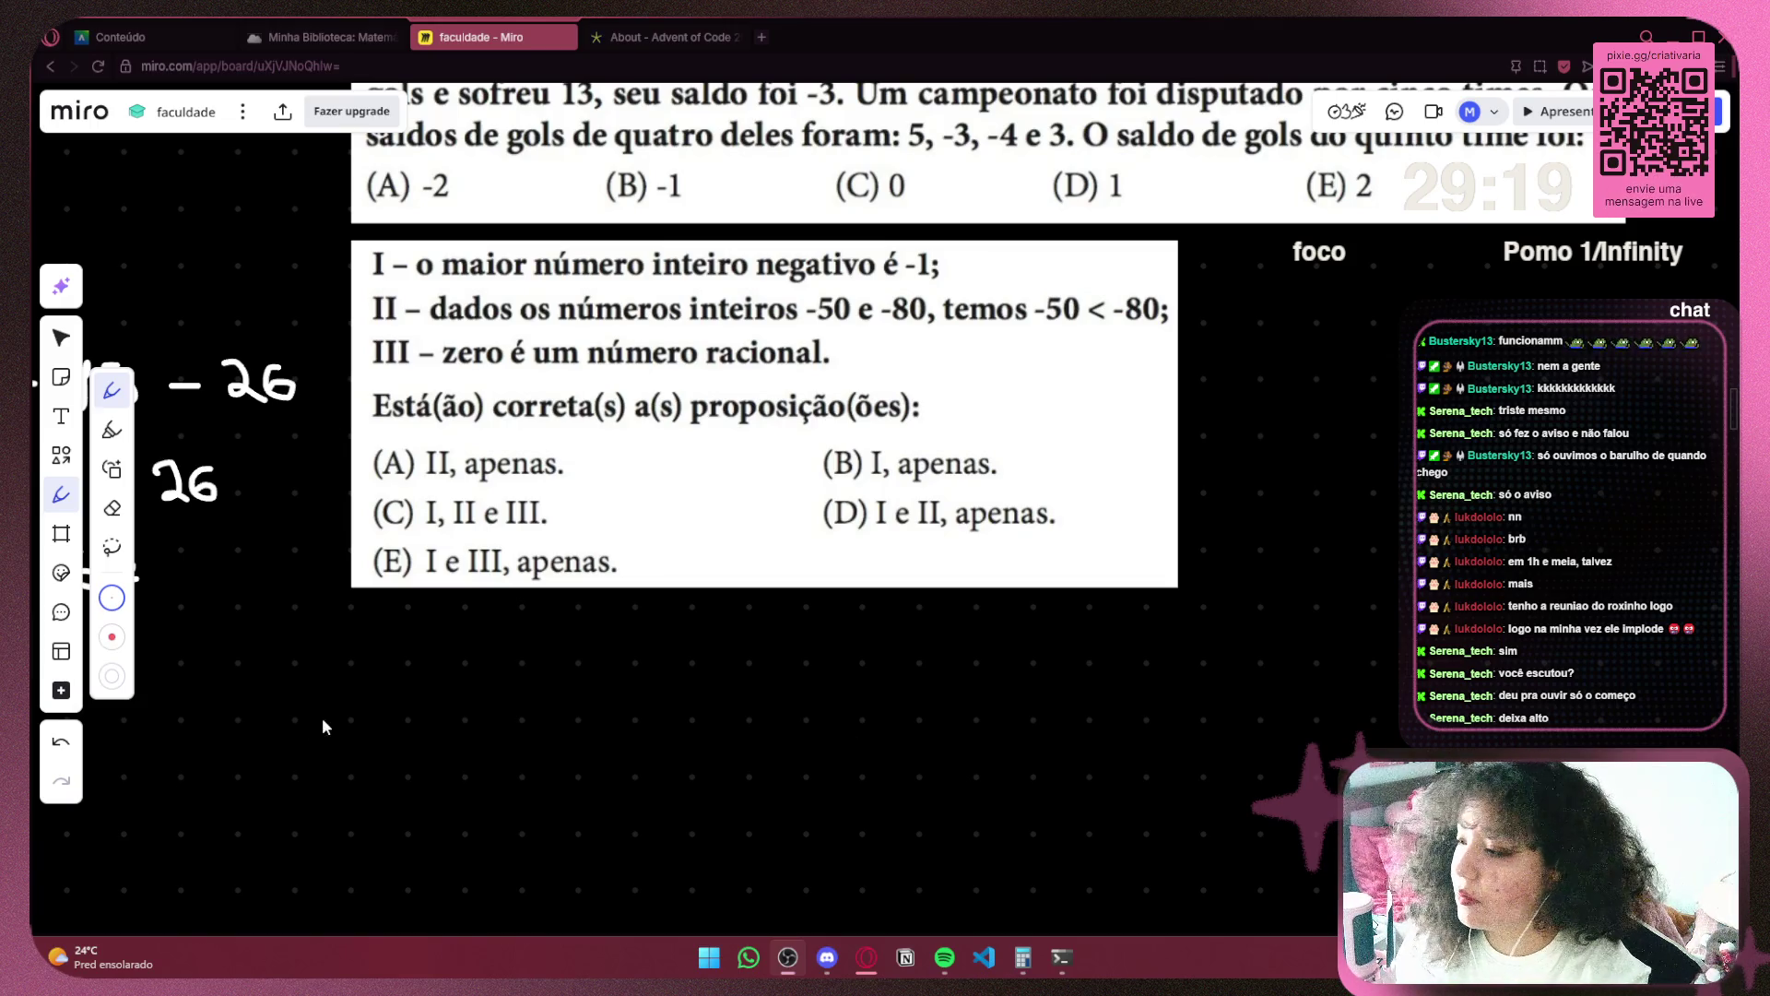
right_click(428, 717)
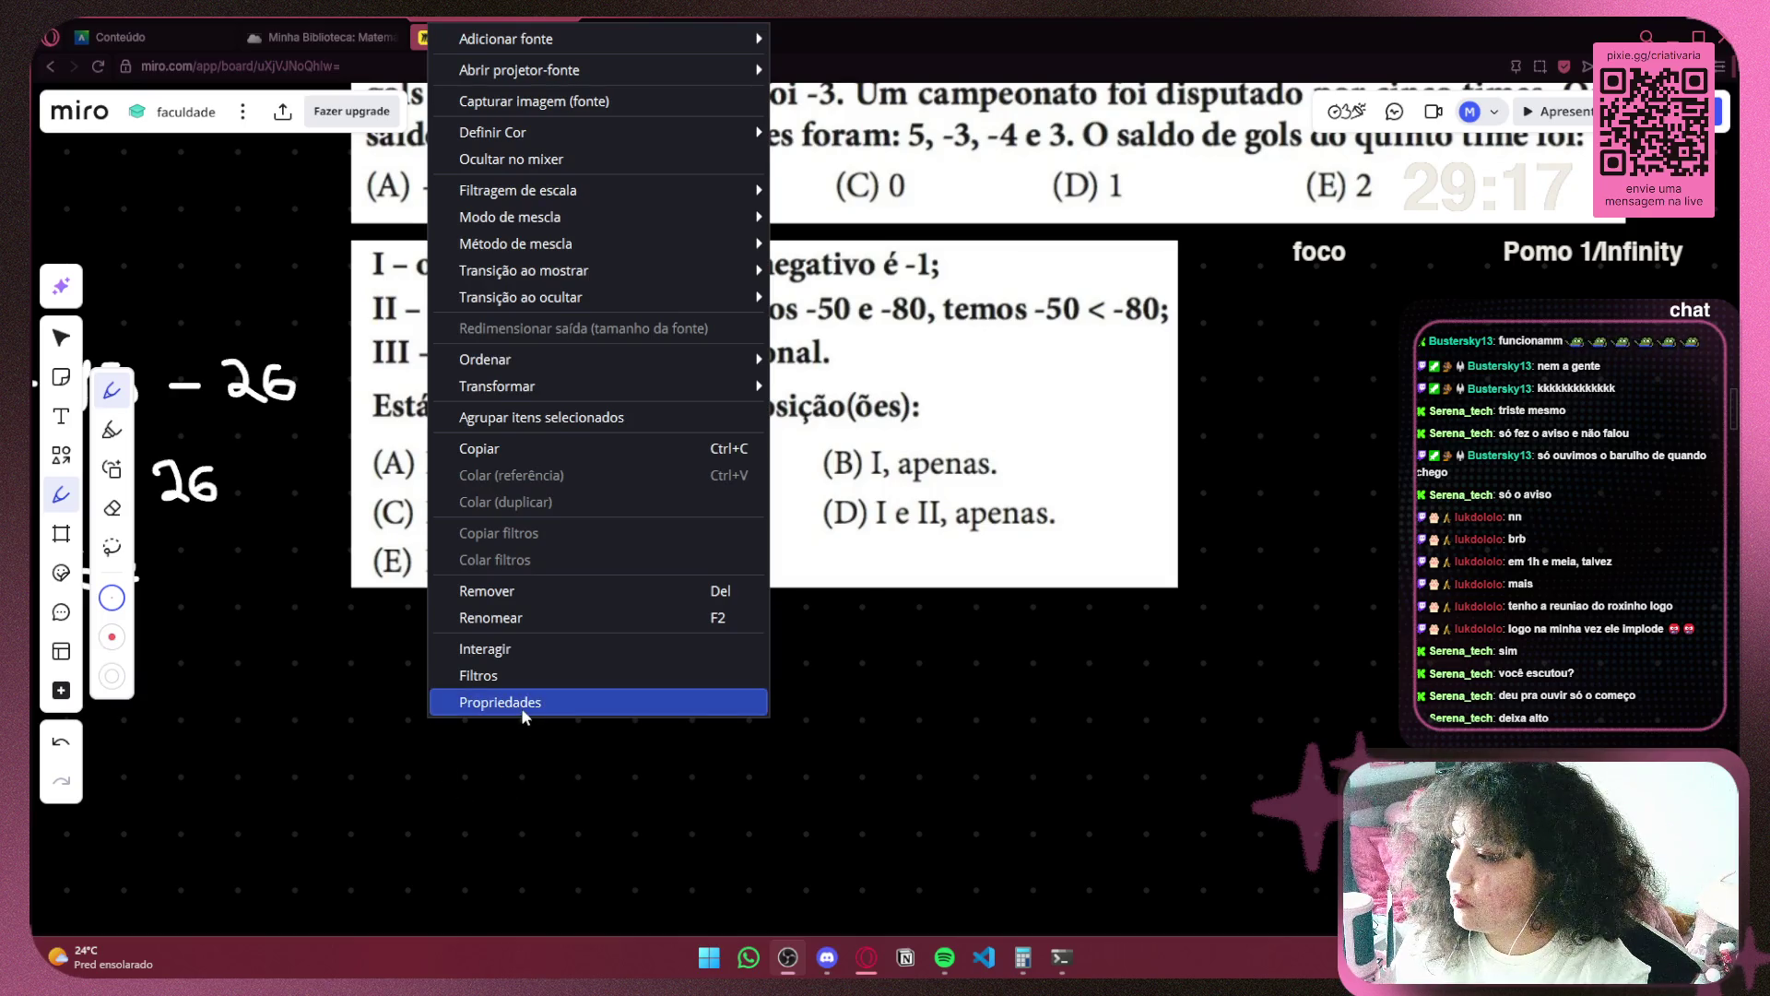
left_click(521, 703)
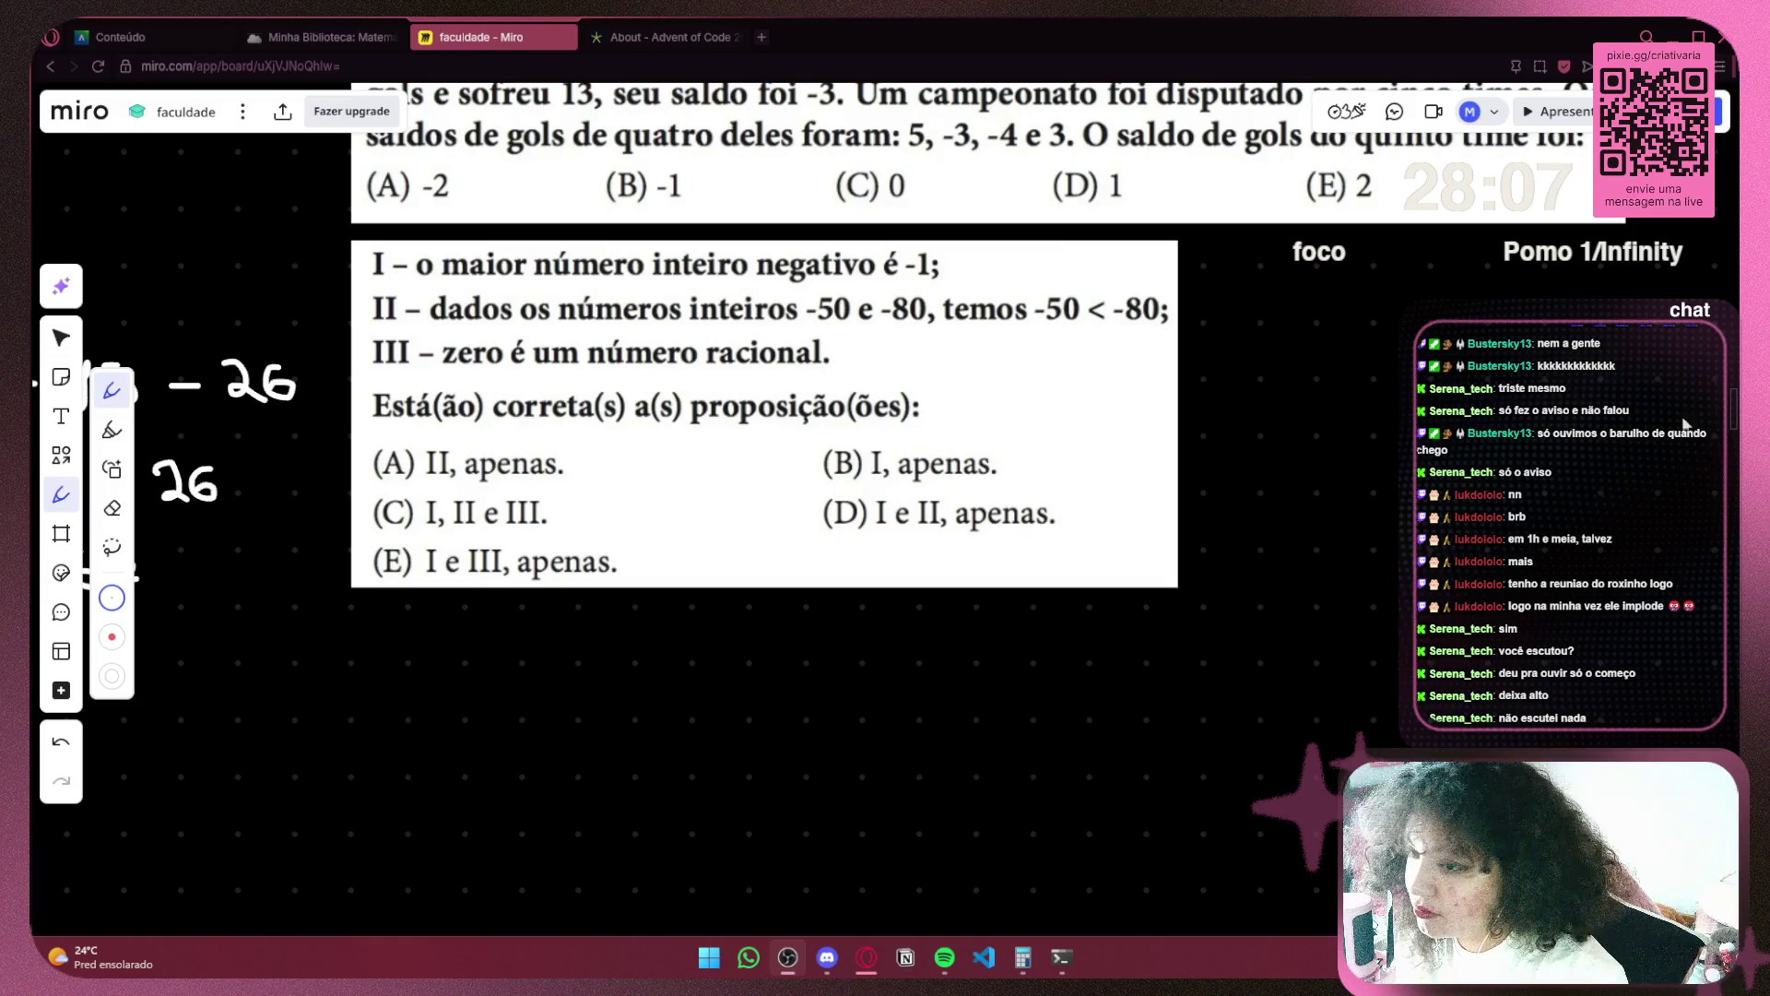
key("alt+Tab")
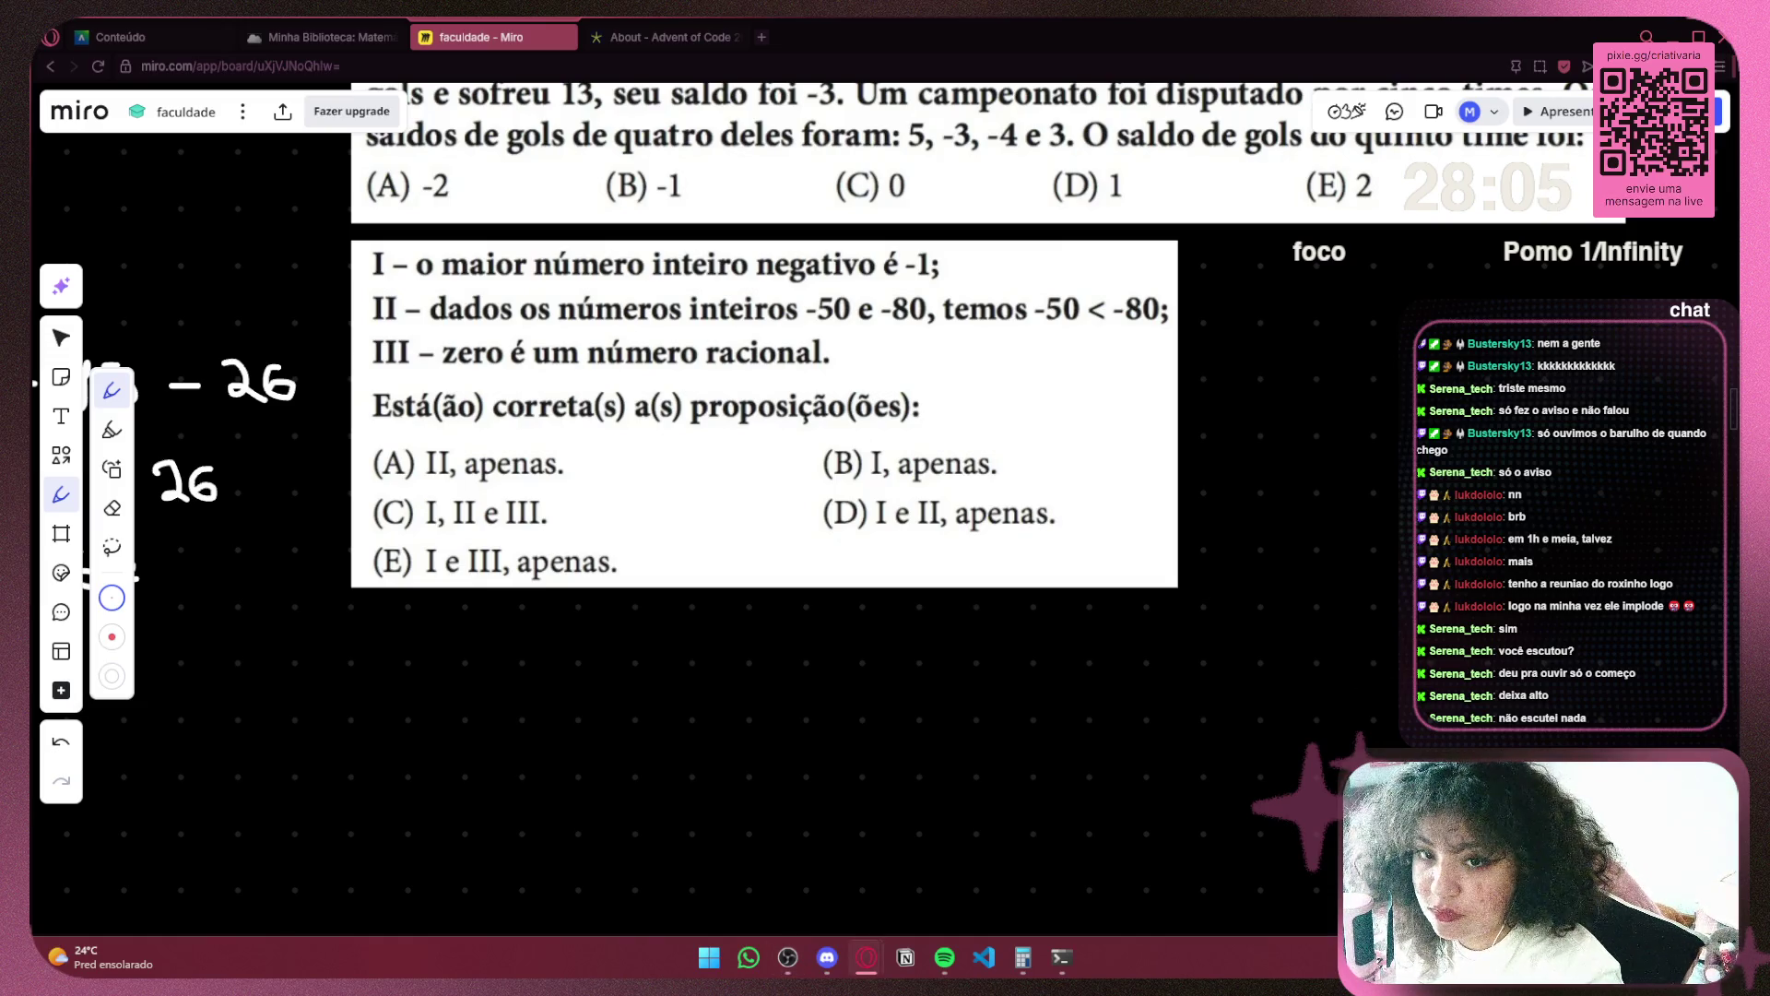
Browse the Adicionar fonte source types from a source's context menu, choosing browser source
right_click(555, 713)
left_click(502, 870)
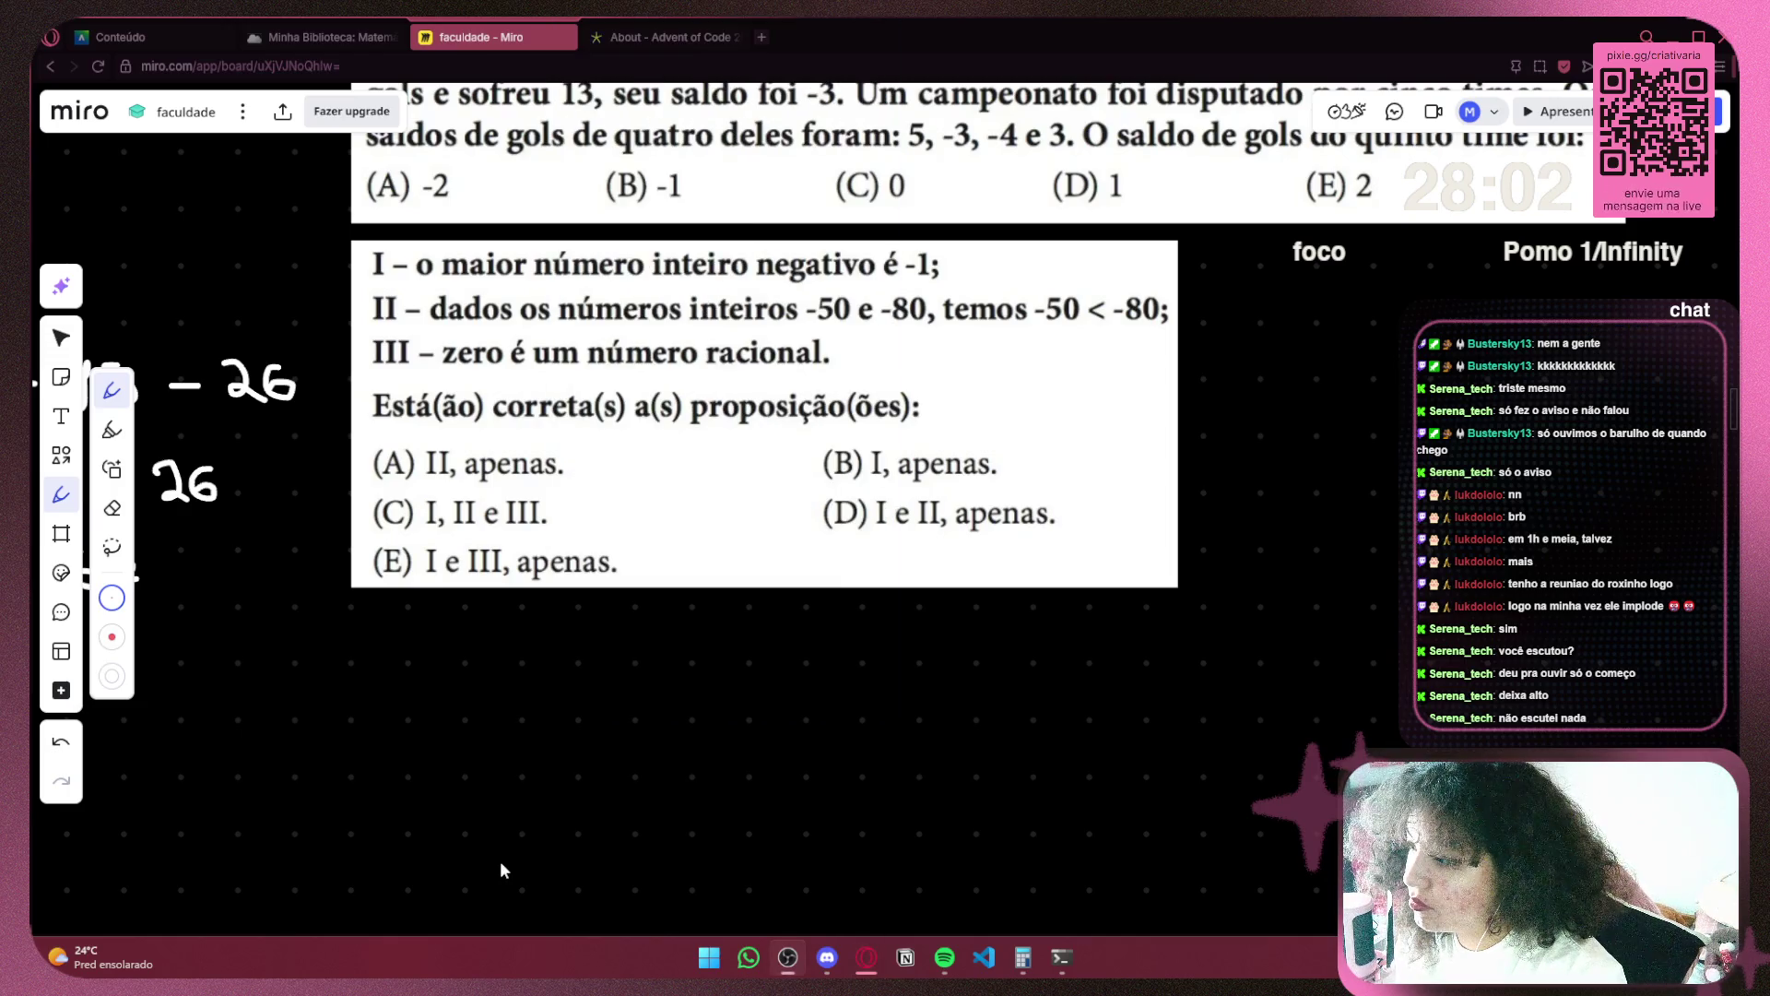
right_click(504, 711)
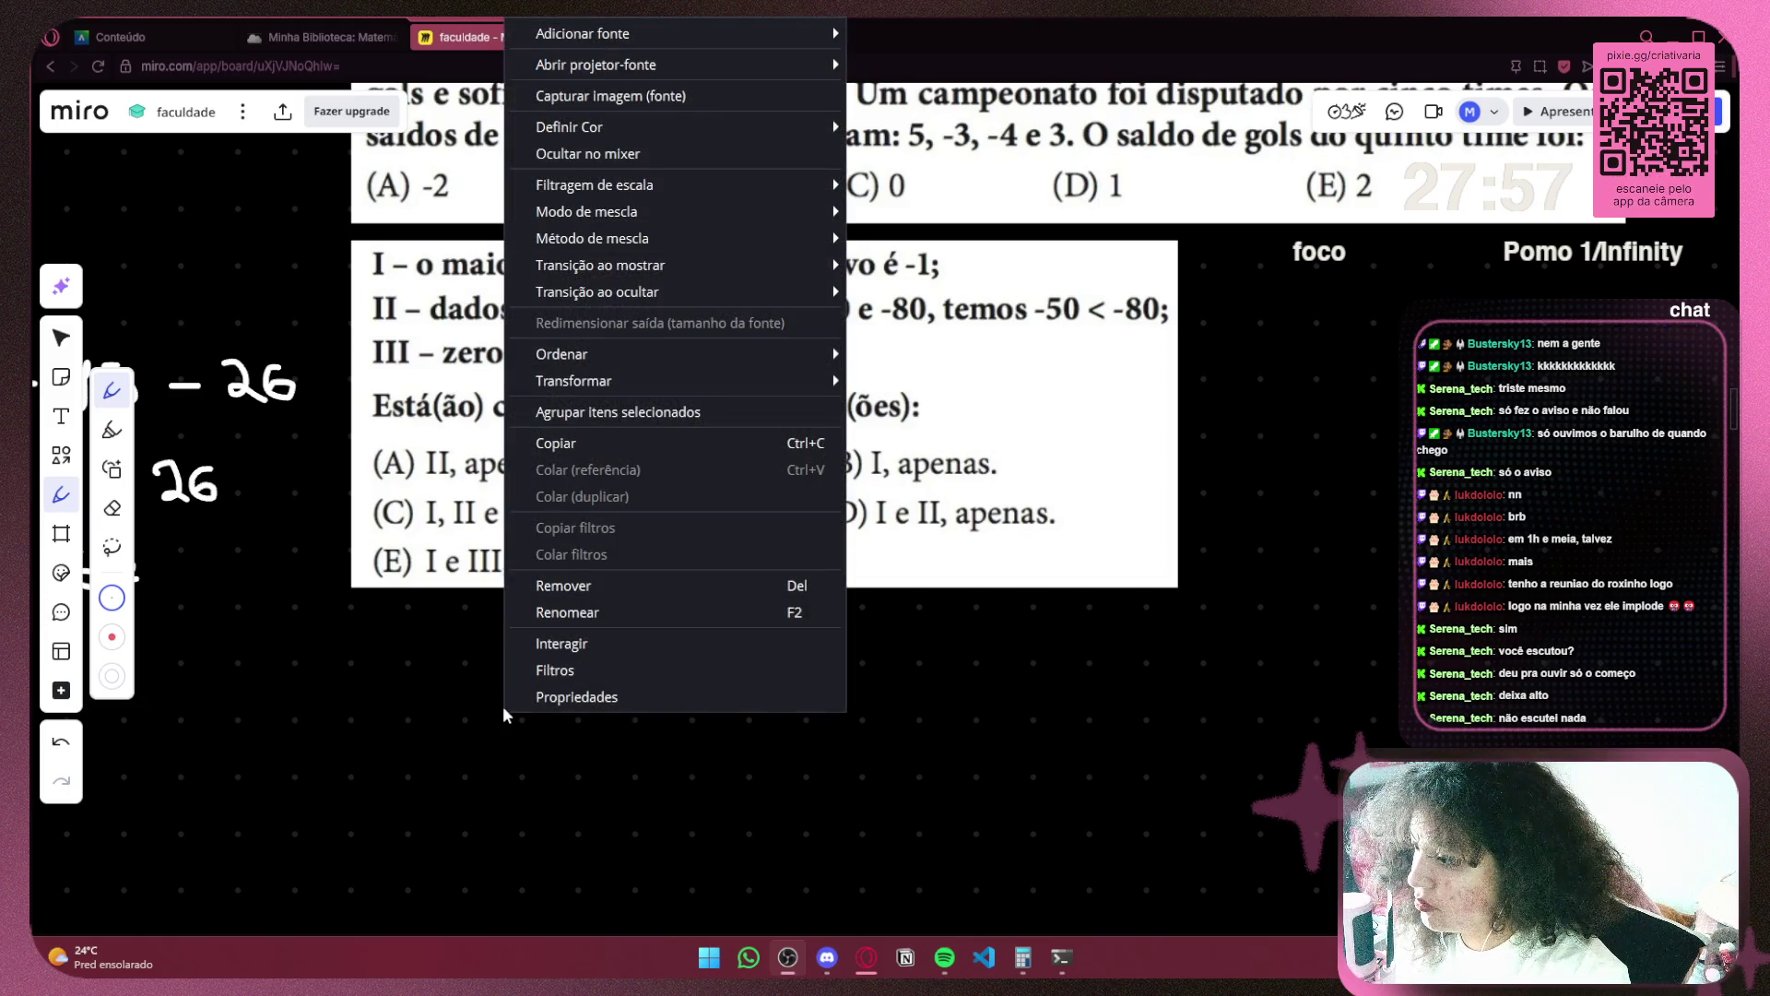
left_click(459, 712)
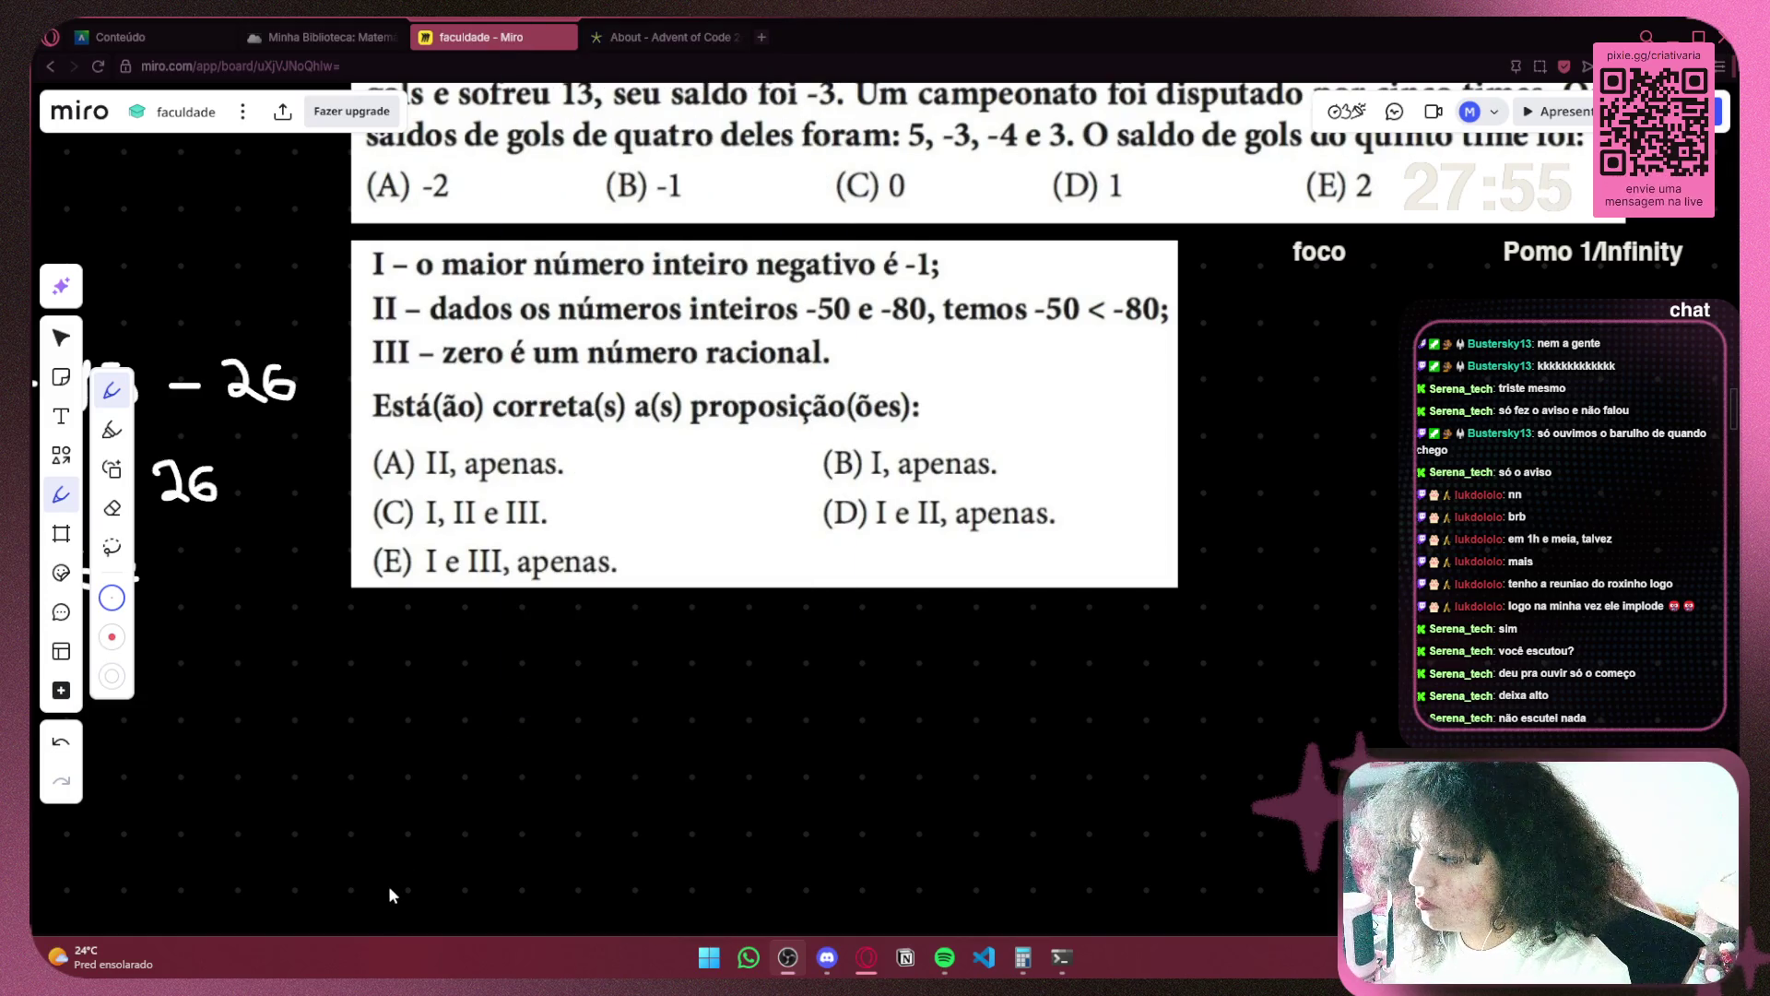
left_click(386, 889)
left_click(487, 783)
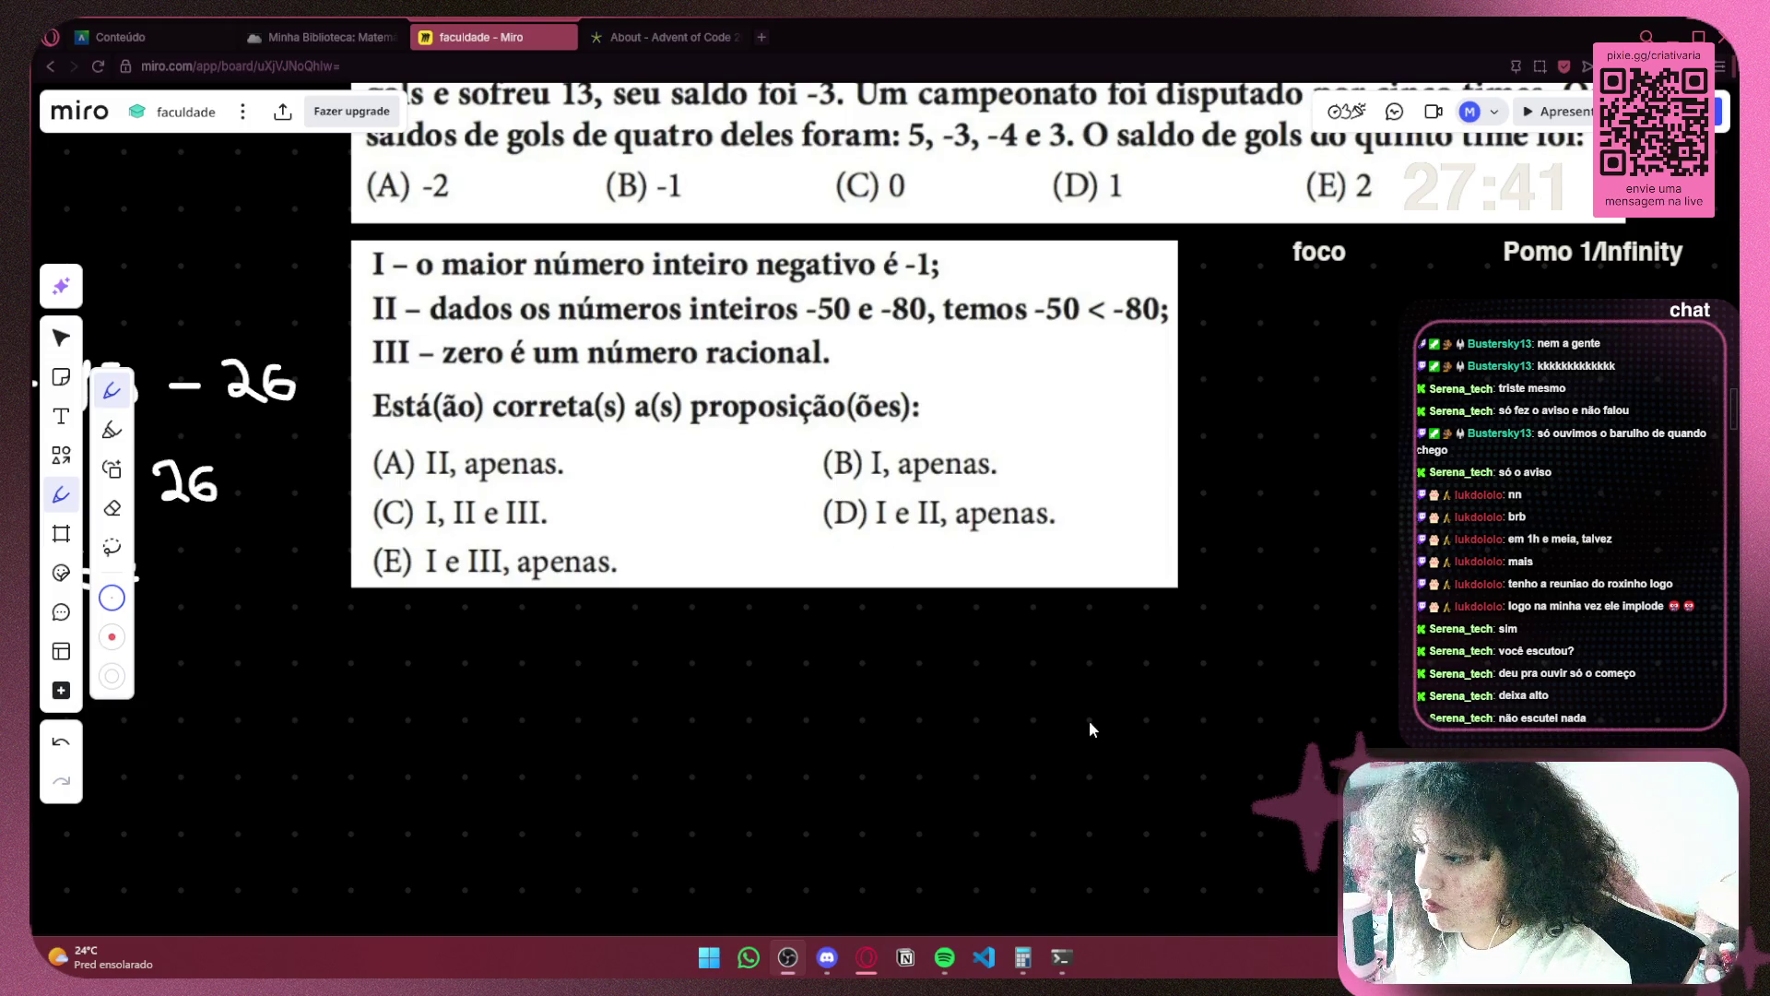
Check the sources' Propriedades and Filtros, then bring up the mixer audio source's options
right_click(521, 710)
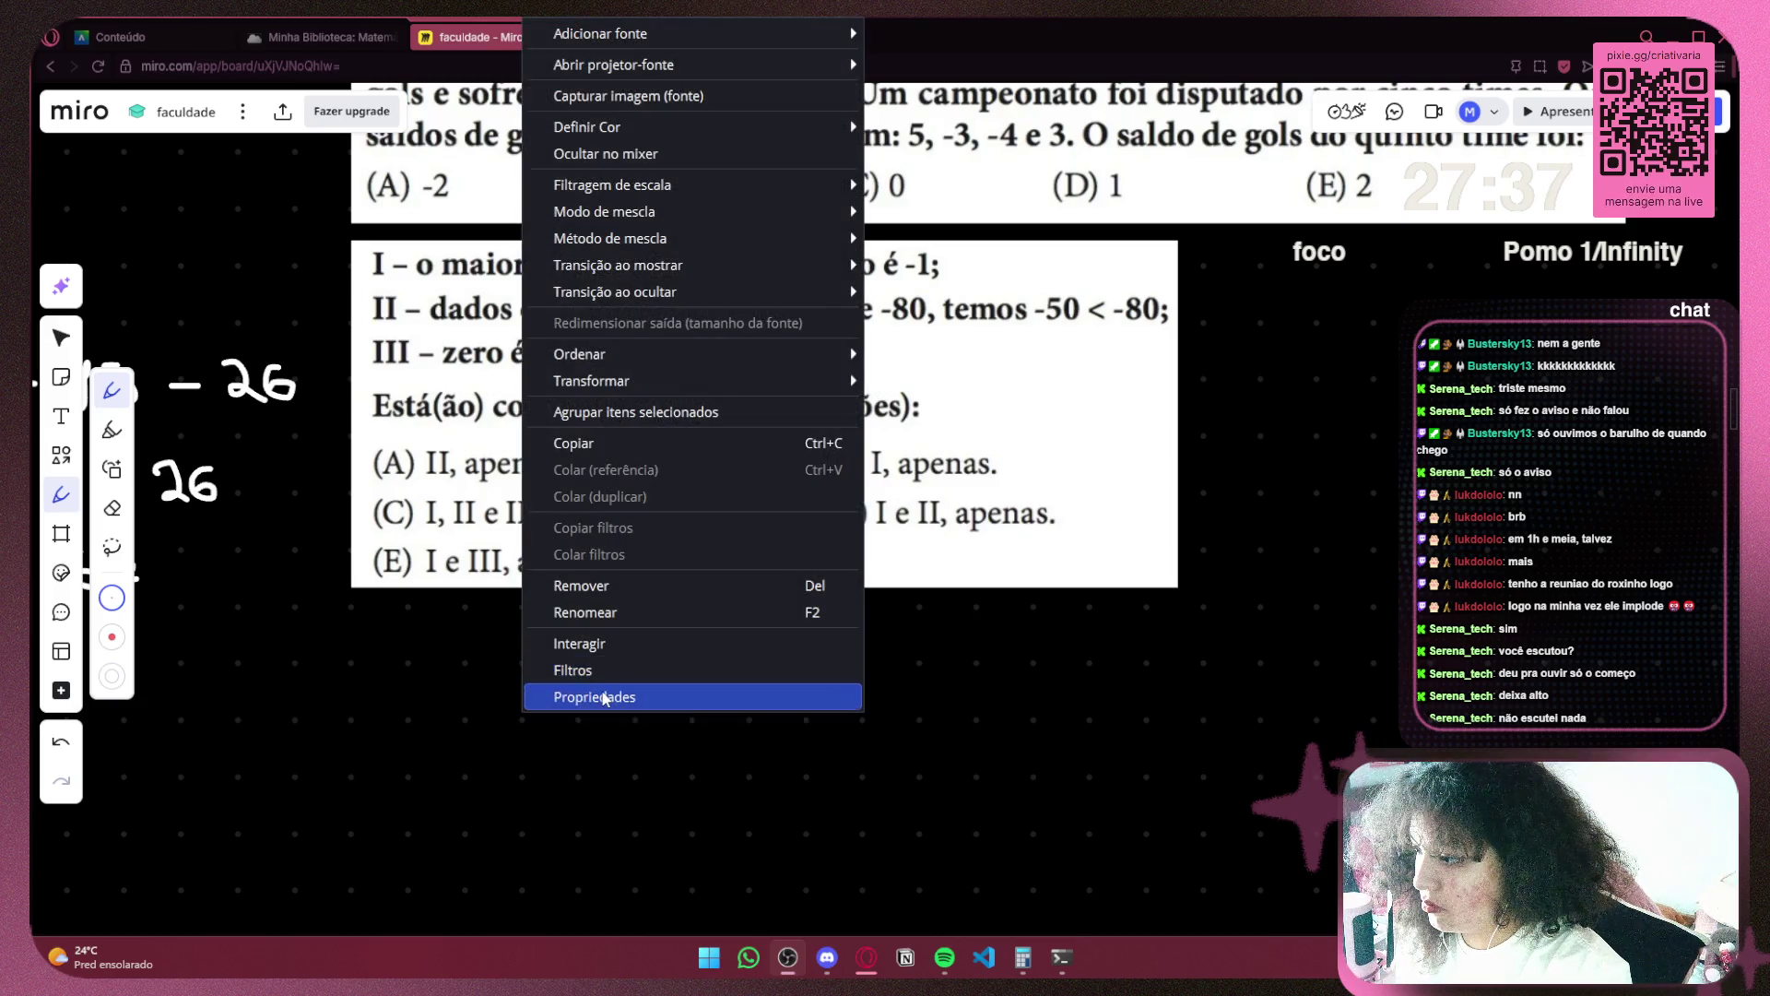
left_click(601, 689)
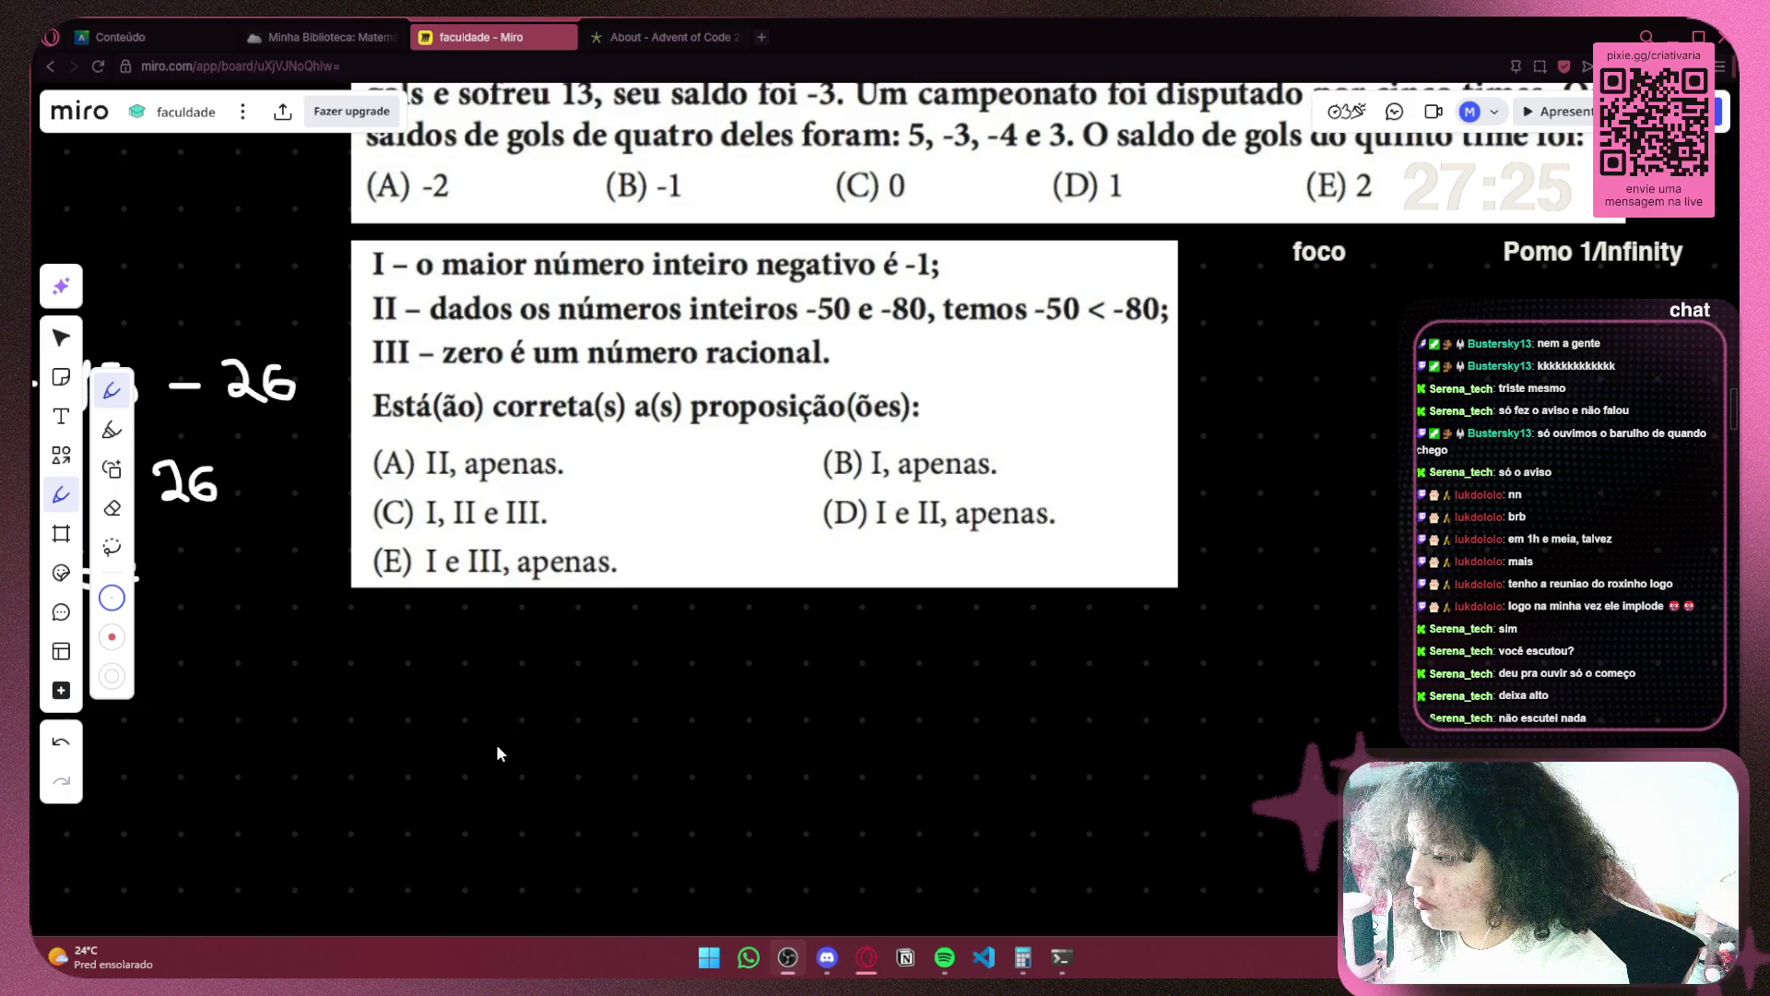
right_click(474, 789)
left_click(575, 754)
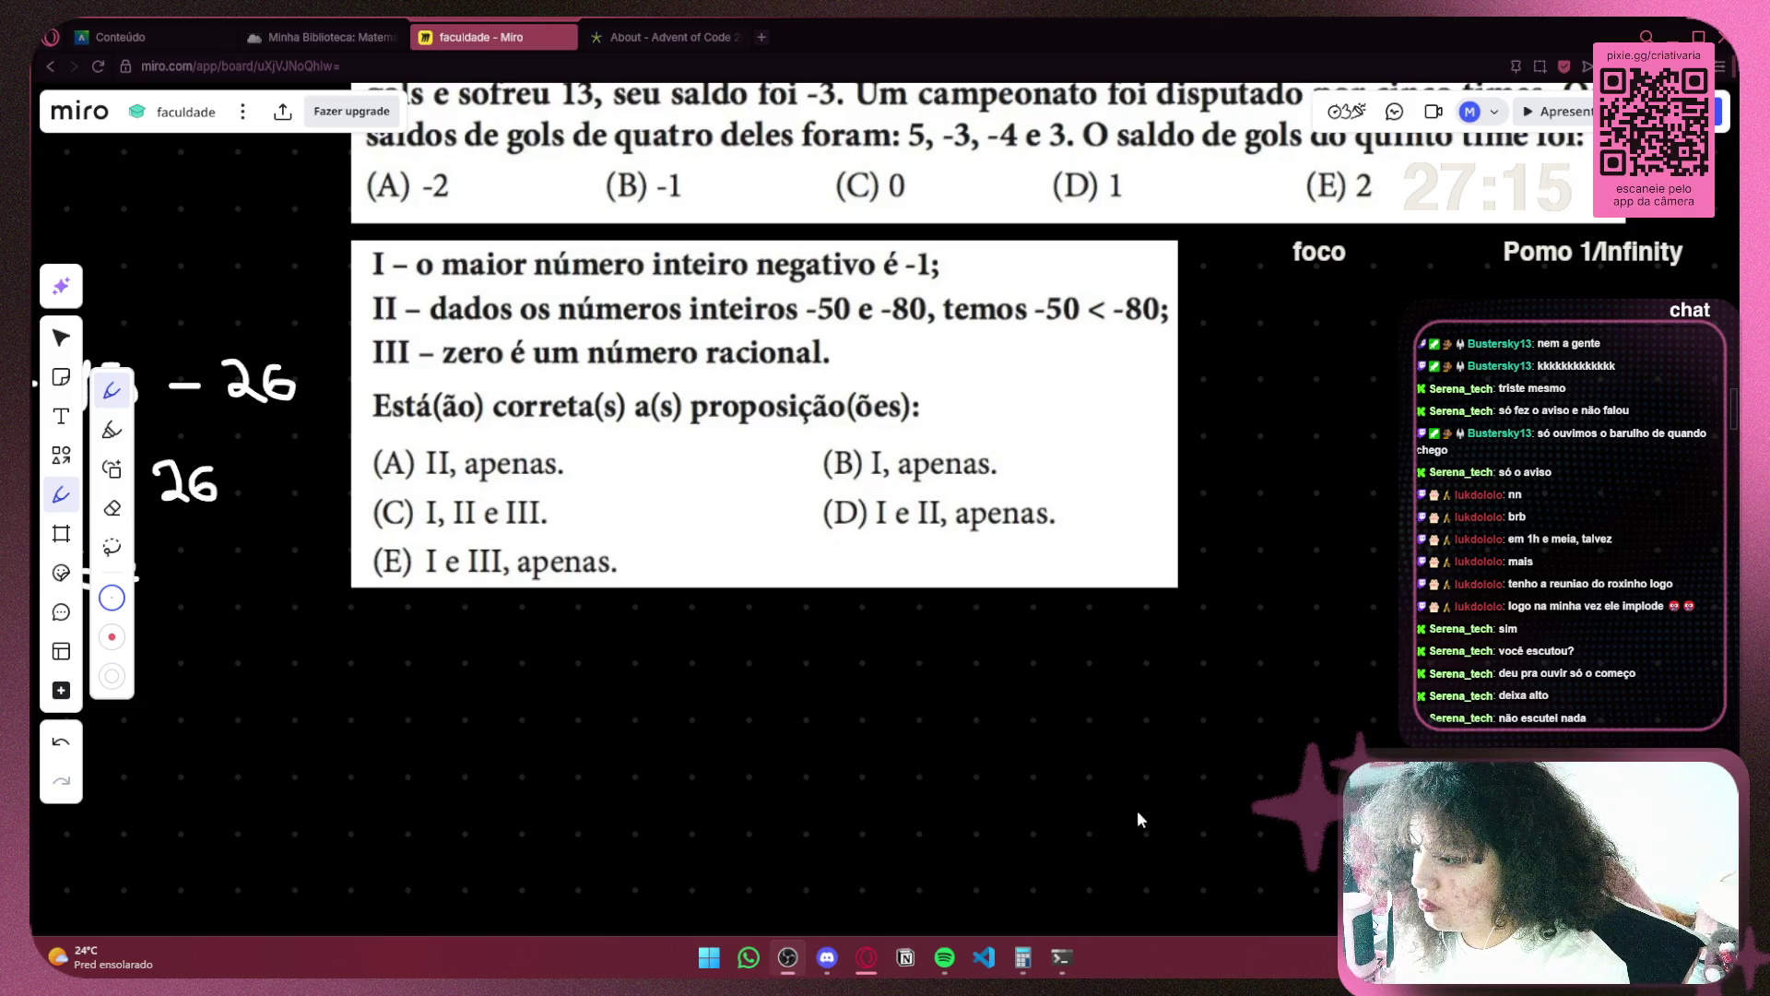
key("alt+Tab")
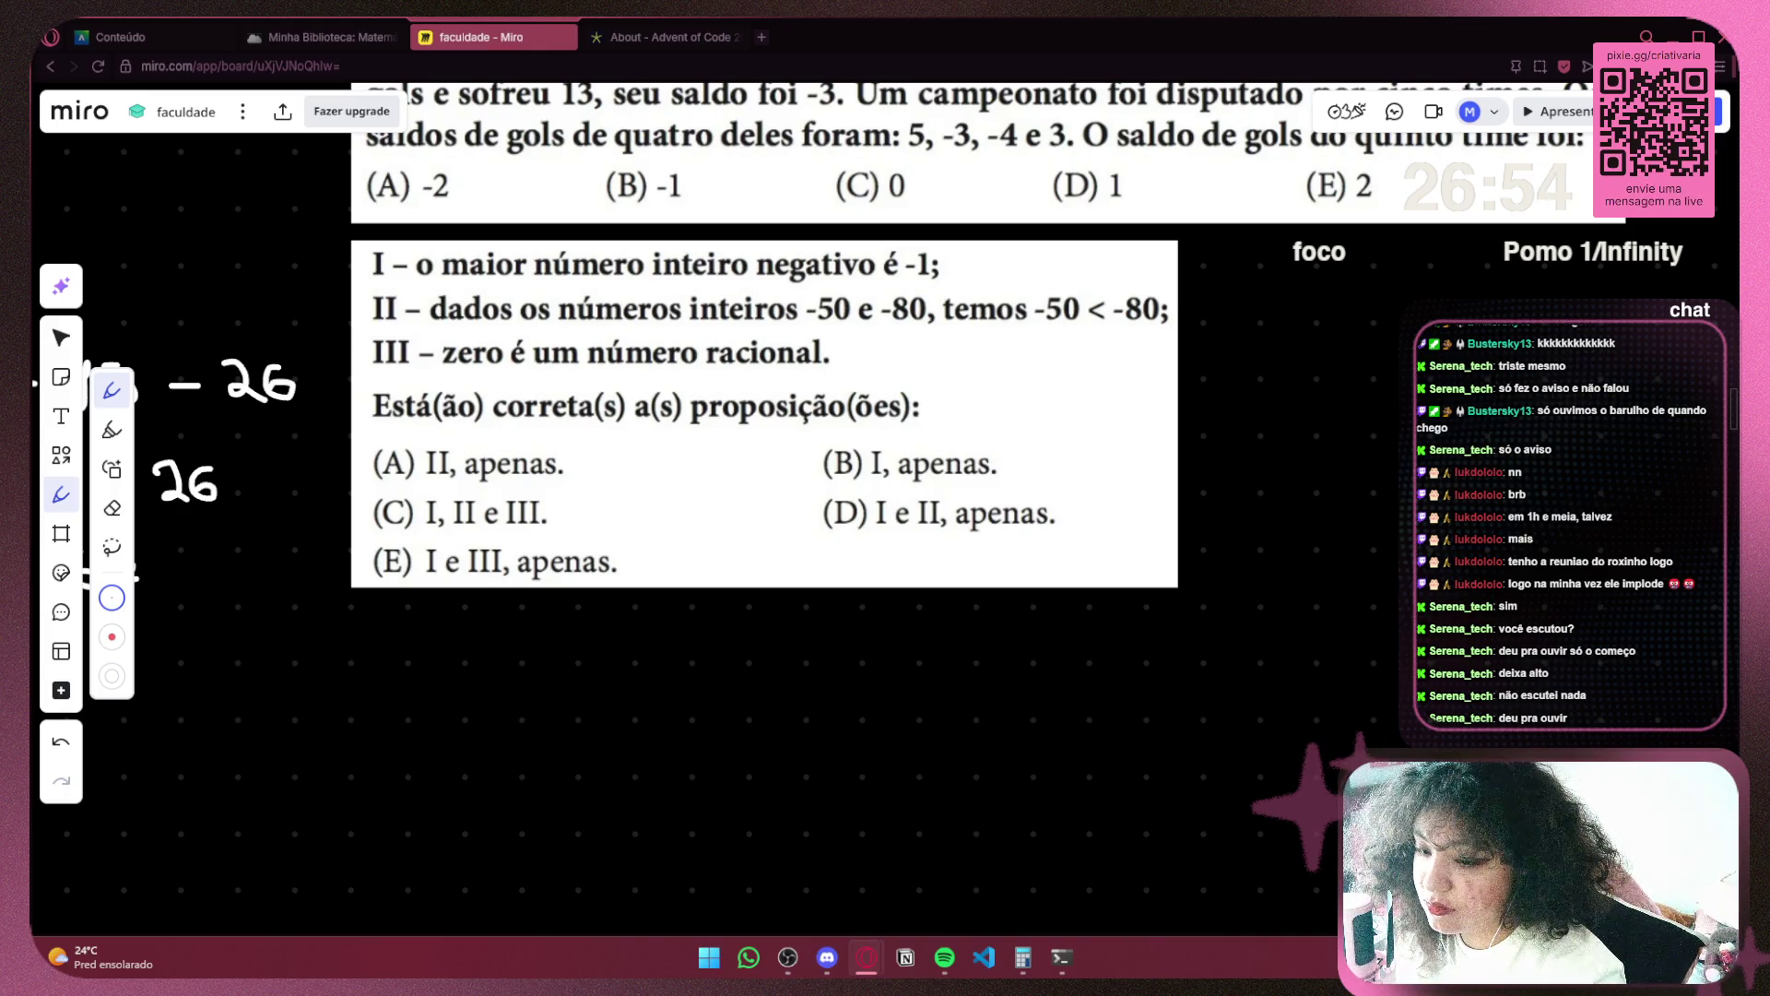
right_click(726, 726)
left_click(810, 695)
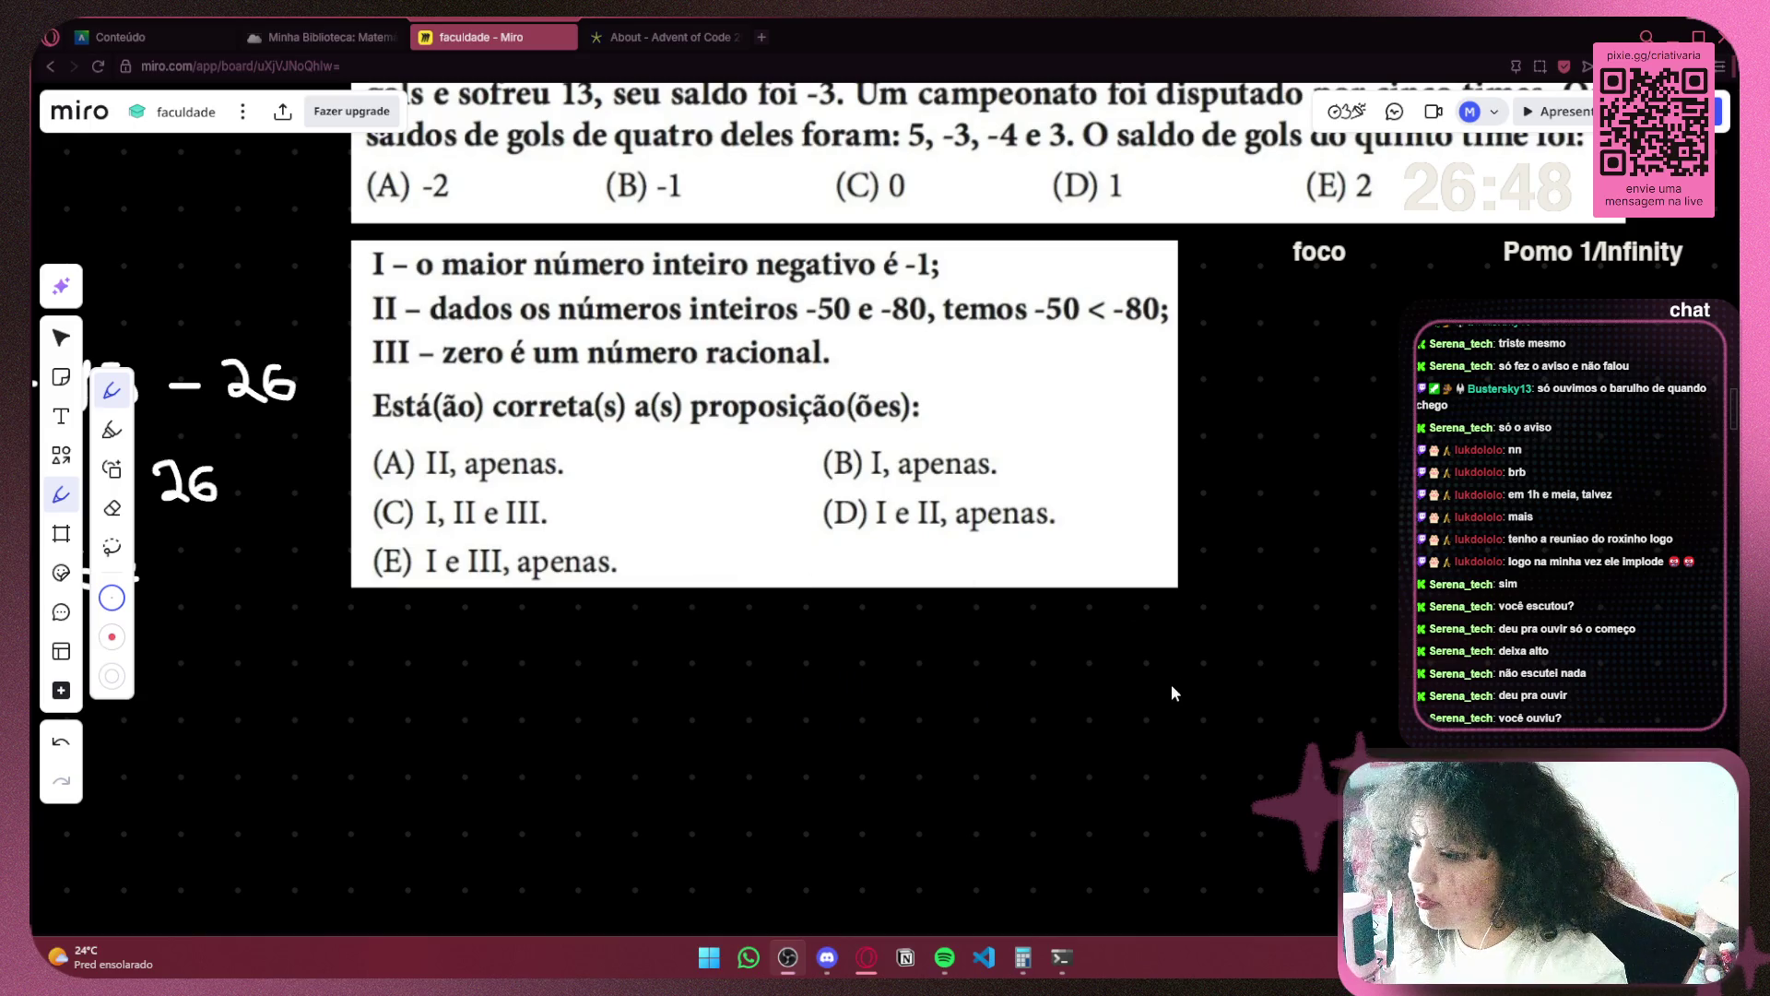
right_click(733, 734)
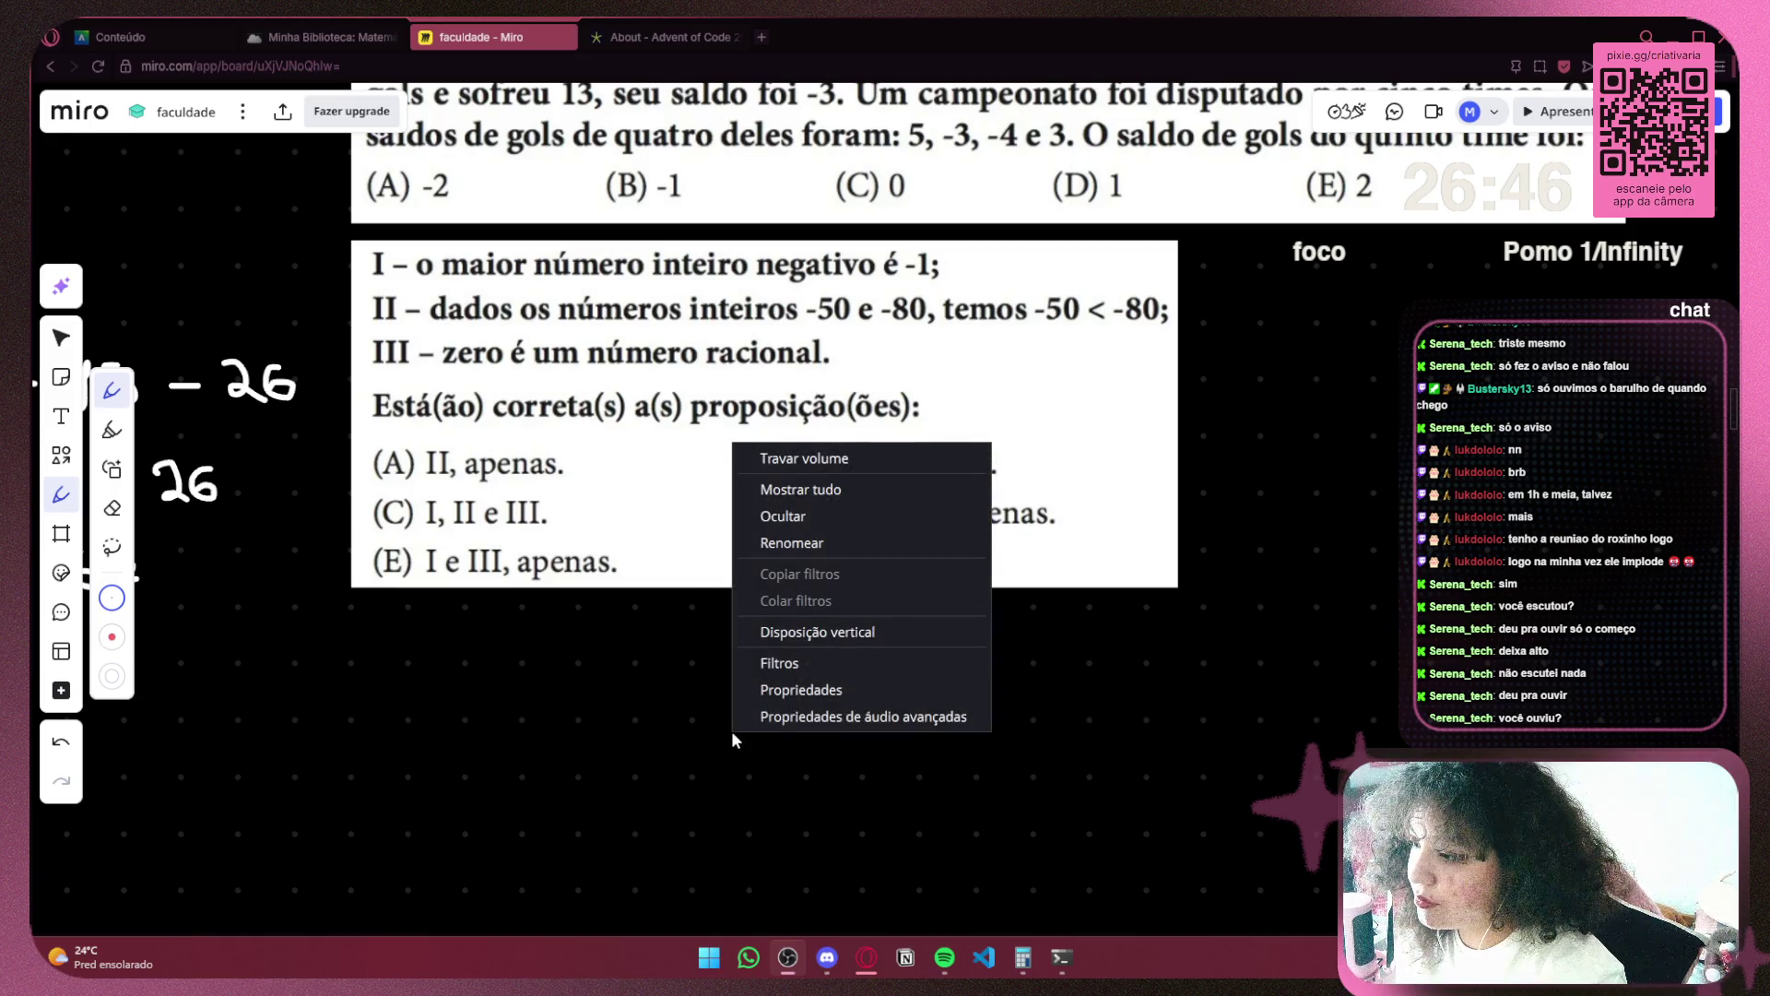
Open the mixer audio source's Propriedades de áudio avançadas, reopening it once more
left_click(788, 717)
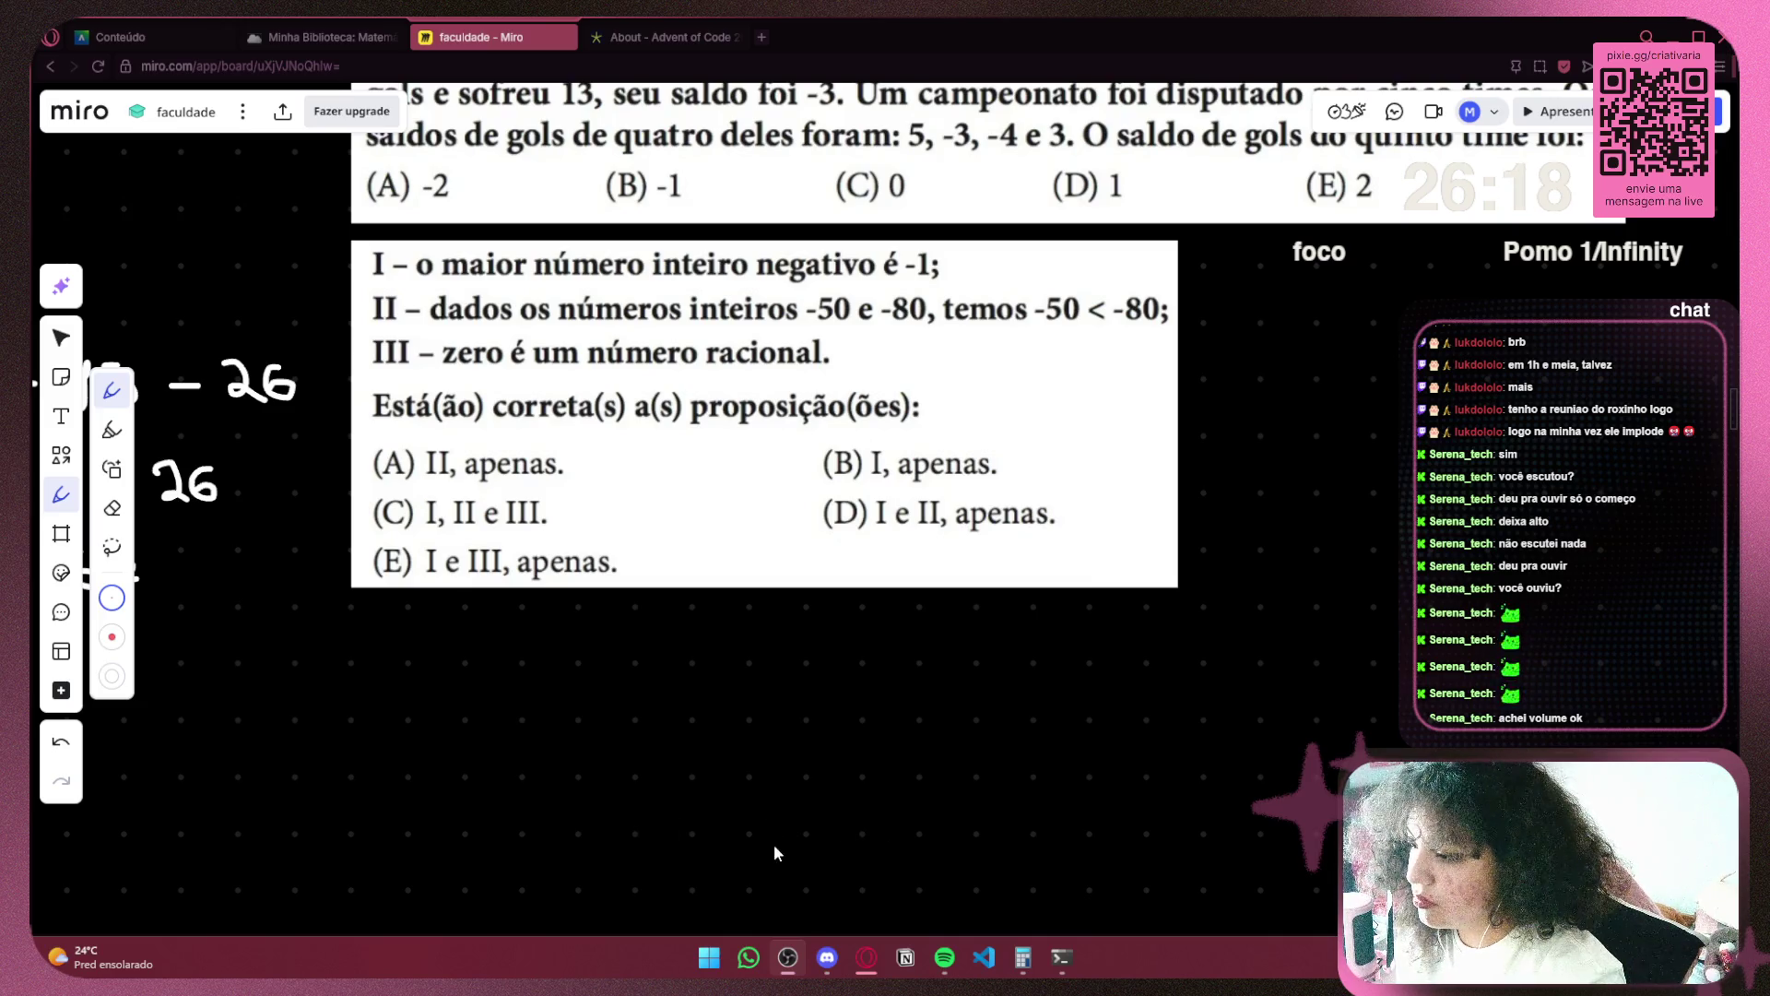
right_click(732, 734)
left_click(818, 719)
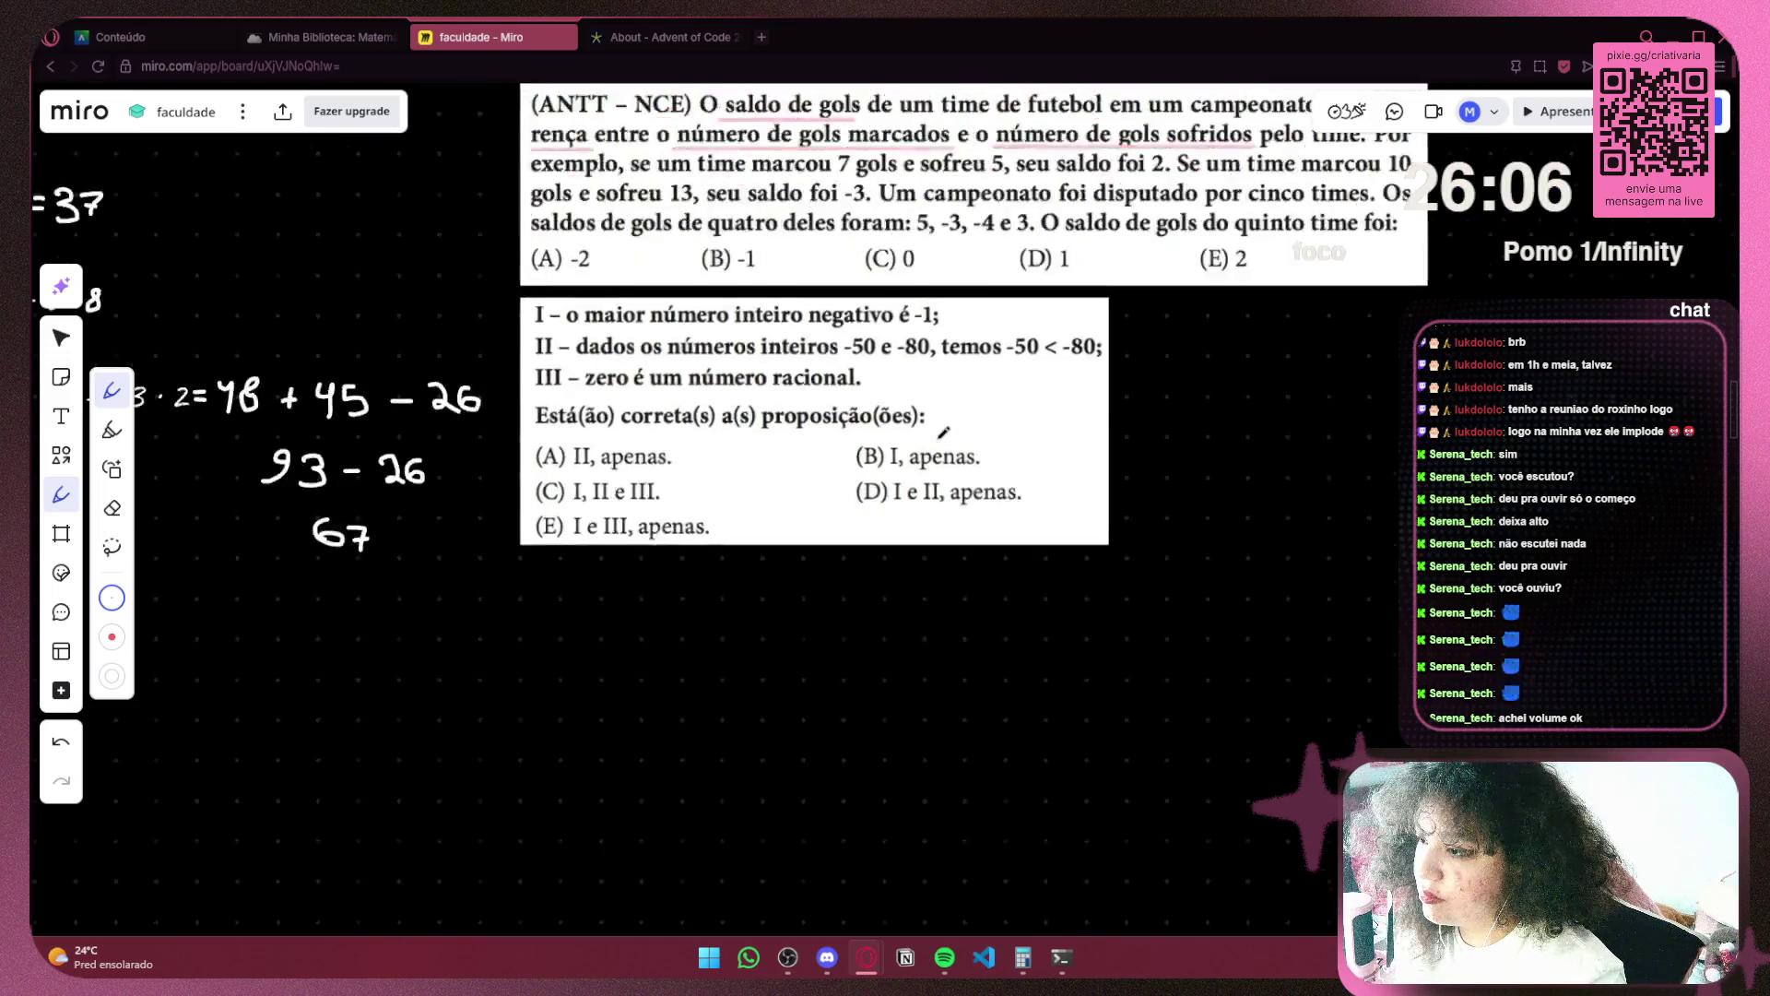
Underline the '-50 < -80' comparison in proposition II with the pen
scroll(782, 517, "down", 4)
scroll(782, 515, "up", 4)
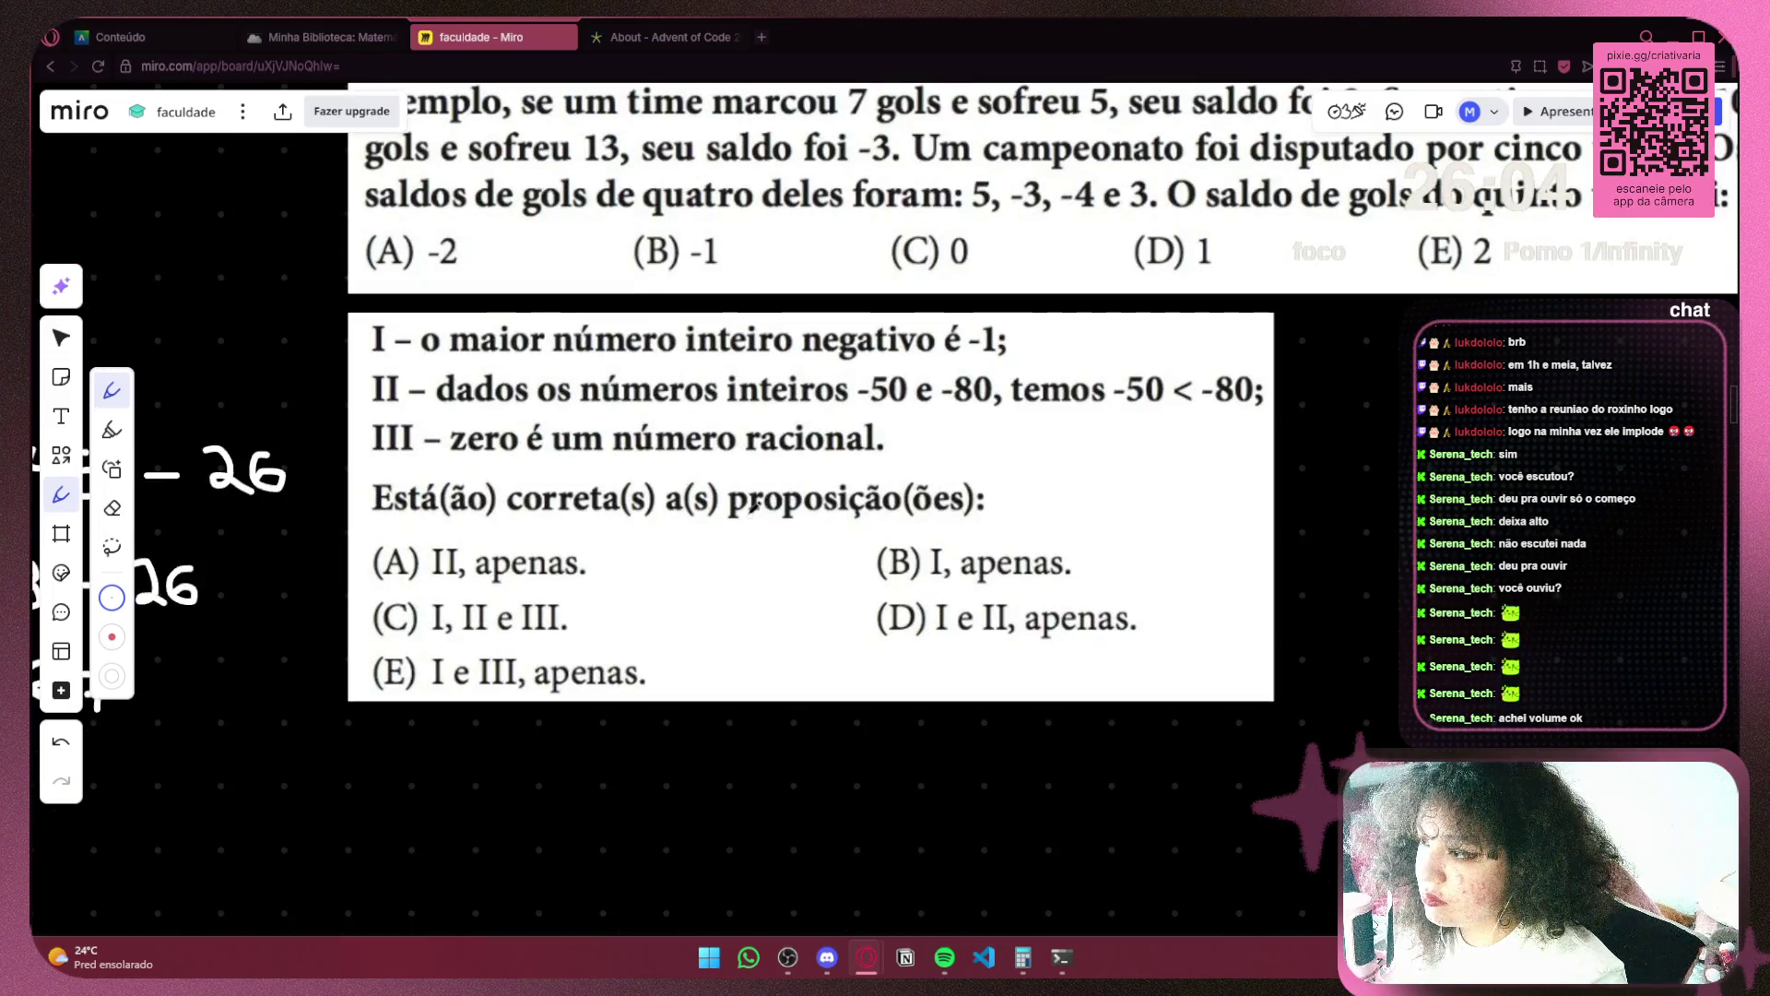
scroll(754, 506, "down", 2)
scroll(538, 542, "up", 1)
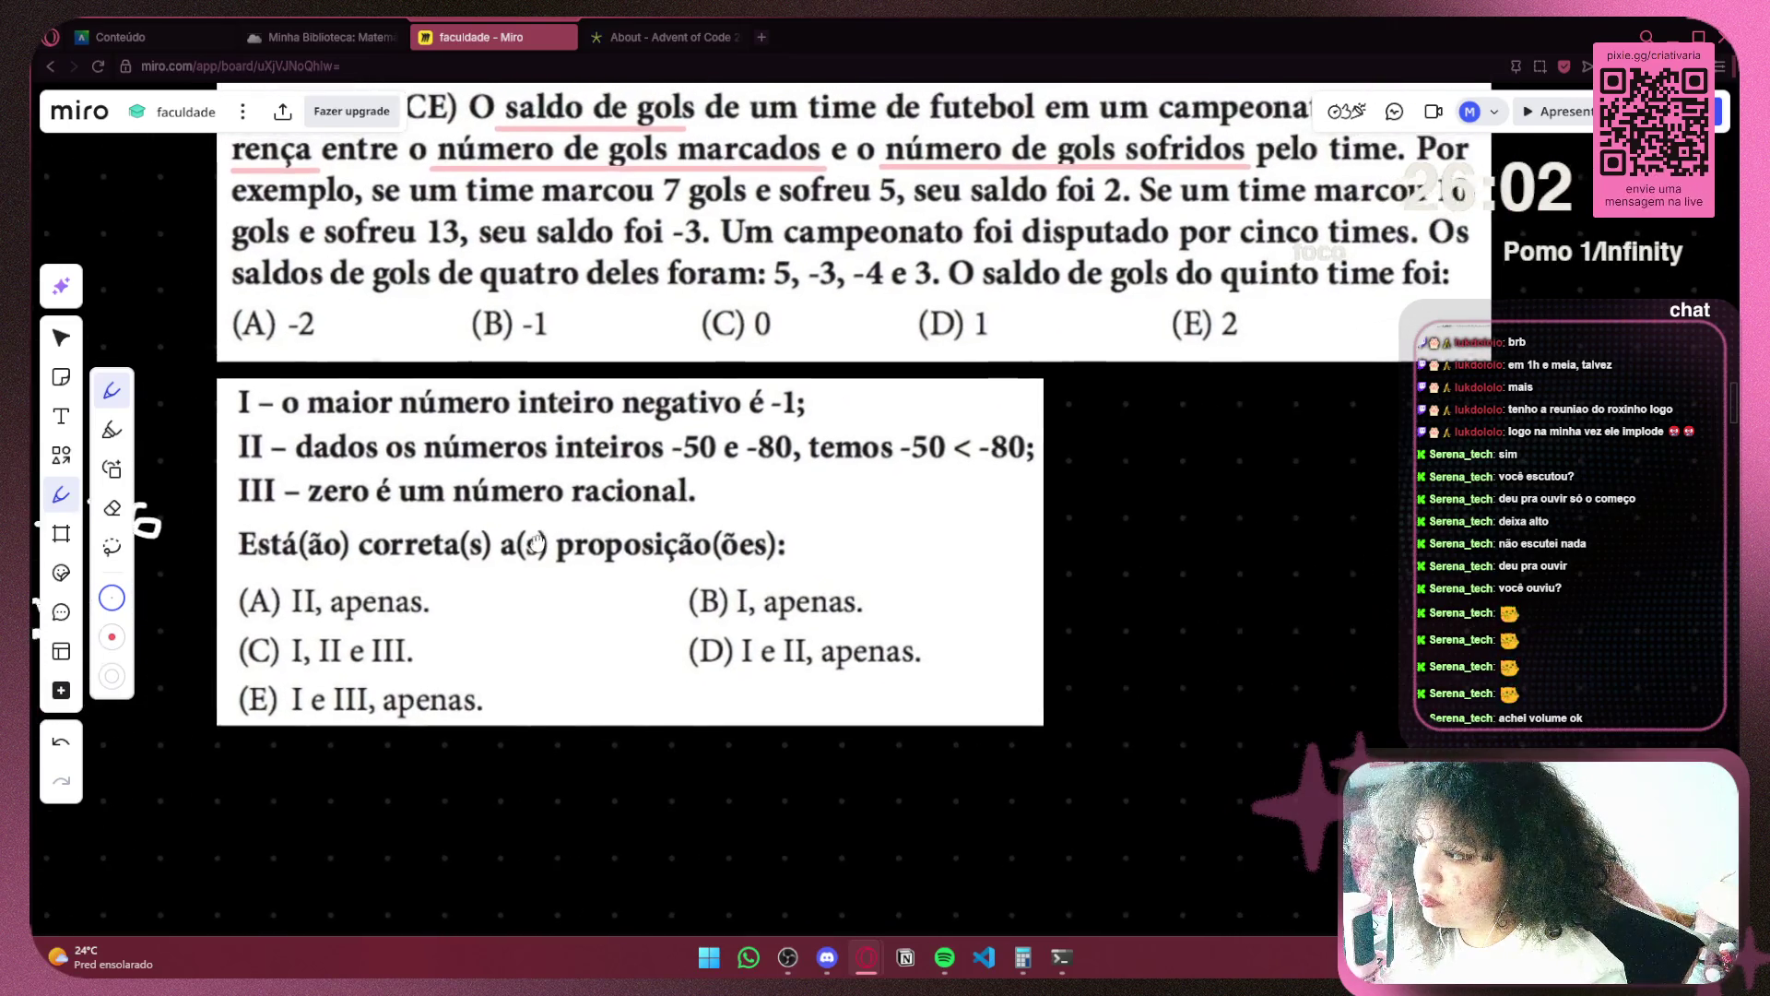
scroll(538, 542, "right", 1)
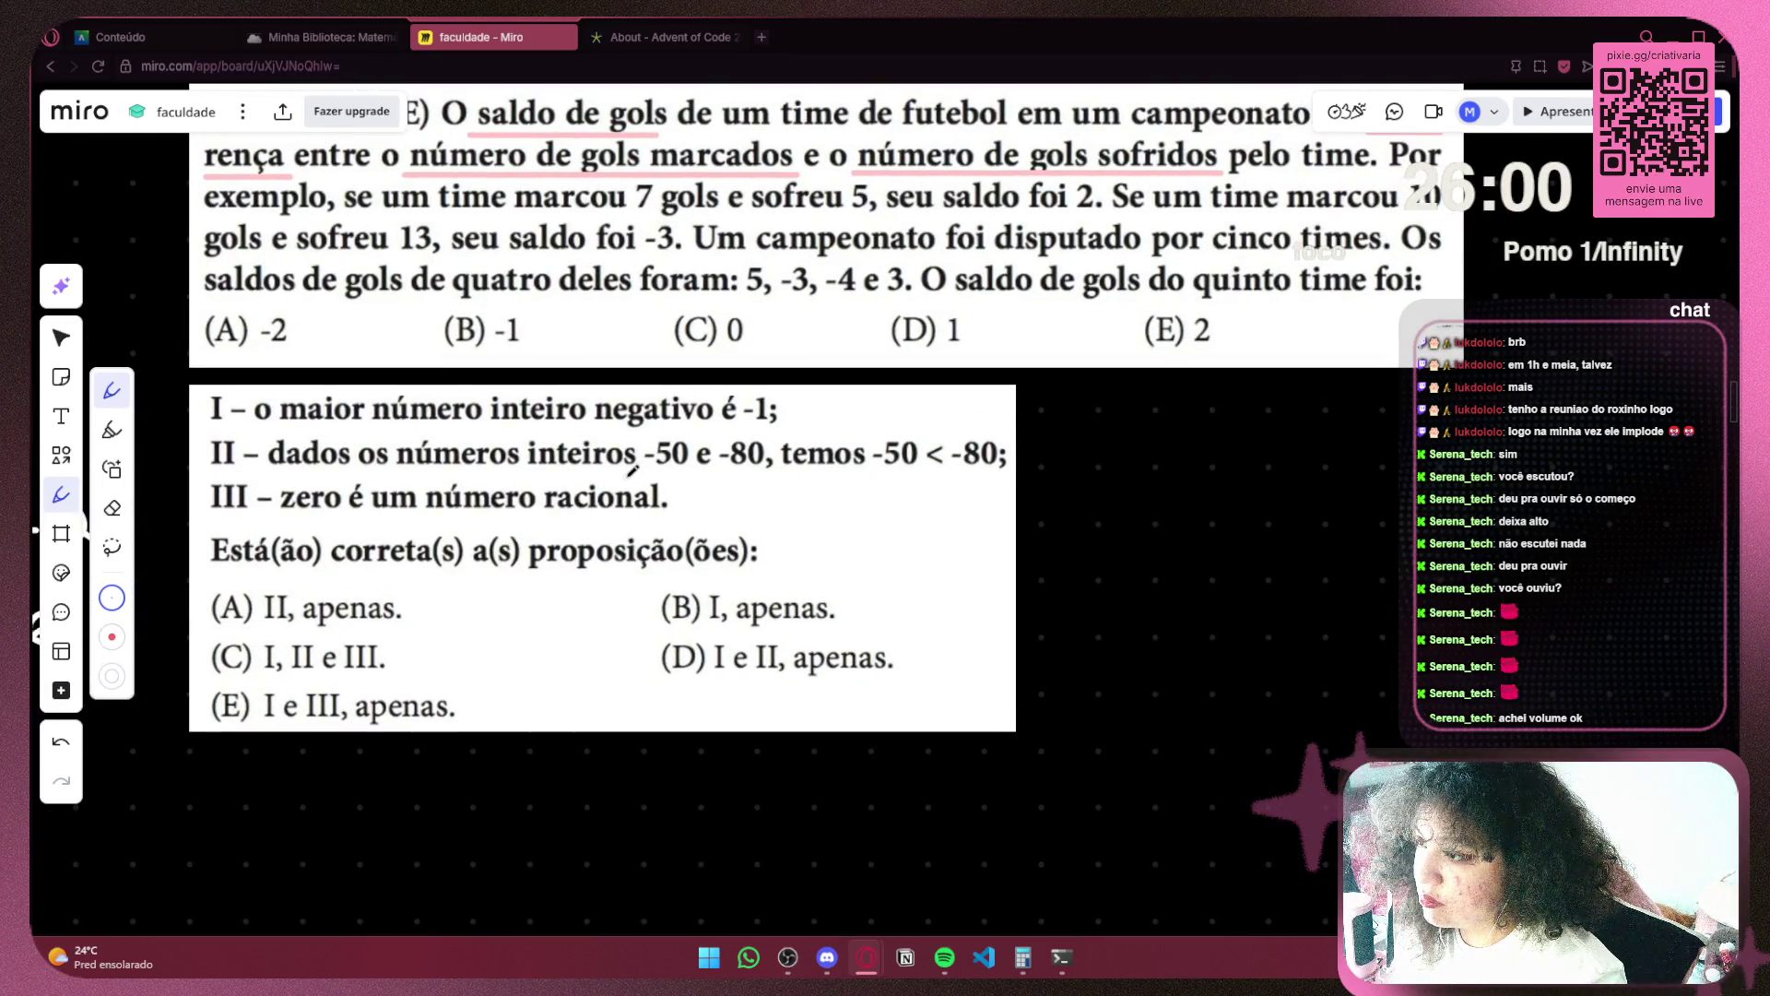
left_click_drag(643, 463, 1021, 472)
key("ctrl+z")
left_click_drag(643, 463, 1005, 472)
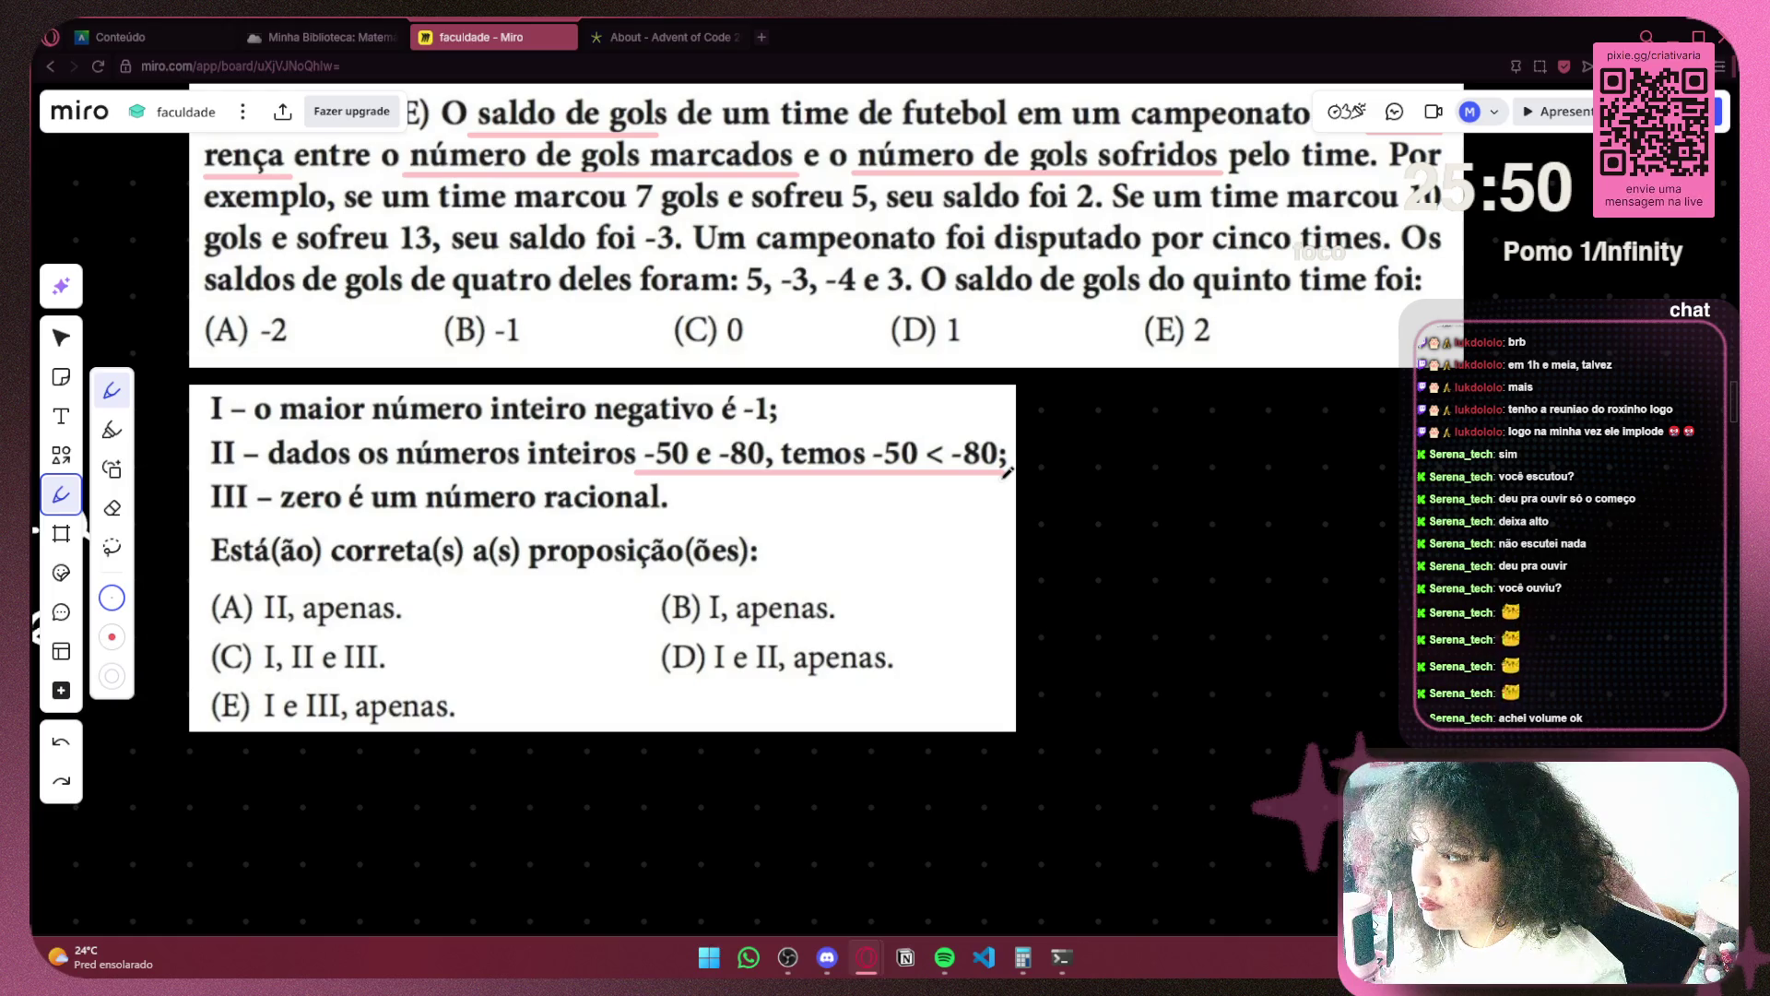
Mark proposition II wrong with an X, then draw a mark beside statement III
mouse_move(1061, 447)
left_mouse_down()
mouse_move(1005, 456)
mouse_move(1035, 456)
left_mouse_up()
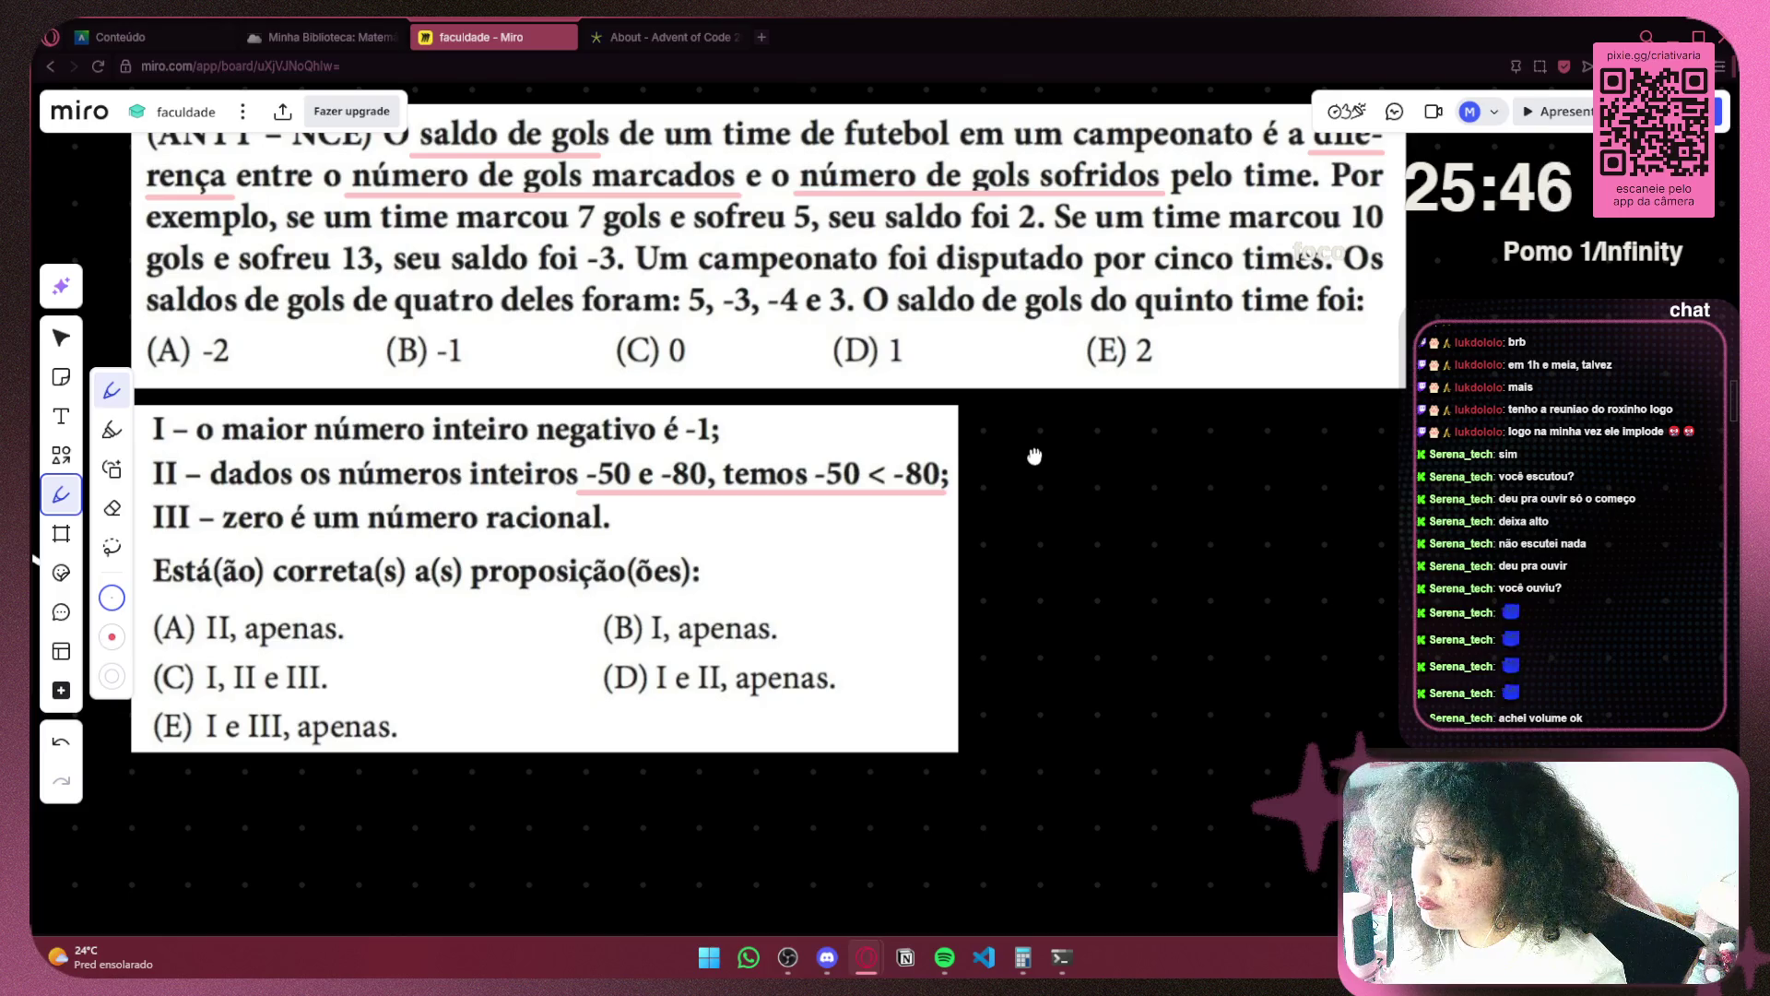
scroll(1034, 456, "down", 2)
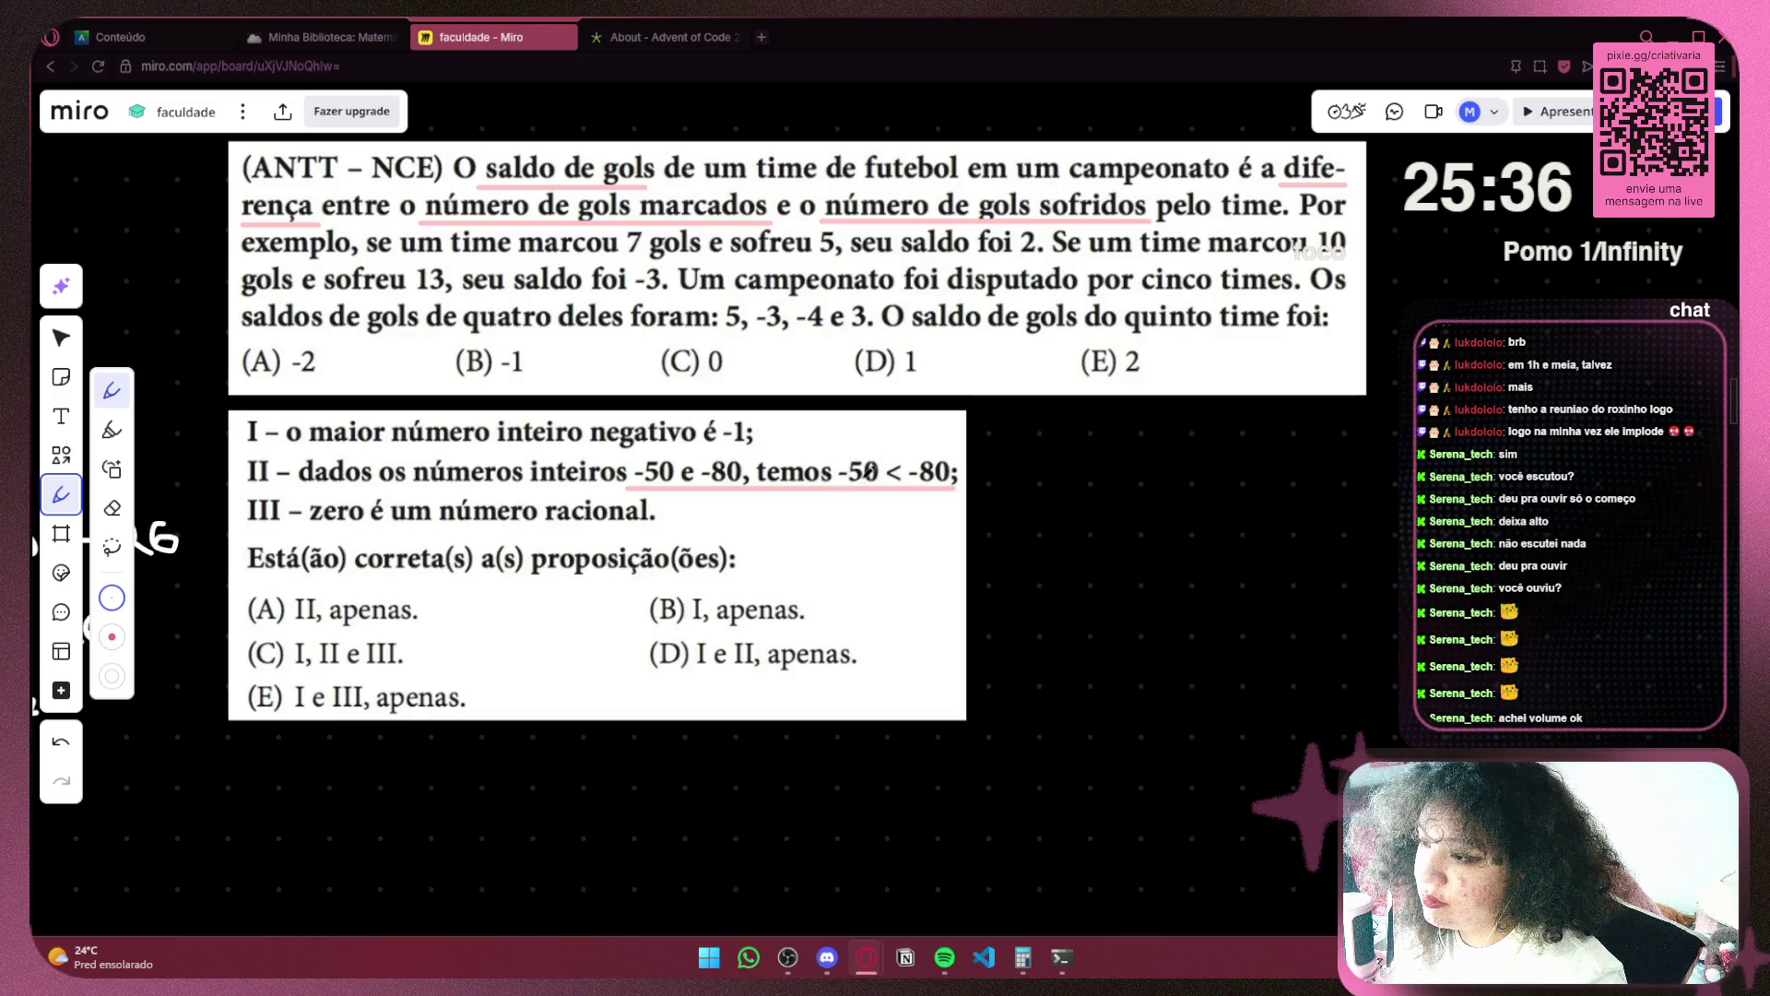
left_click_drag(890, 472, 908, 459)
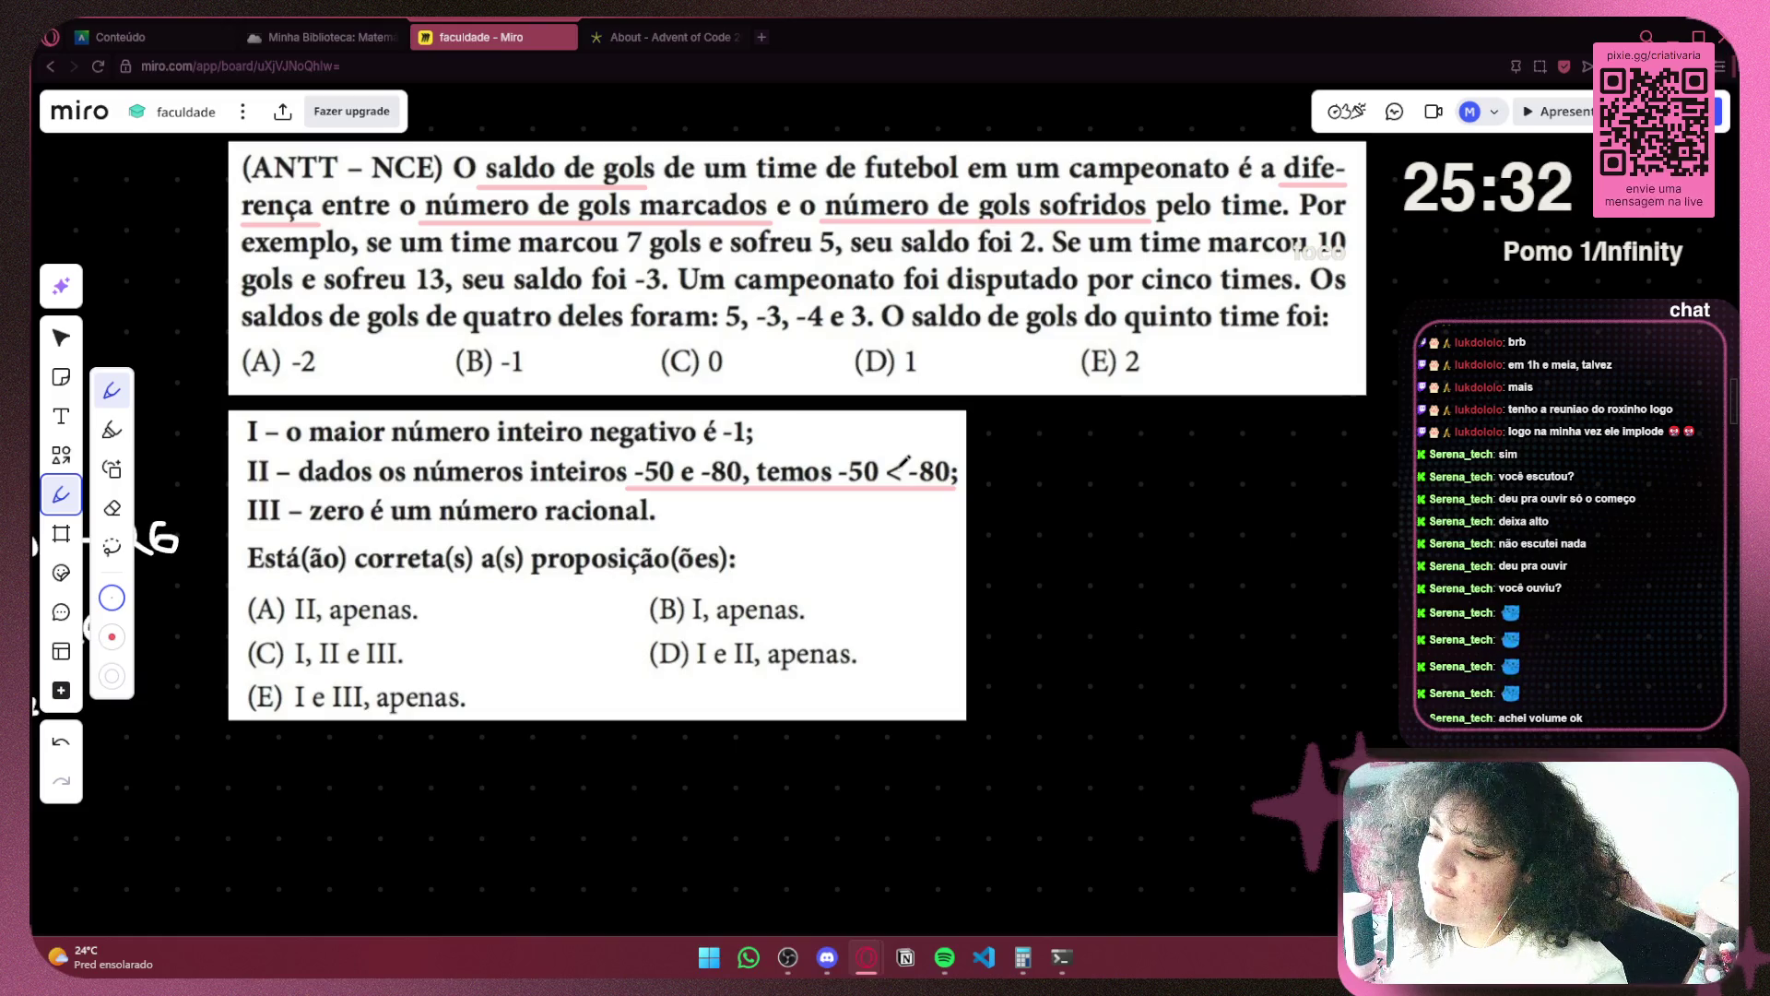
left_click_drag(887, 480, 900, 477)
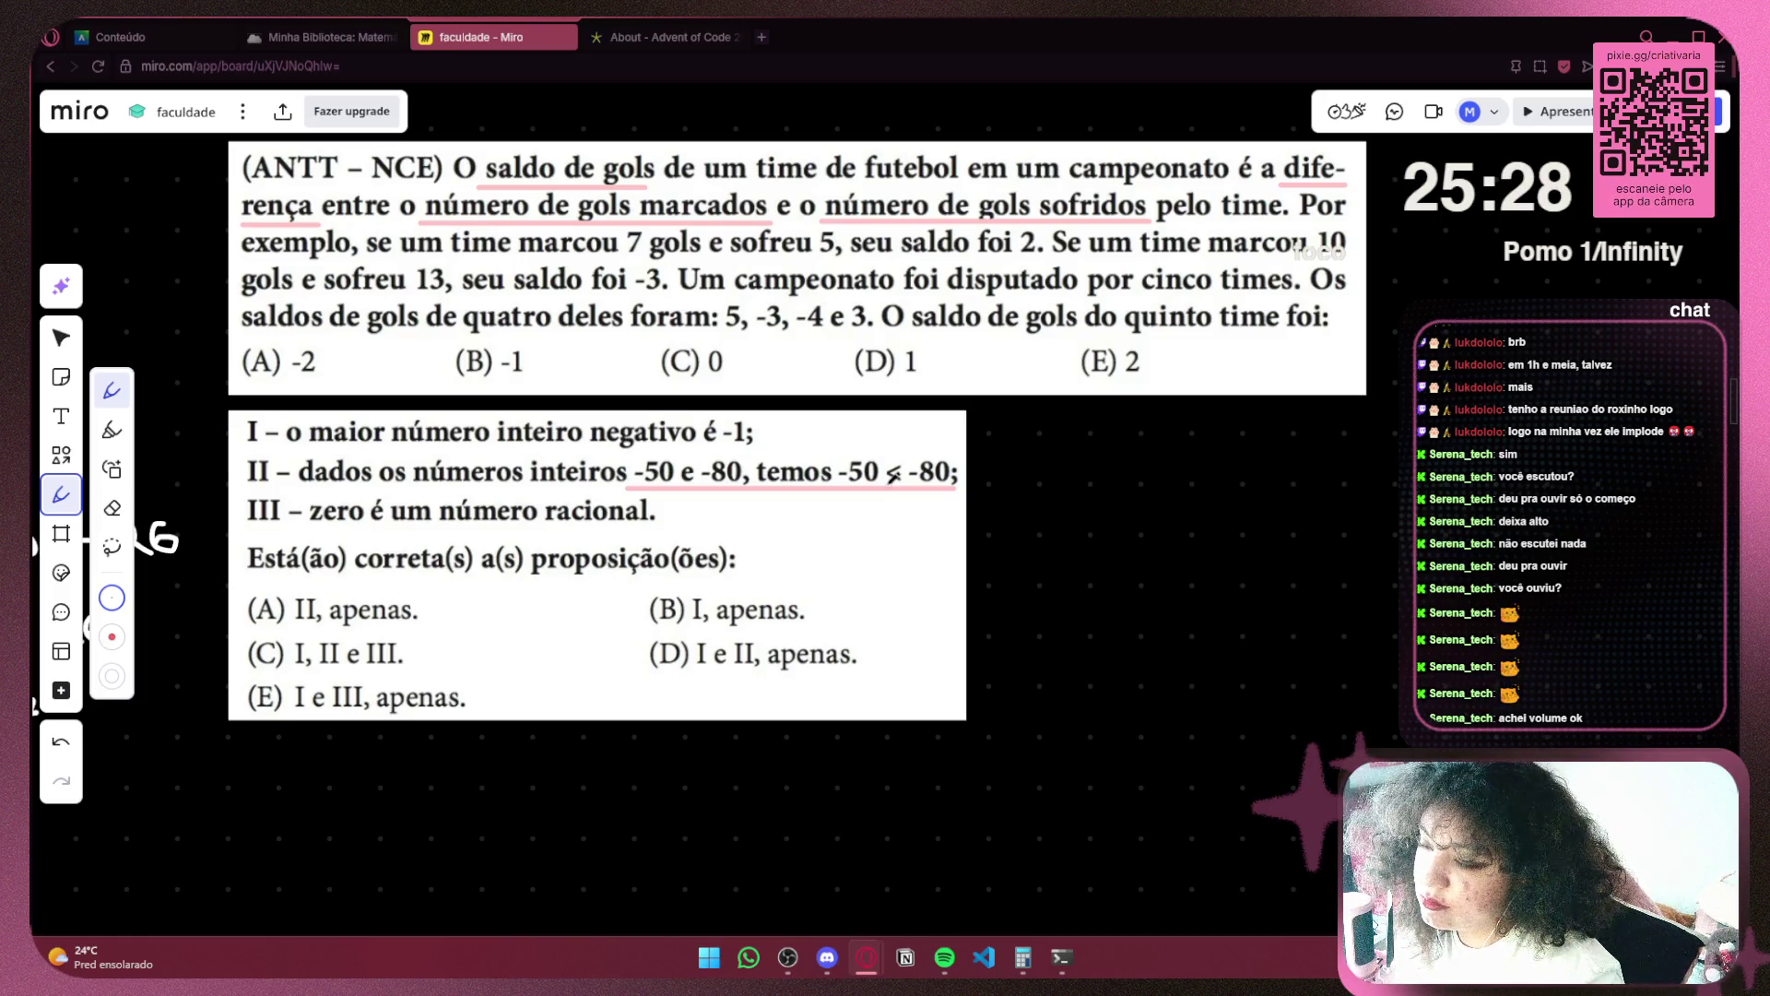
key("ctrl+z")
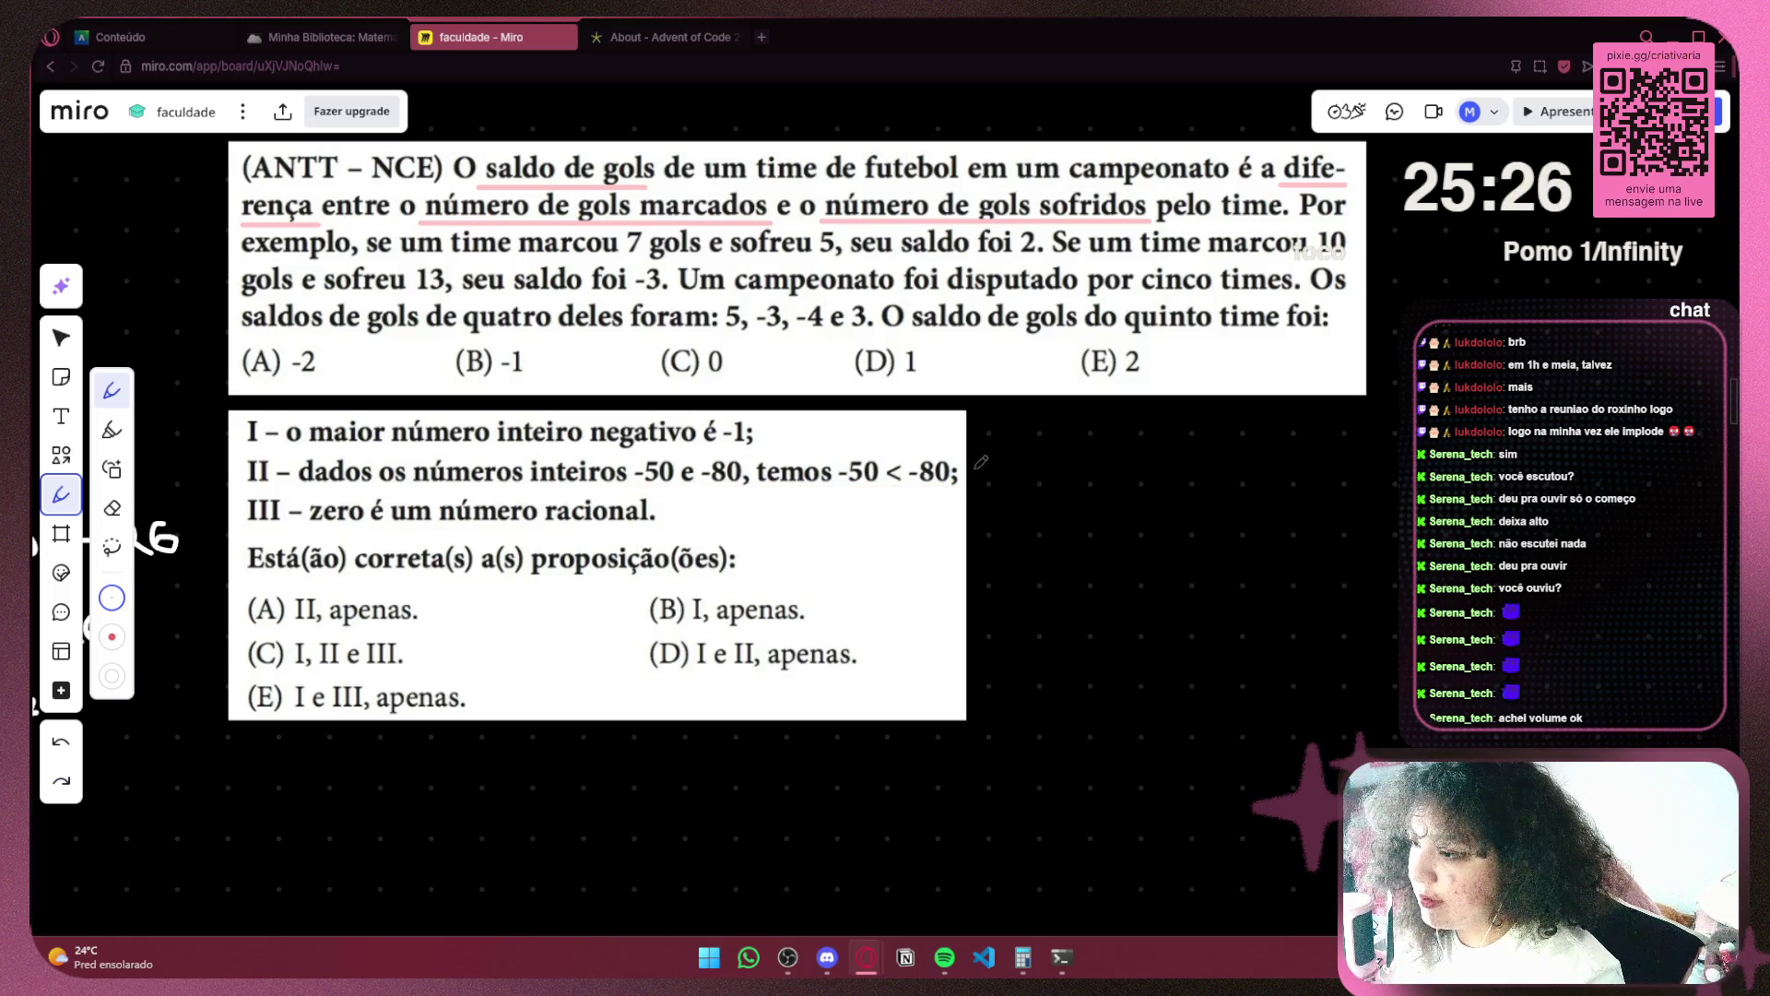
mouse_move(1002, 452)
left_mouse_down()
mouse_move(988, 486)
mouse_move(1012, 487)
left_mouse_up()
key("ctrl+z")
key("ctrl+z")
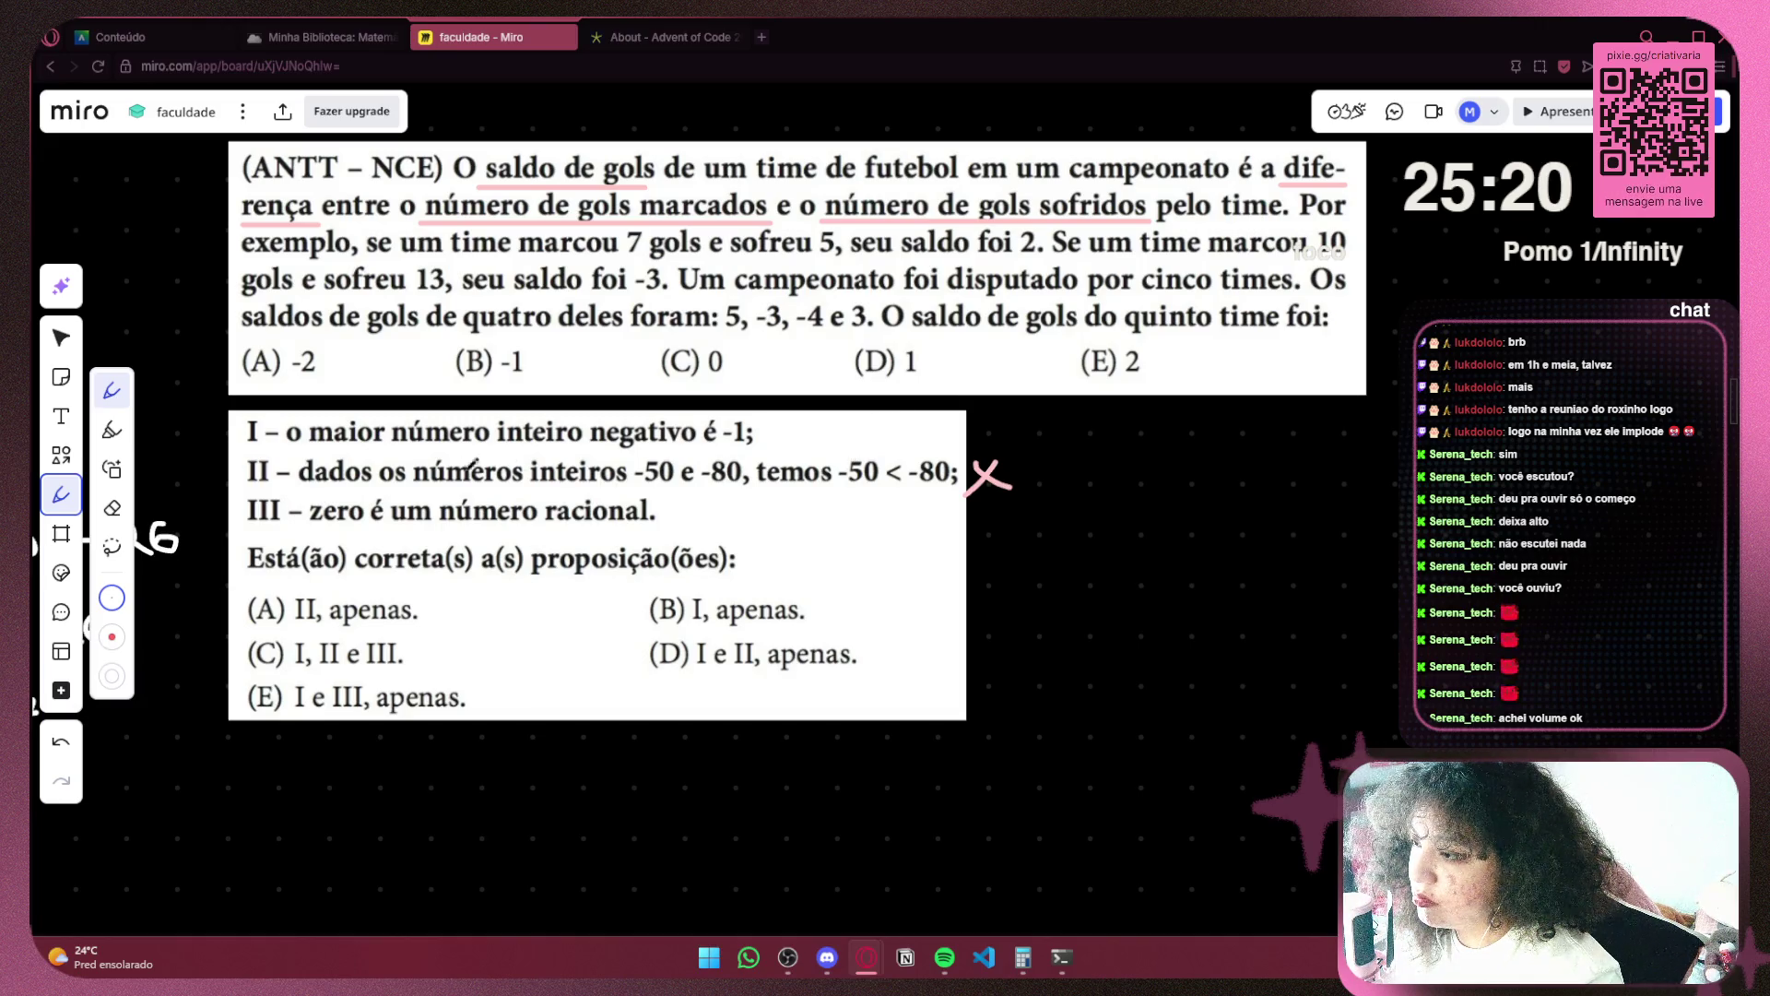
left_click_drag(343, 472, 451, 398)
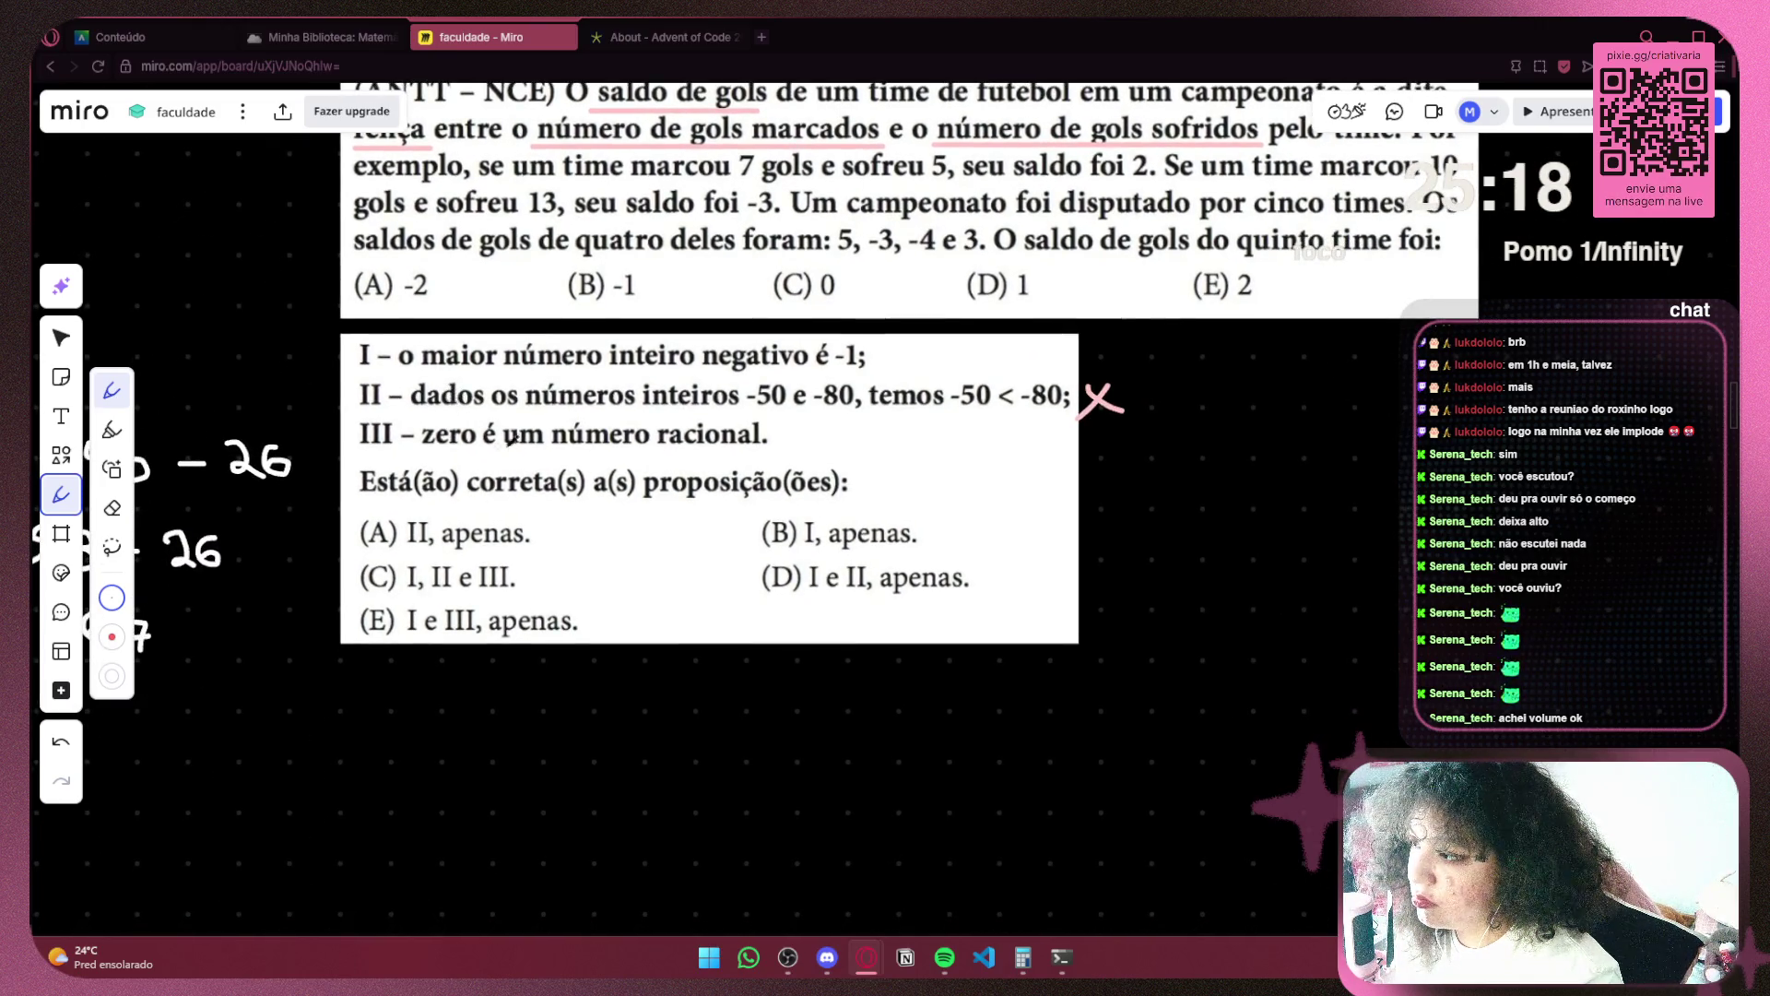
left_click_drag(650, 450, 759, 448)
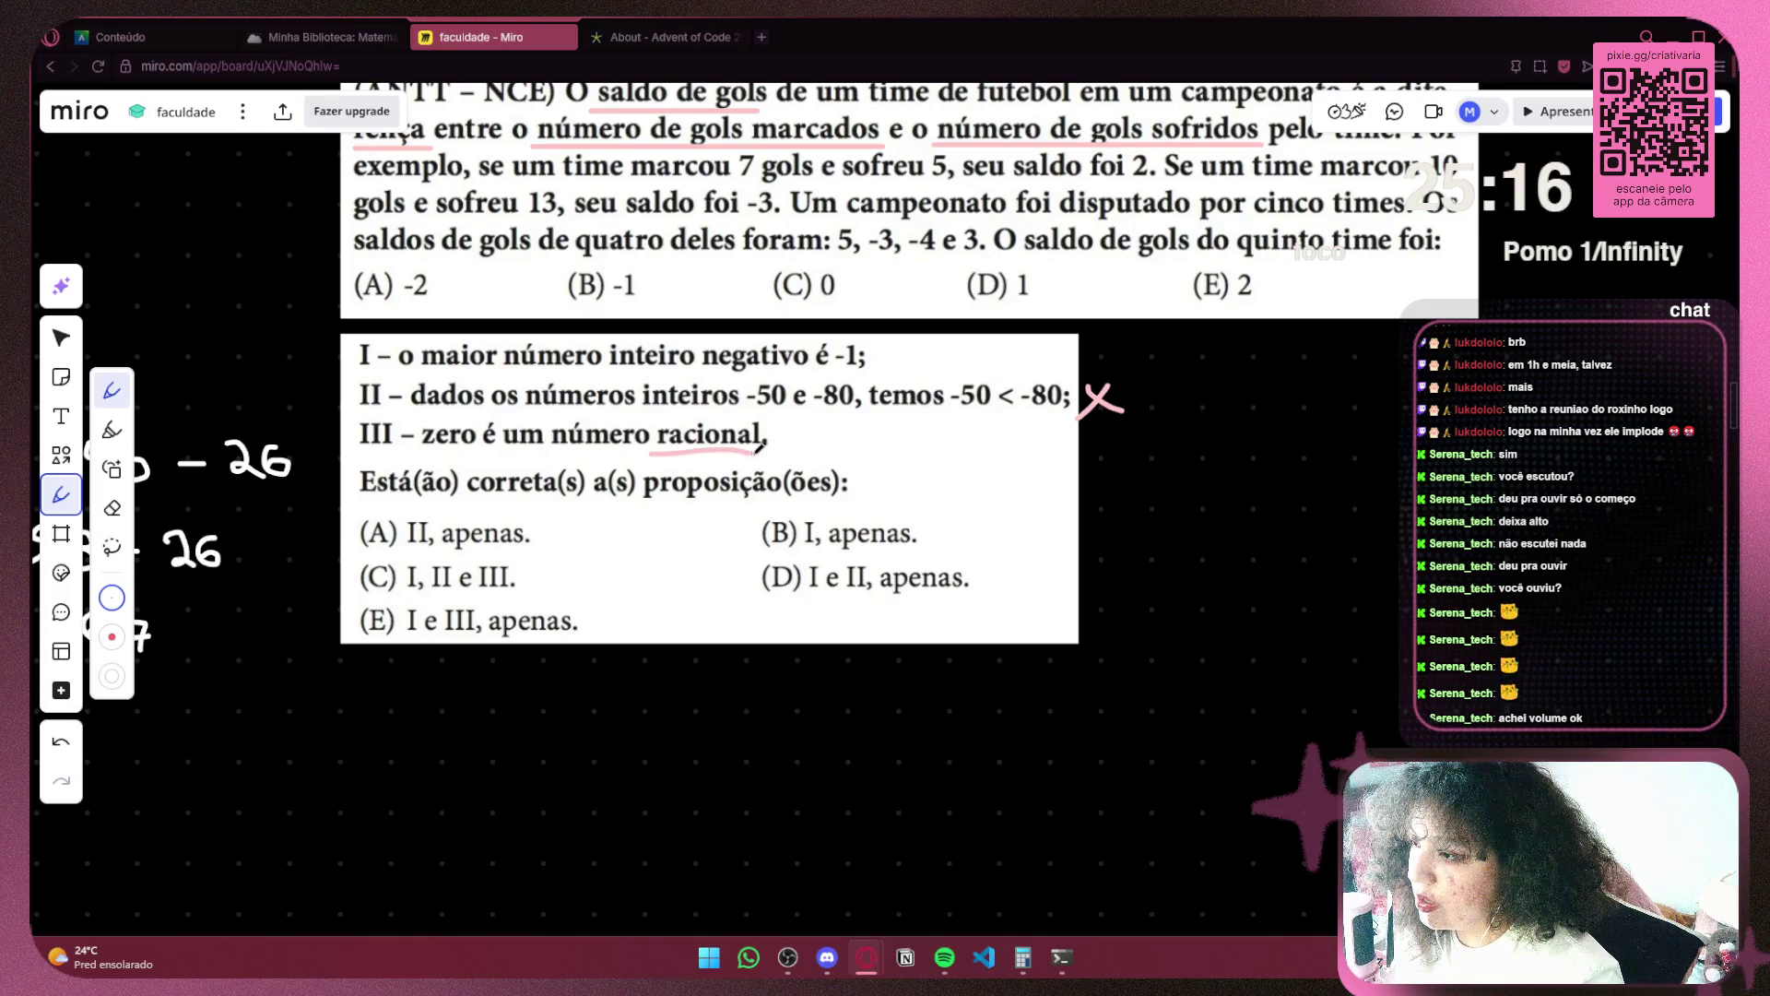
Search Google for 'numeros racionais', close the Advent of Code tab, and read the definition
left_click(762, 37)
left_click(752, 59)
type("numeros racio")
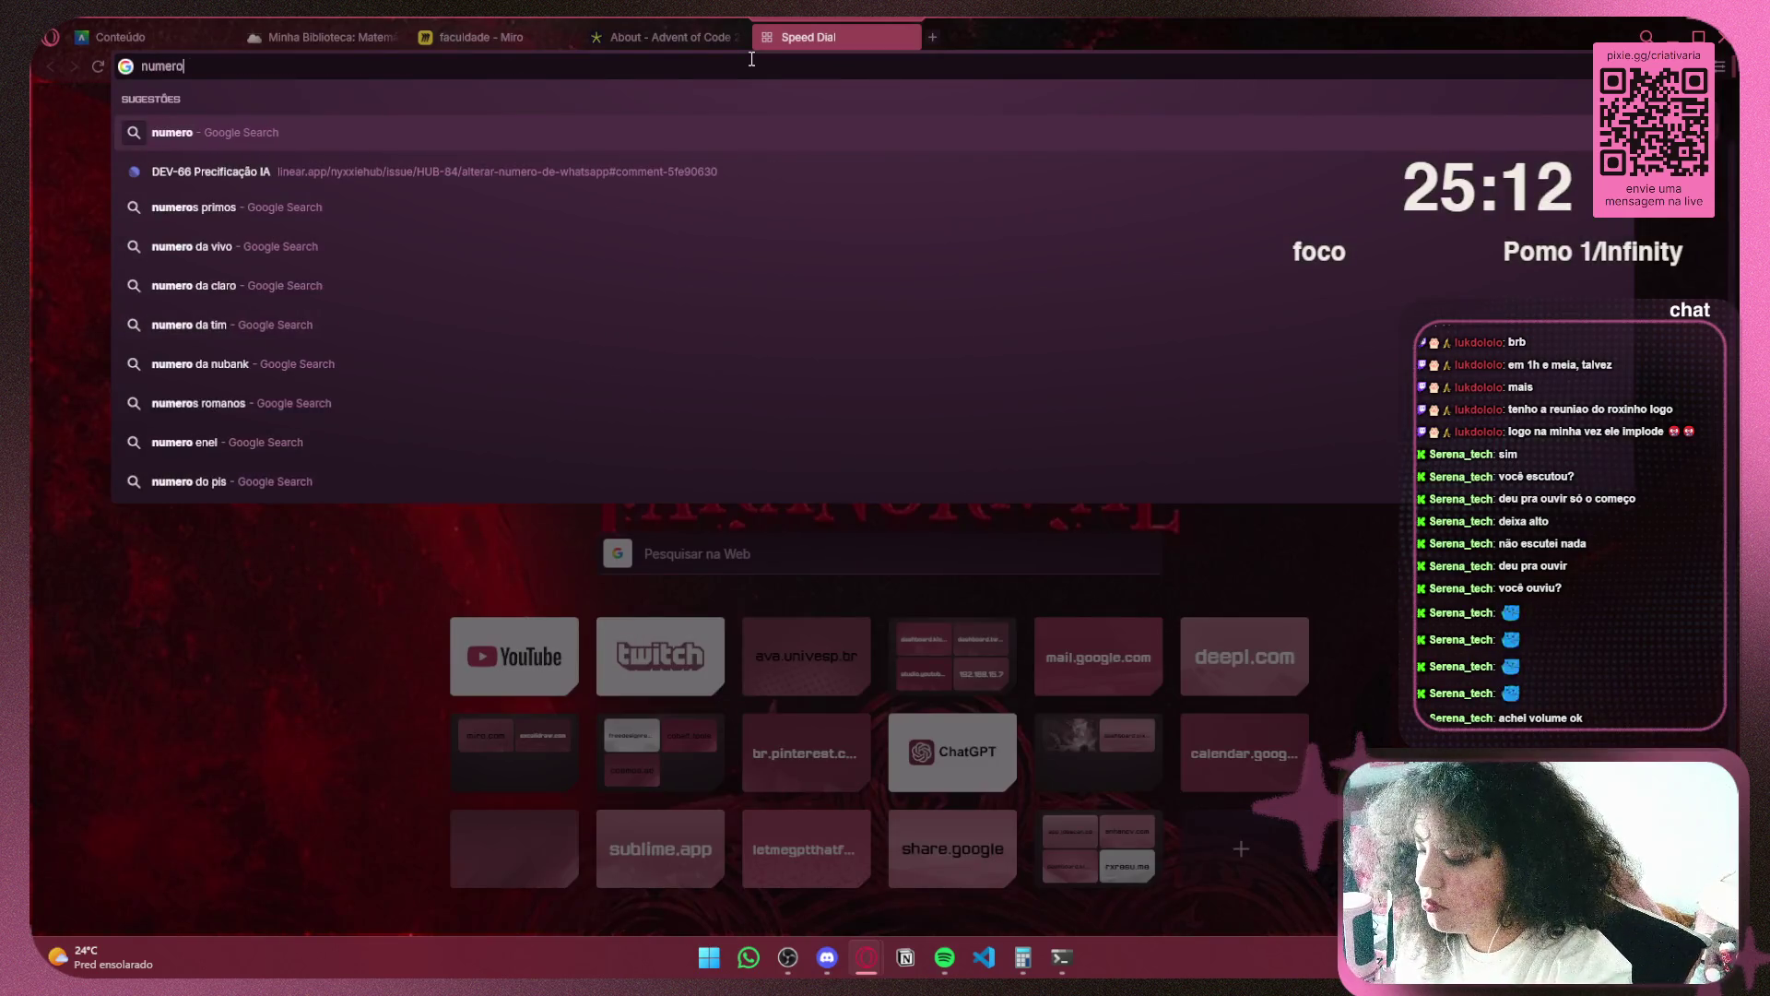
type("nais")
key("Return")
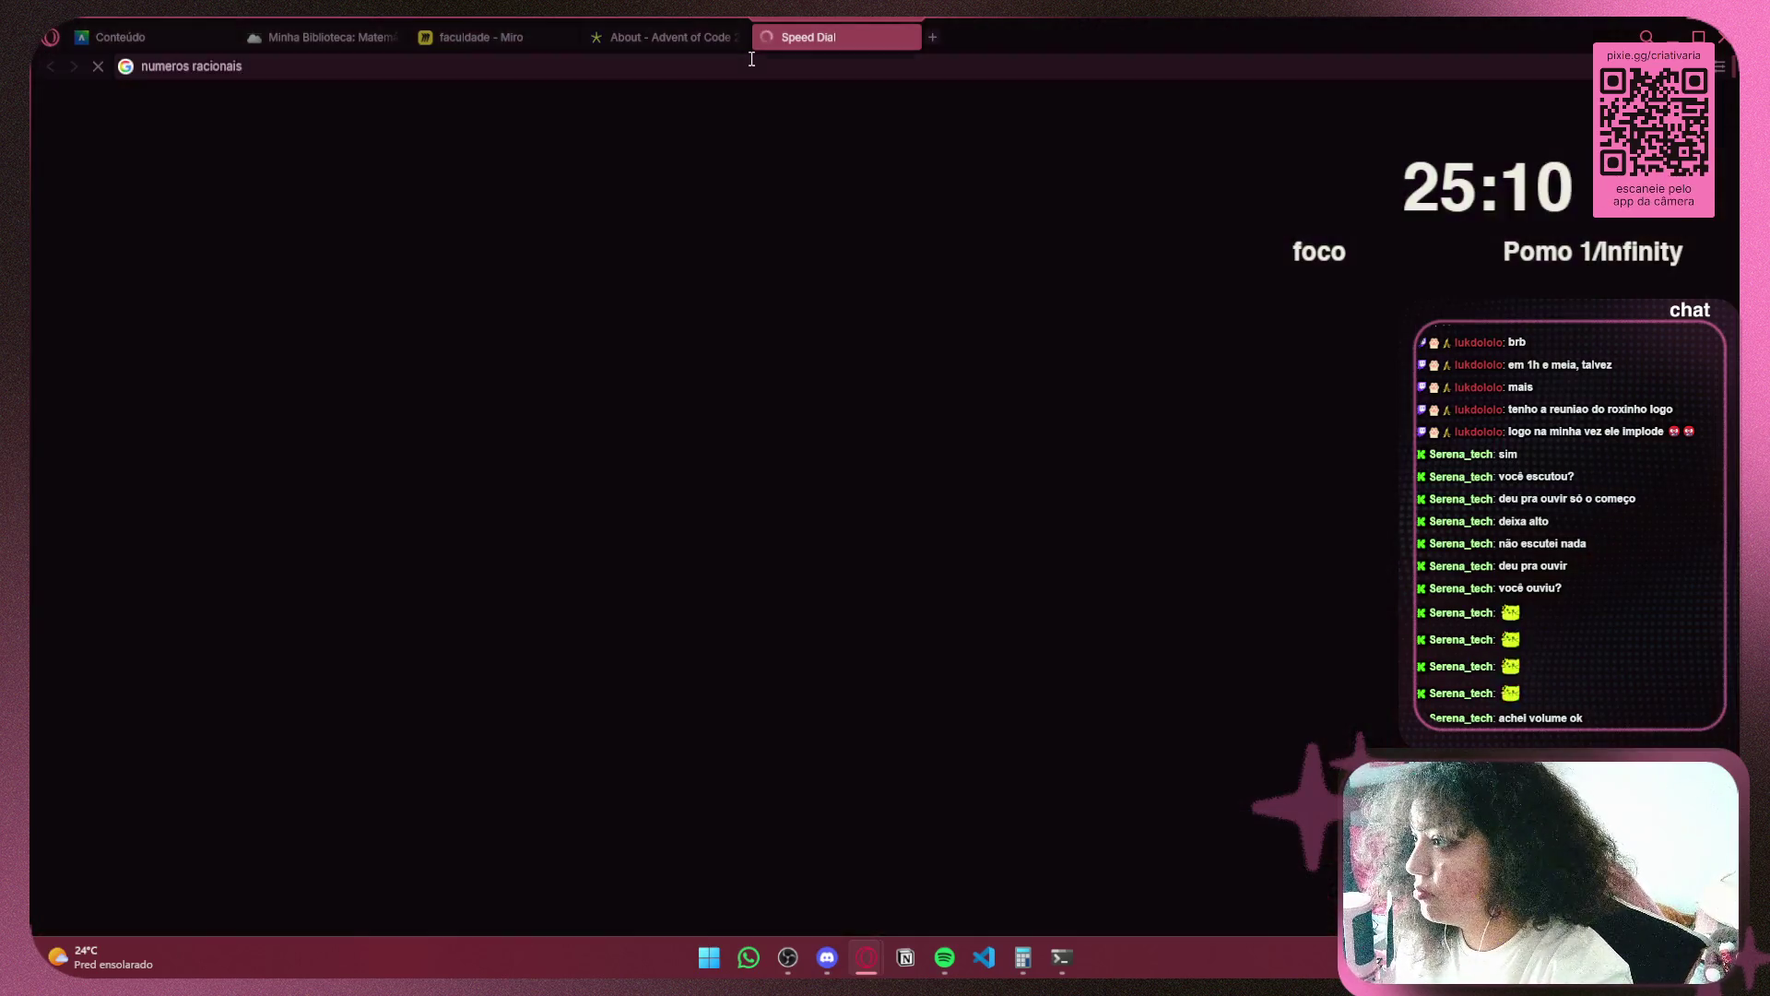
left_click(732, 37)
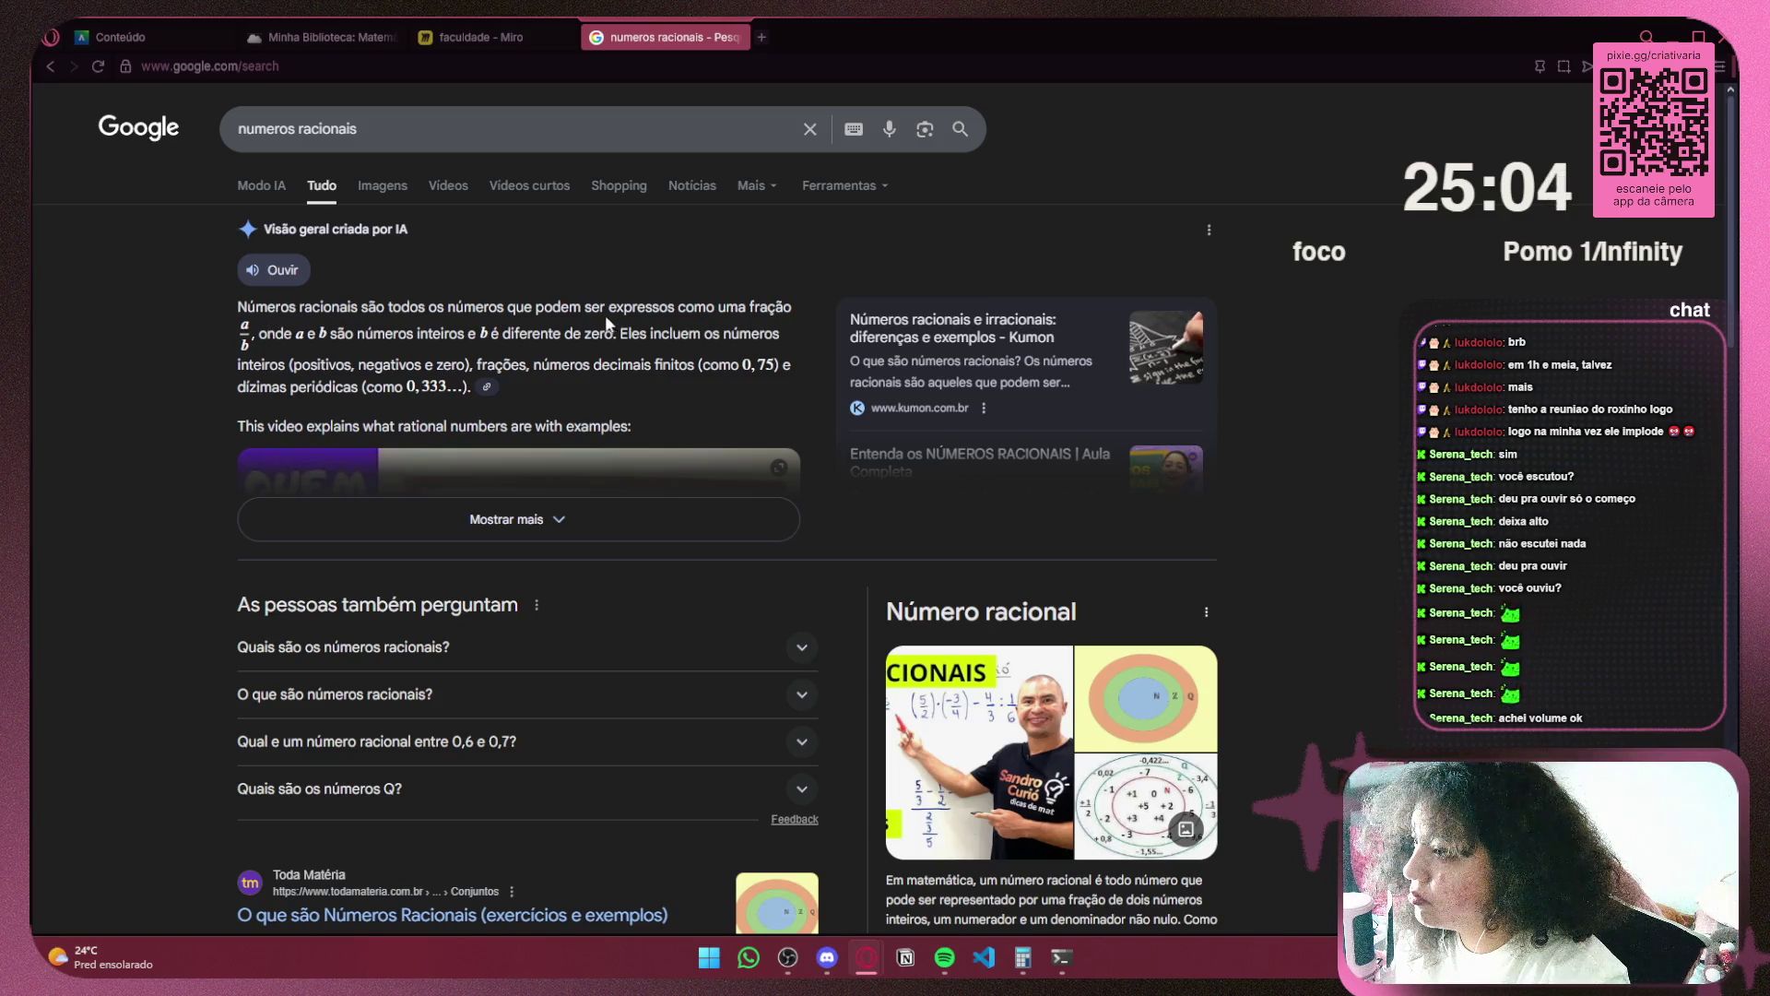
left_click_drag(255, 314, 563, 314)
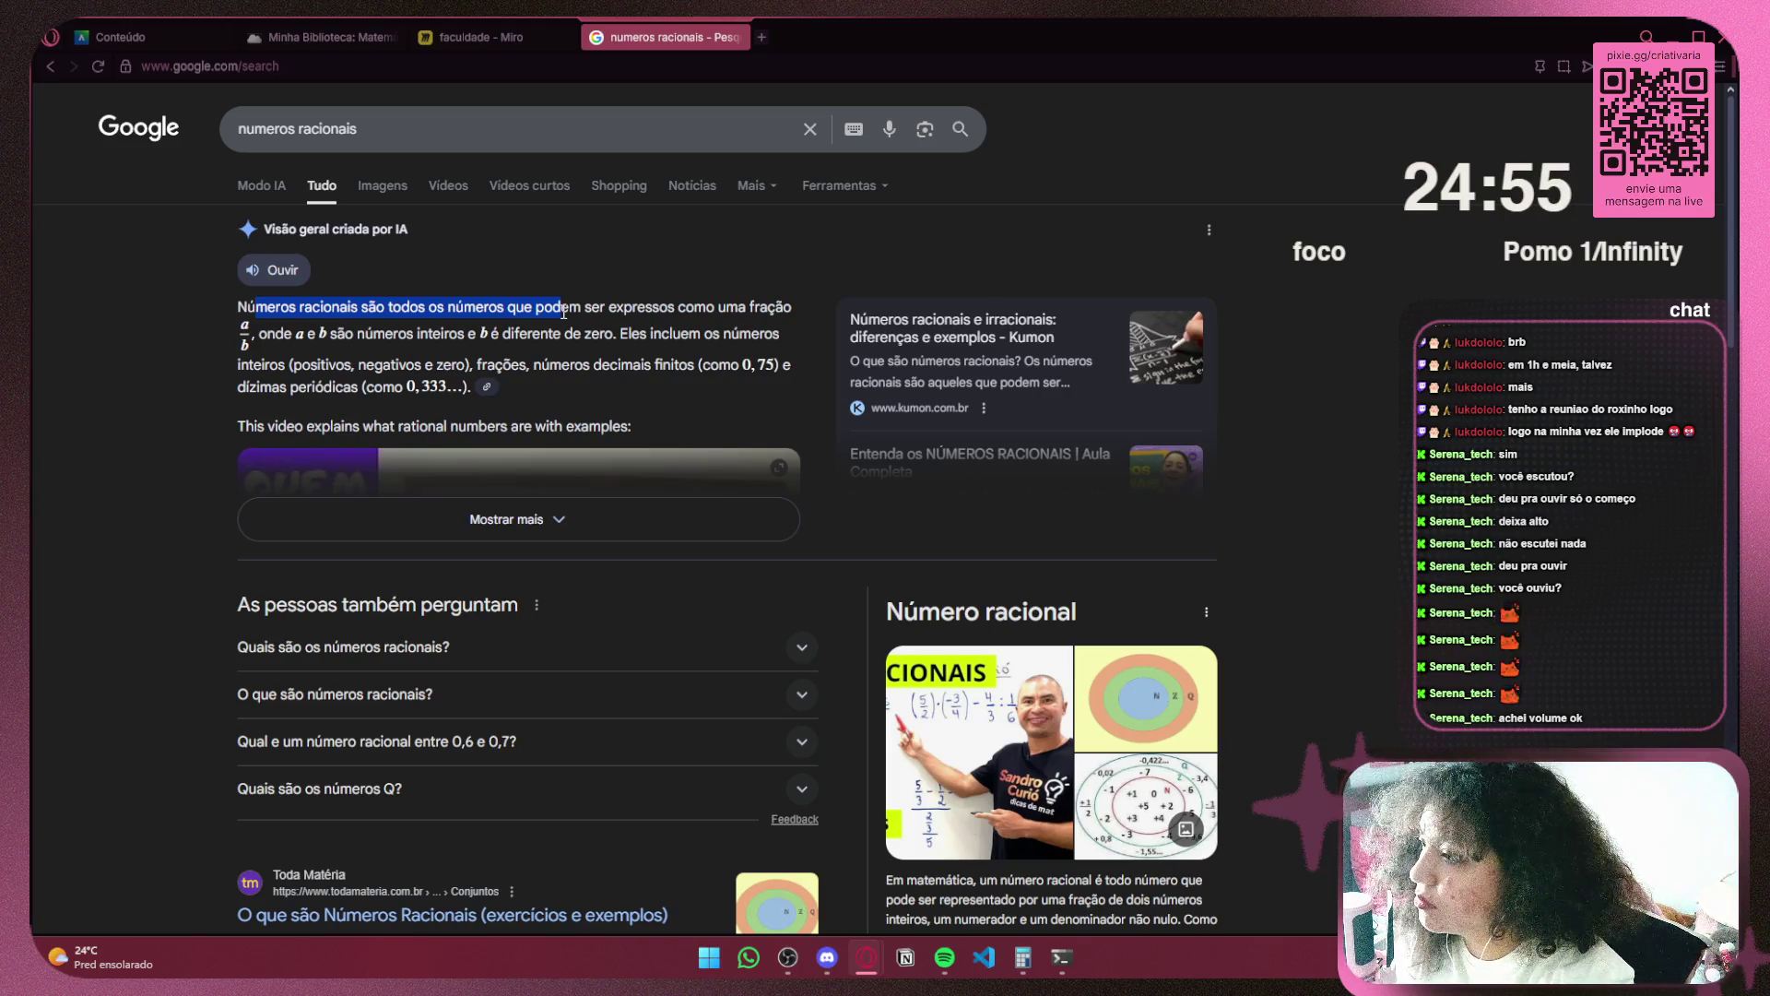
left_click(564, 313)
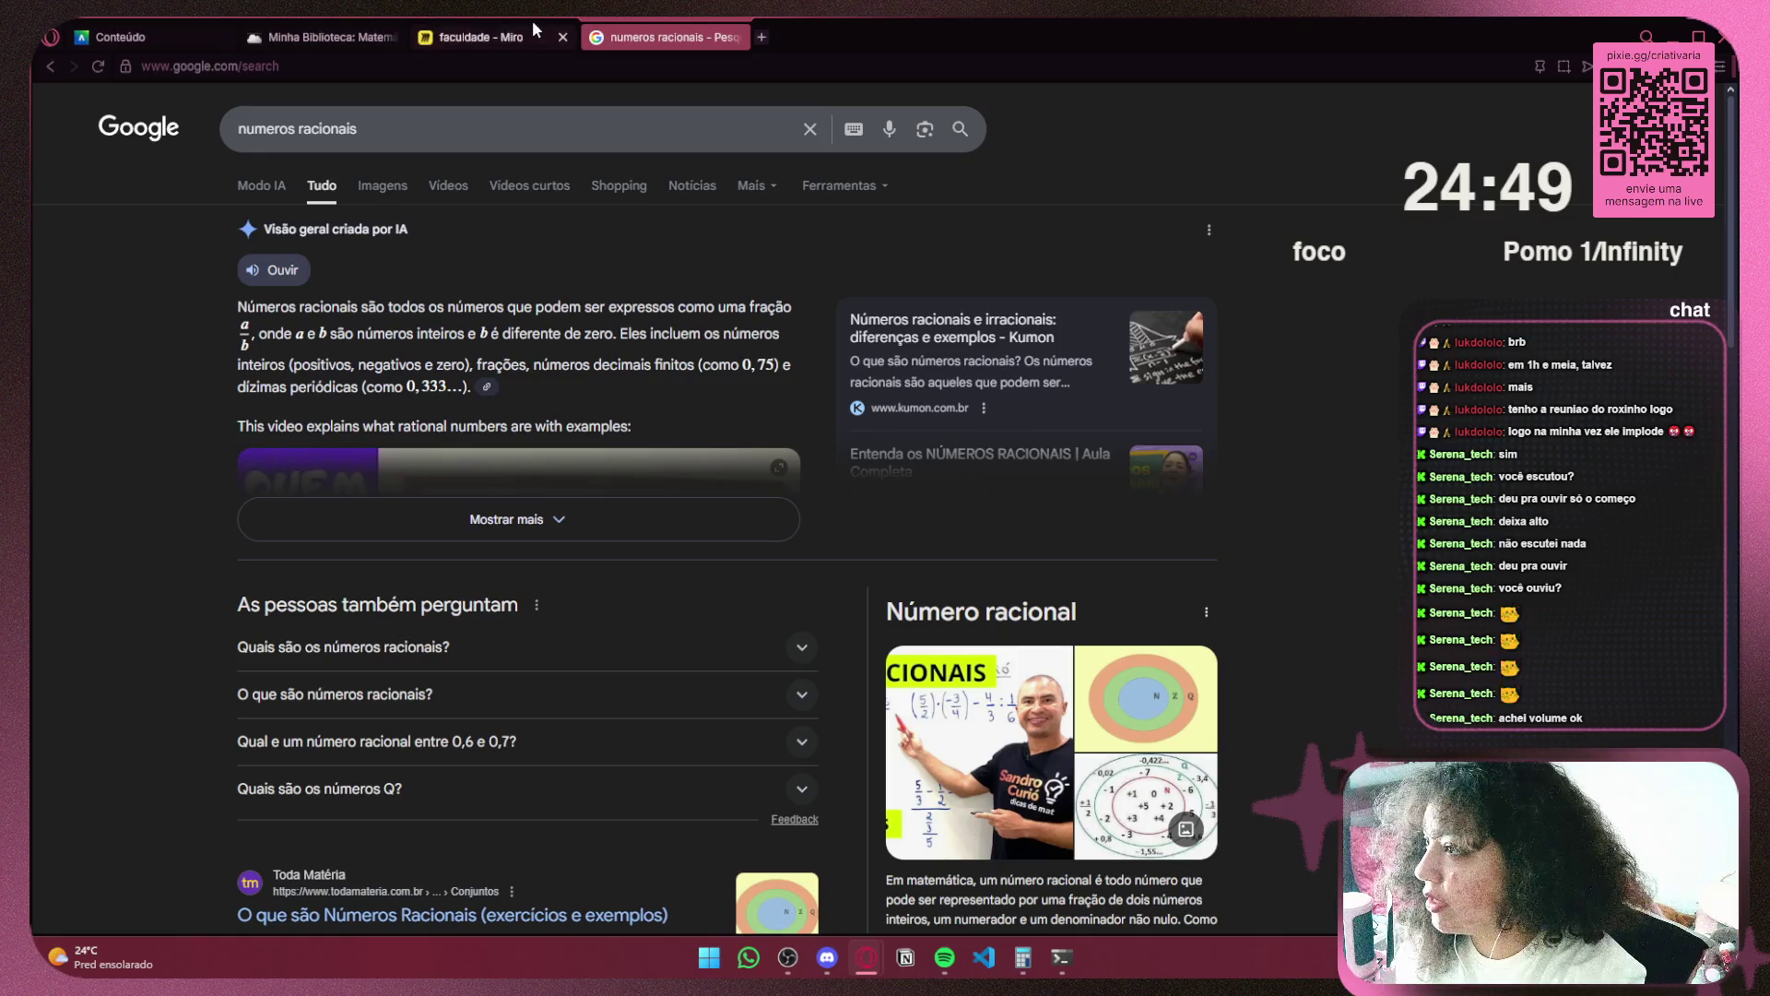
Draw a check mark beside statement I on the Miro board, then return to the textbook
left_click(475, 37)
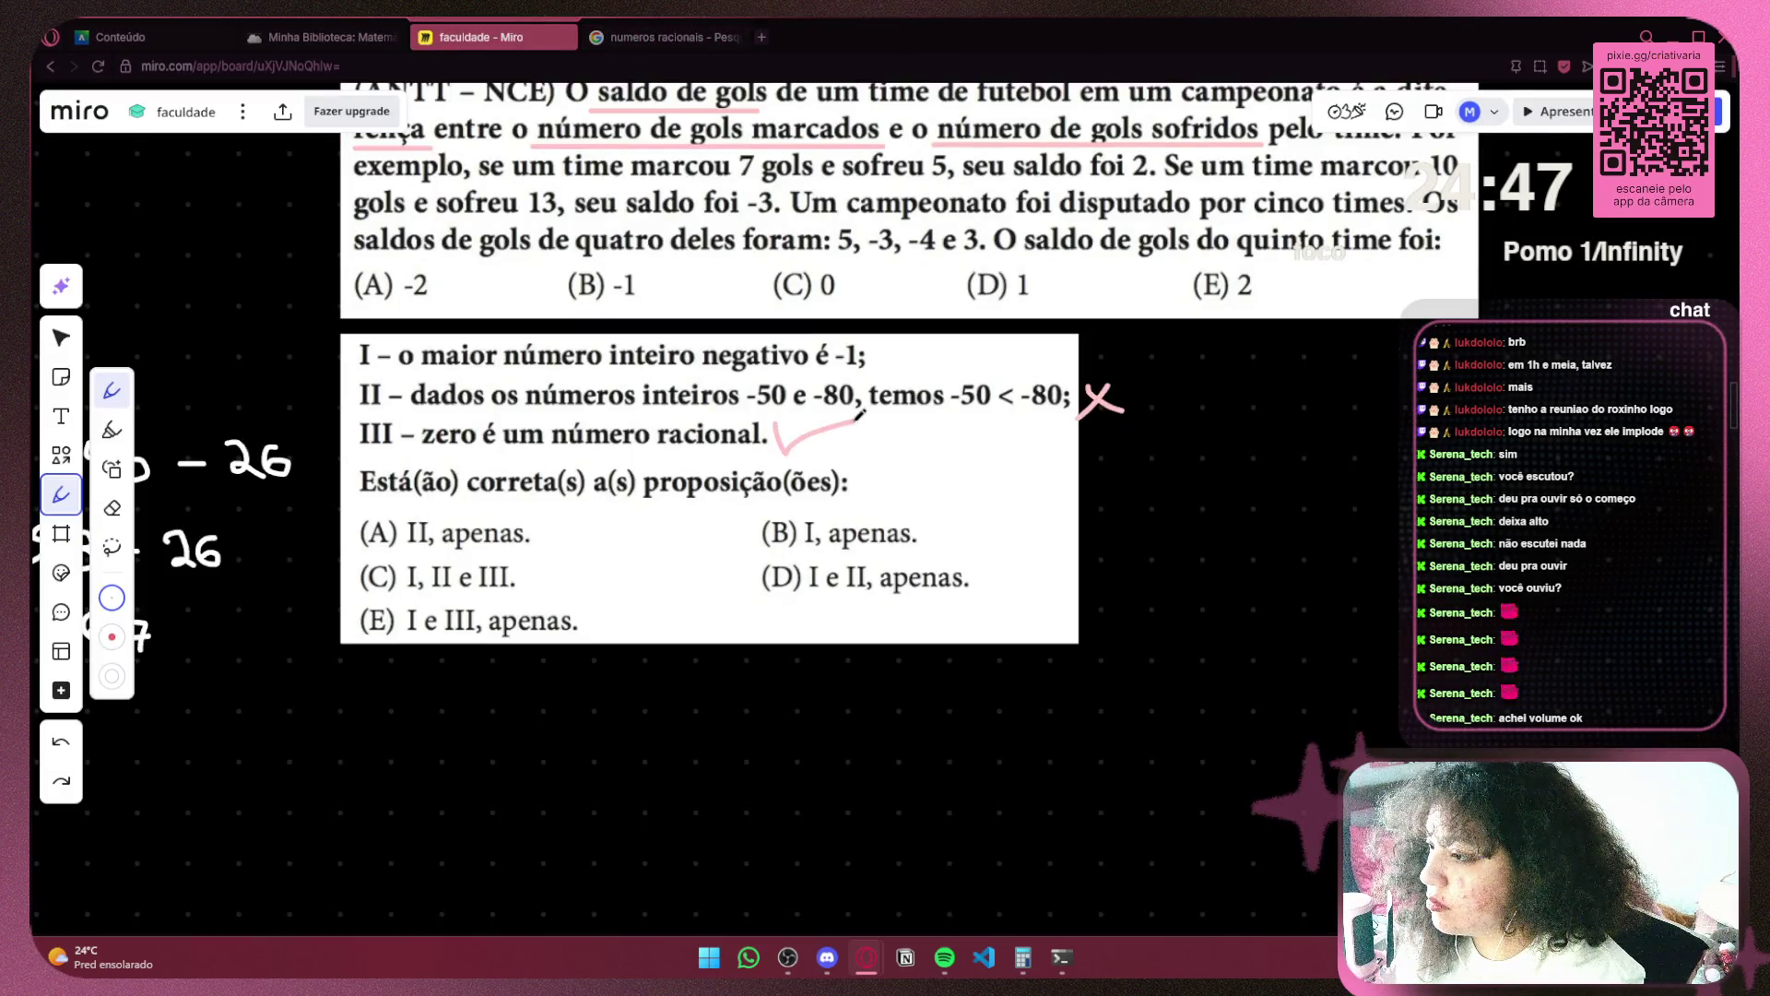
mouse_move(883, 343)
left_mouse_down()
mouse_move(891, 376)
mouse_move(993, 329)
left_mouse_up()
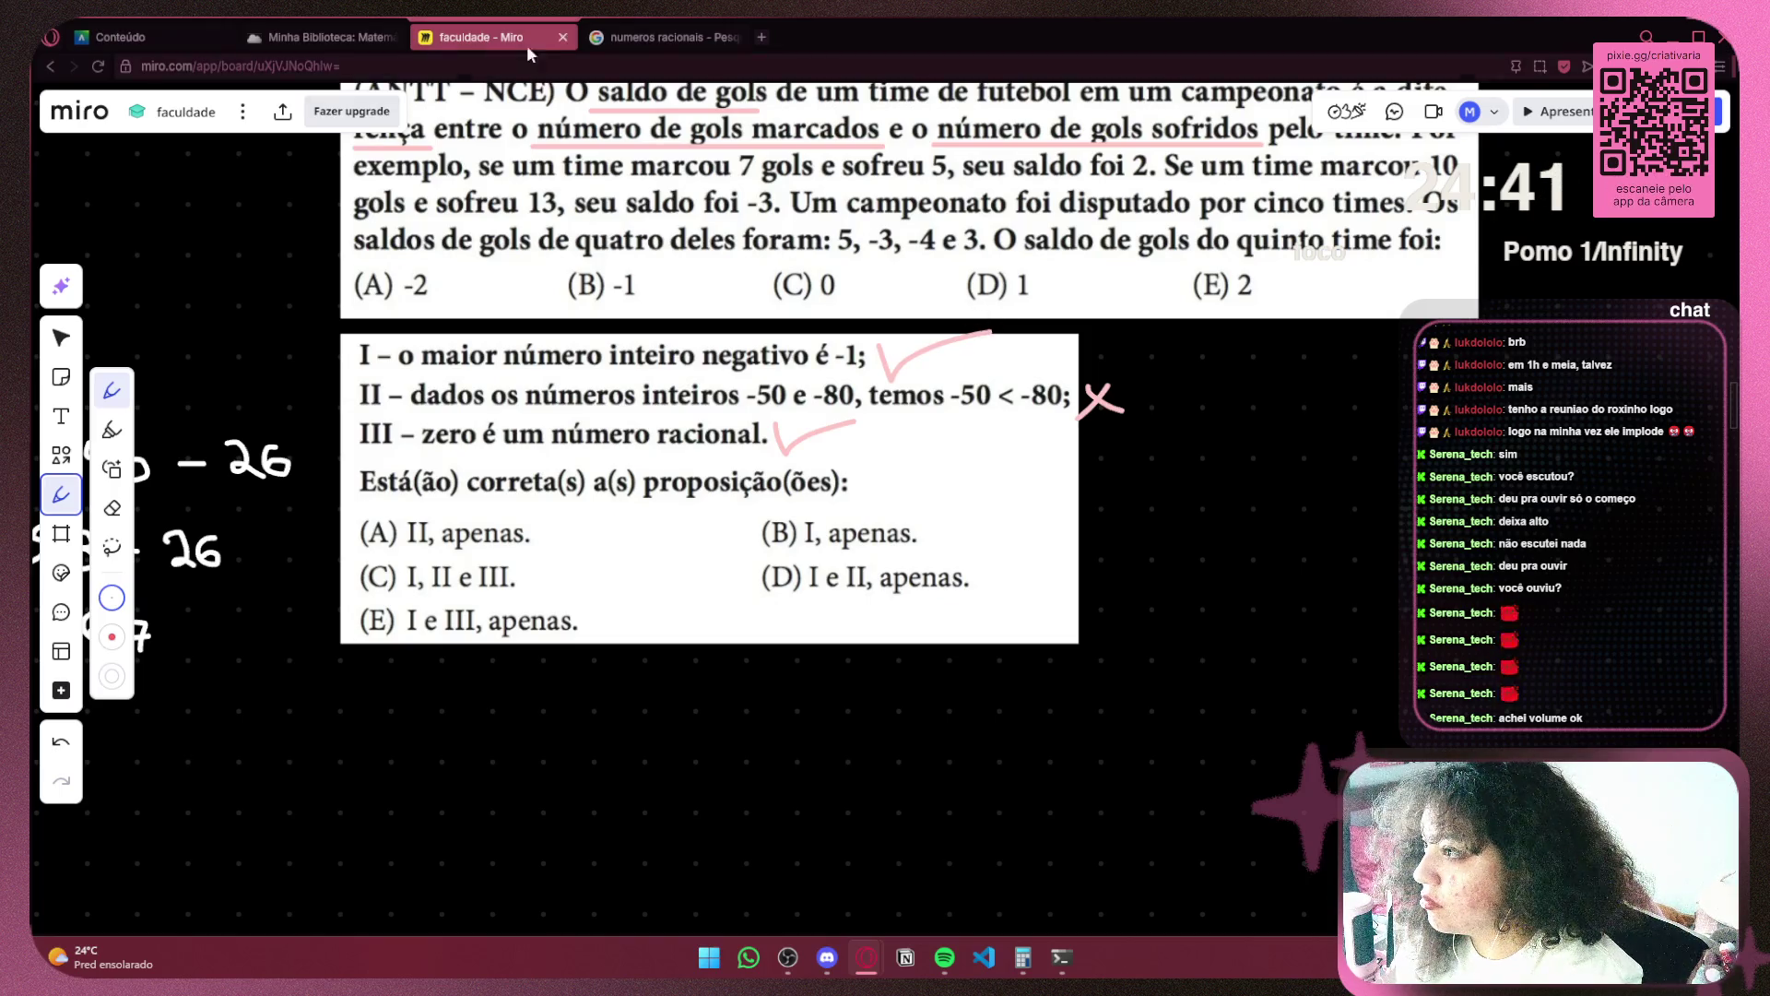
left_click(314, 37)
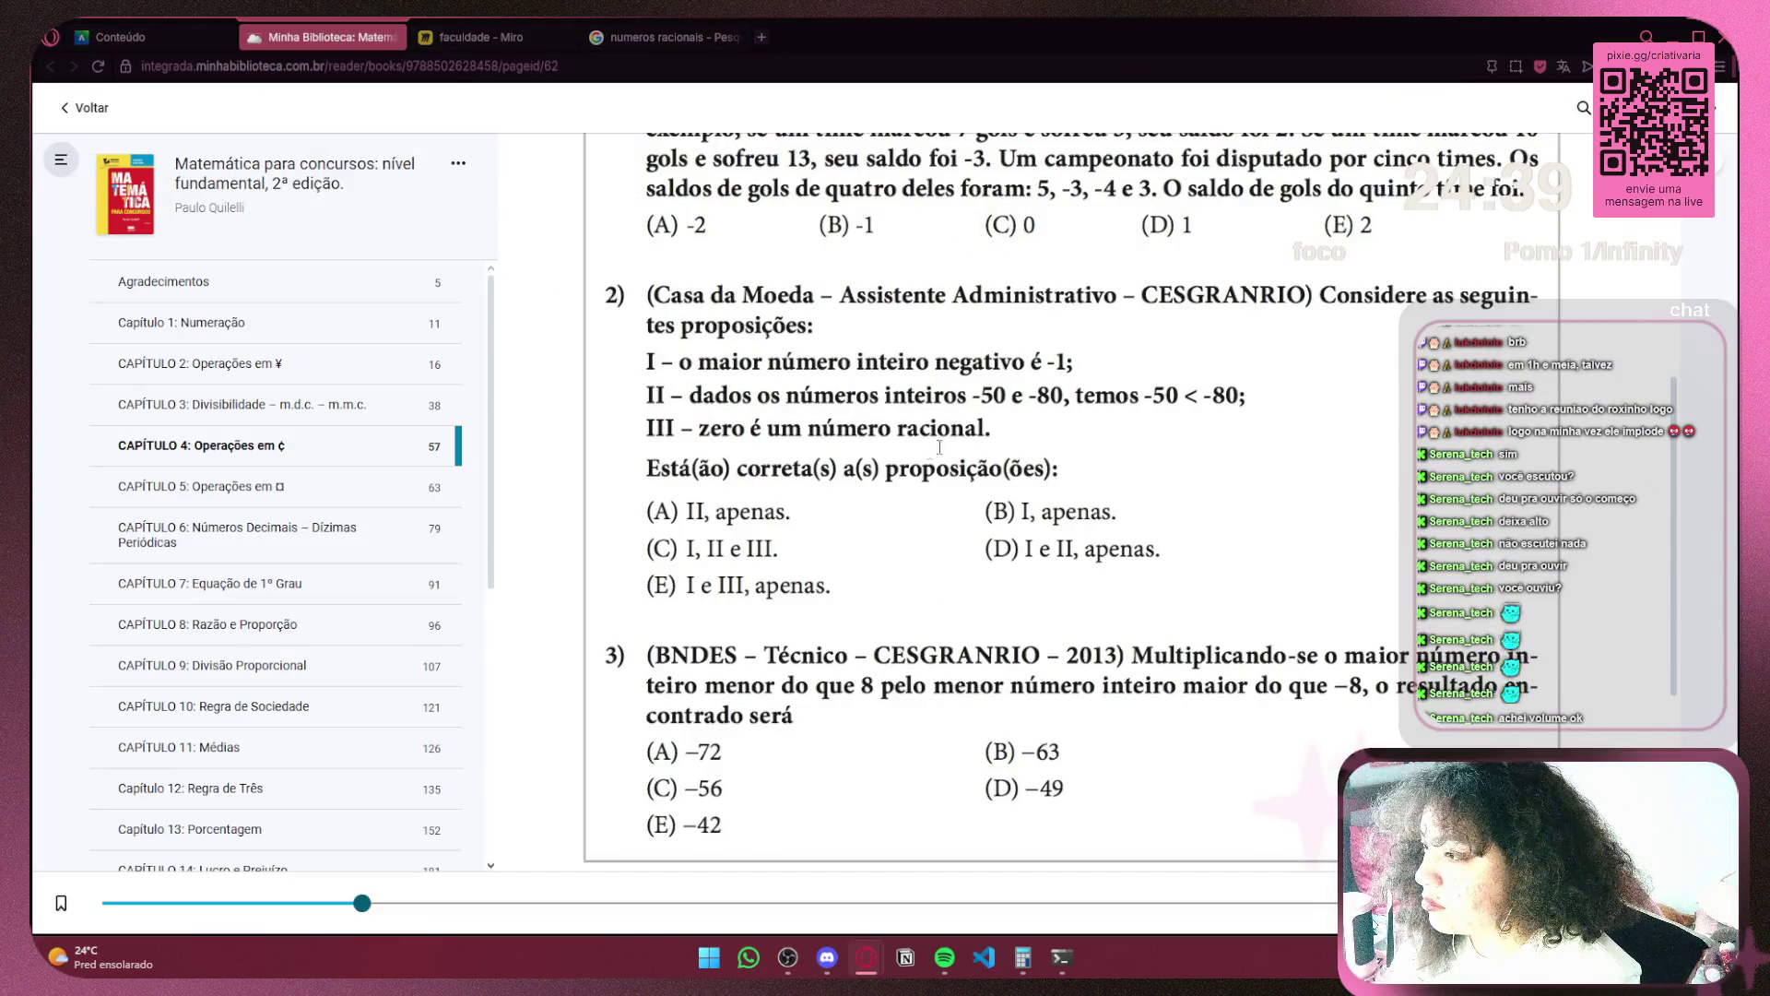
Scroll the textbook to question 2 and cycle between the open pages
scroll(939, 447, "down", 4)
scroll(865, 456, "up", 7)
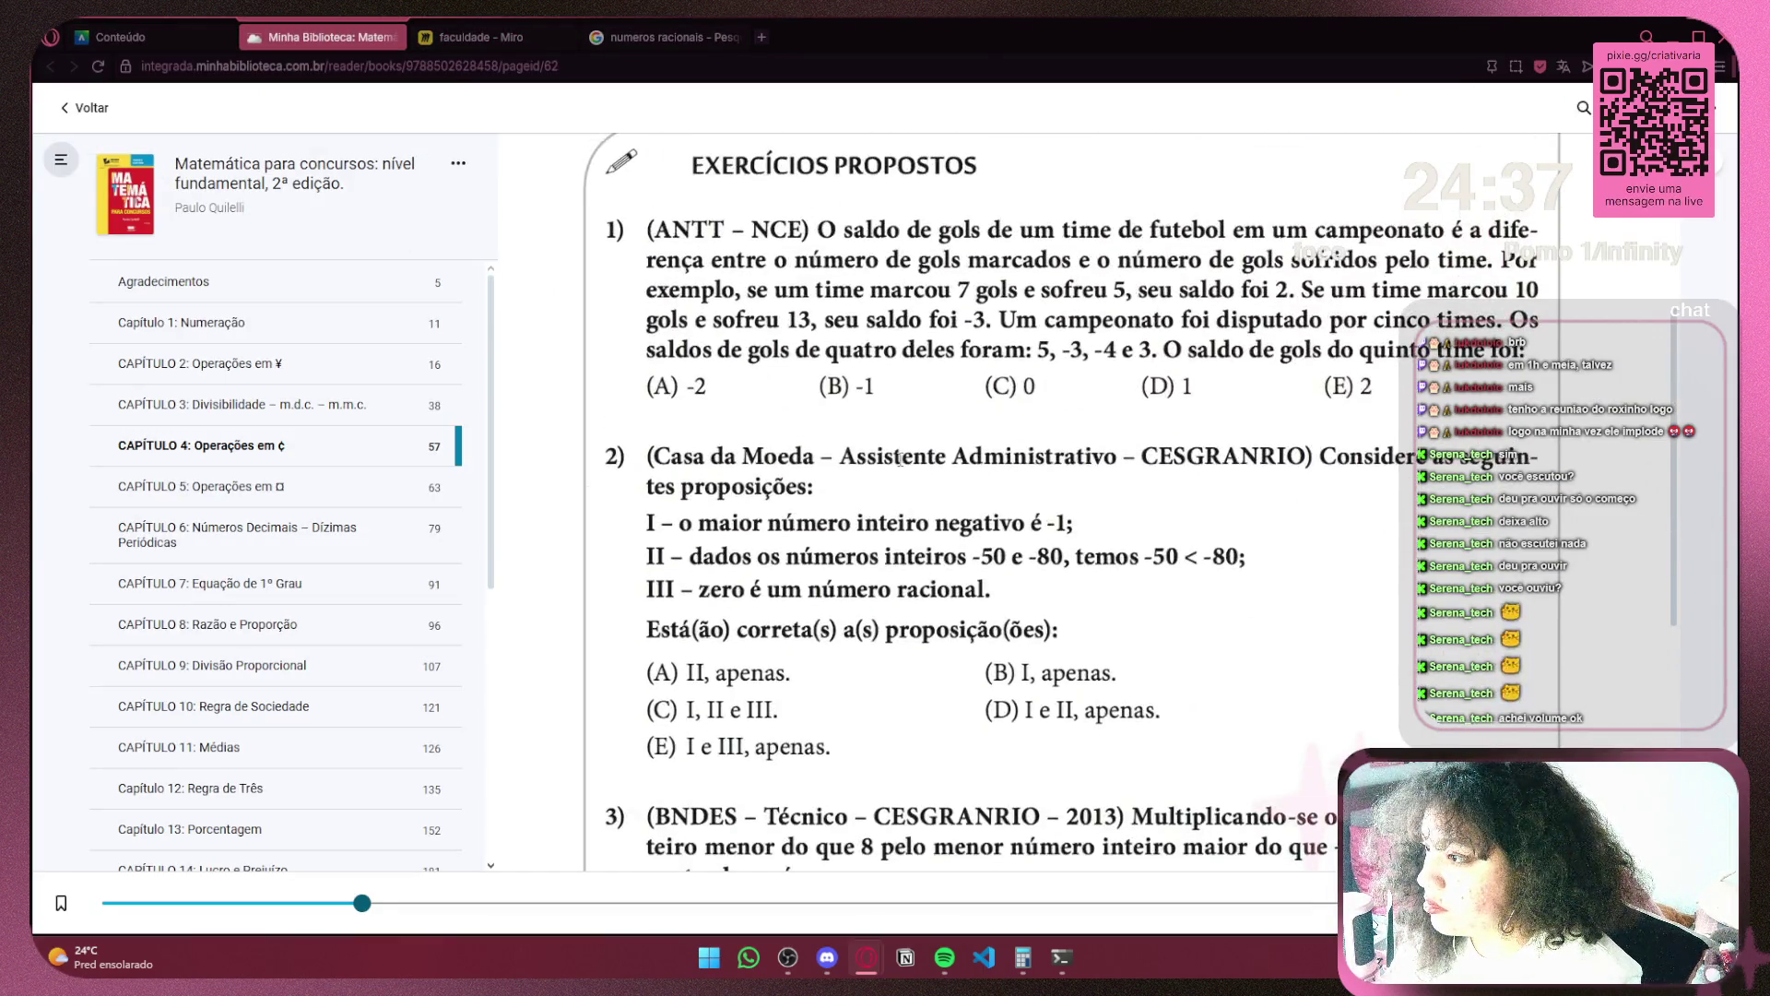
scroll(865, 456, "down", 4)
left_click(126, 44)
key("ctrl+Tab")
key("ctrl+Tab")
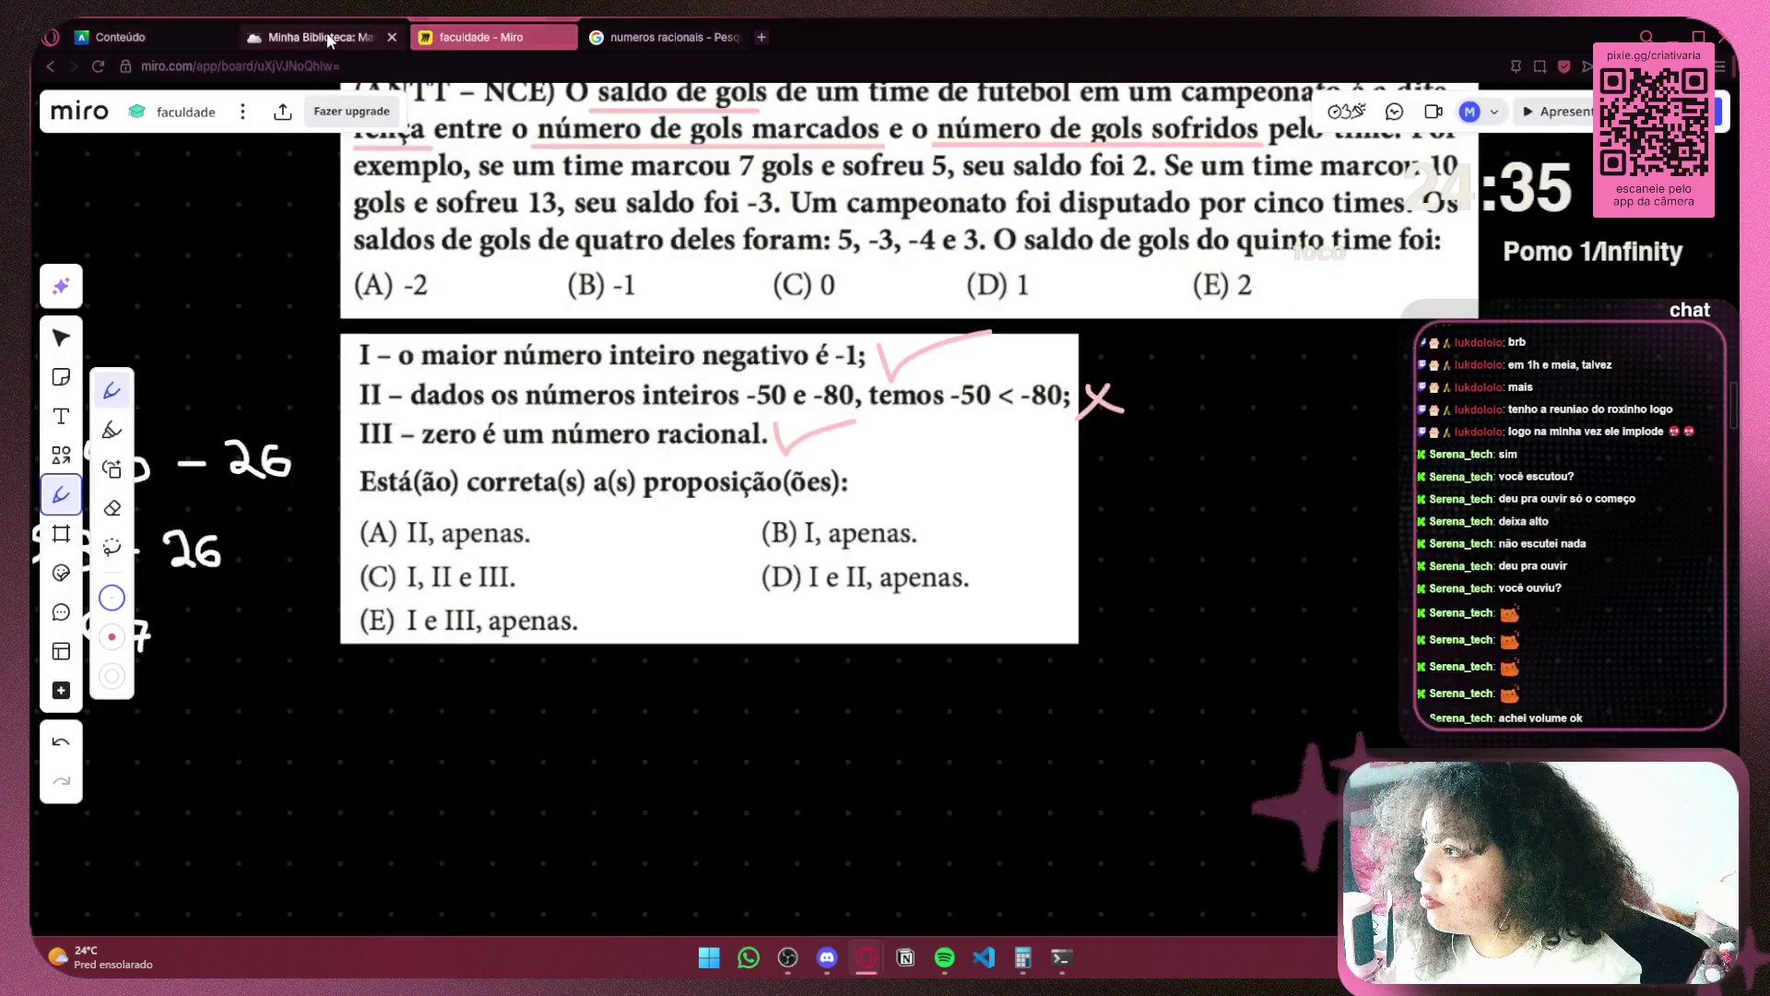
key("ctrl+shift+Tab")
Open the course outline's 'Respostas página 325' link in a new tab and switch to it
left_click(160, 29)
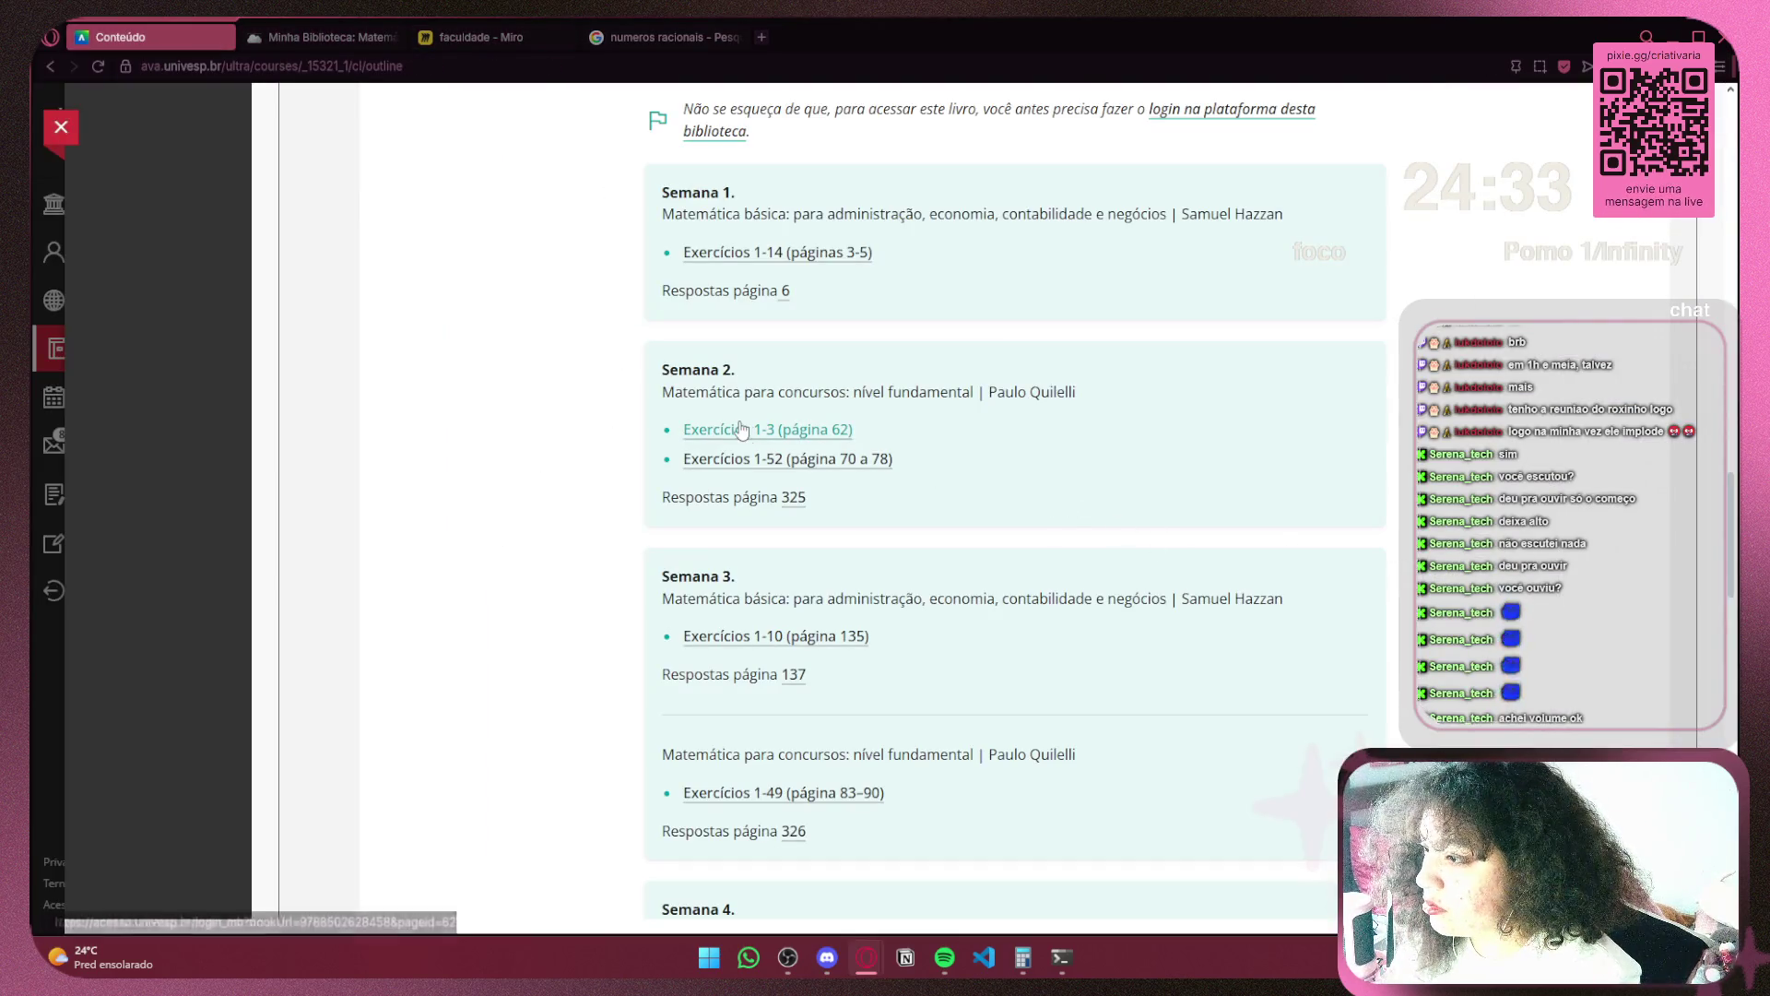
left_click(307, 24)
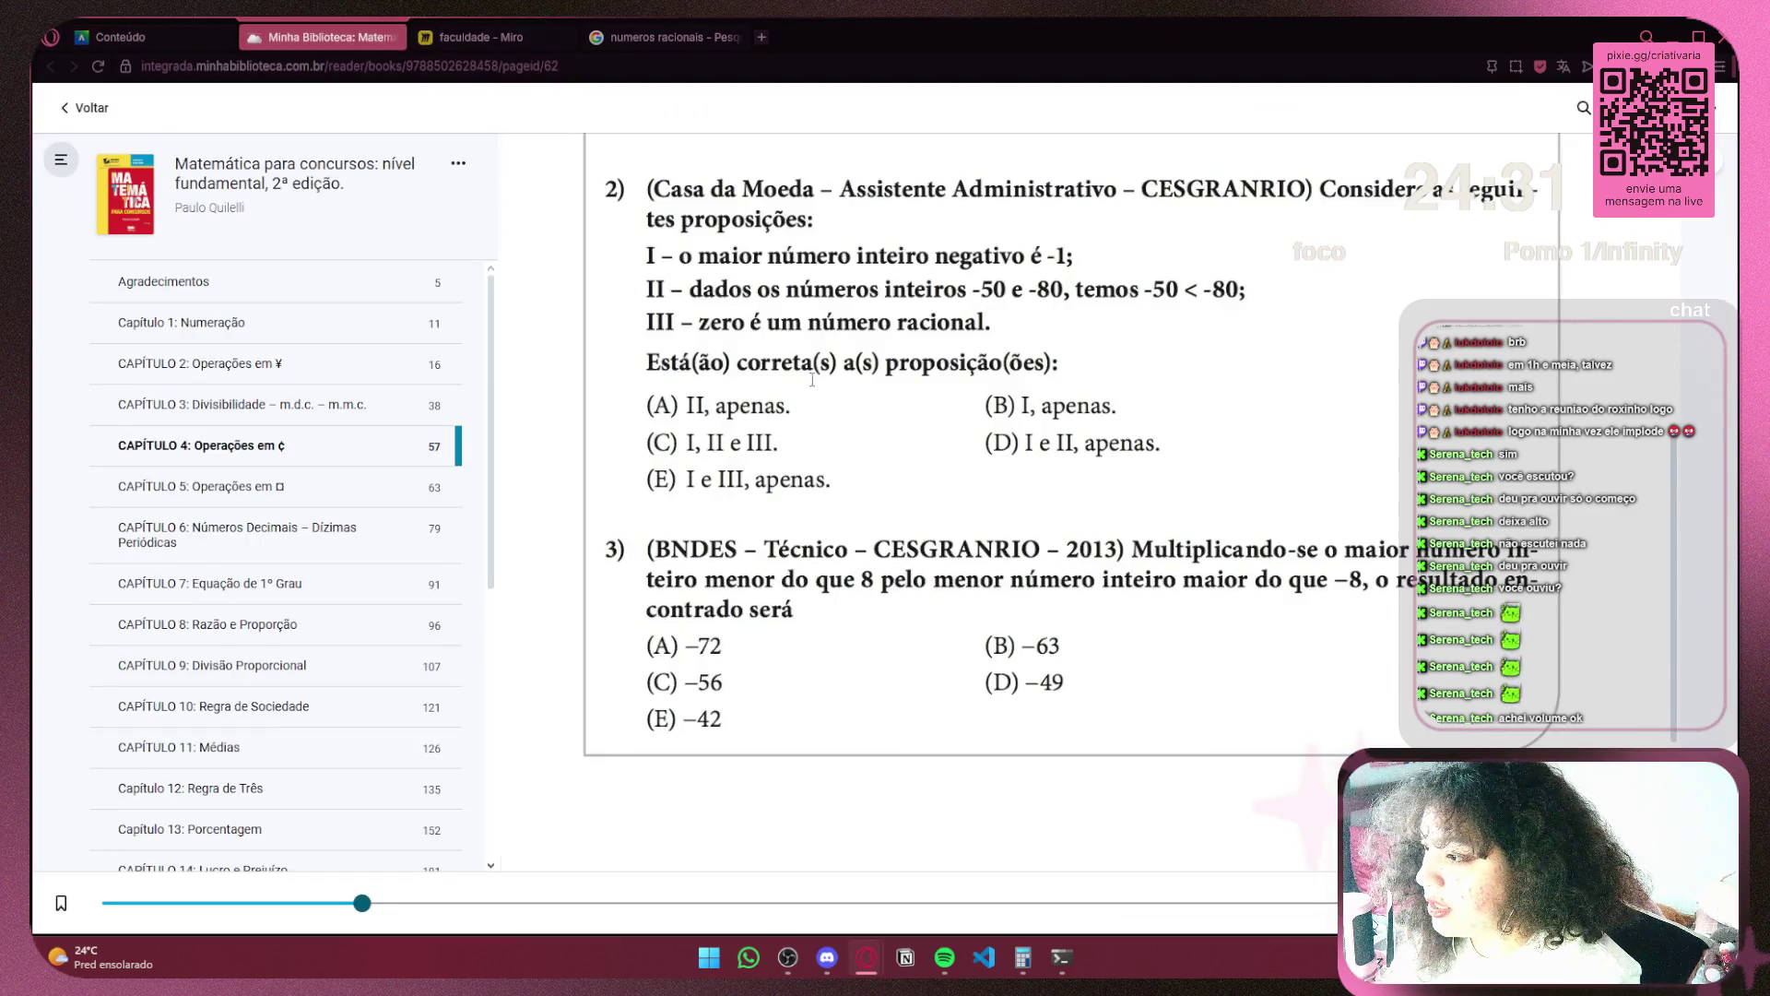
left_click(129, 40)
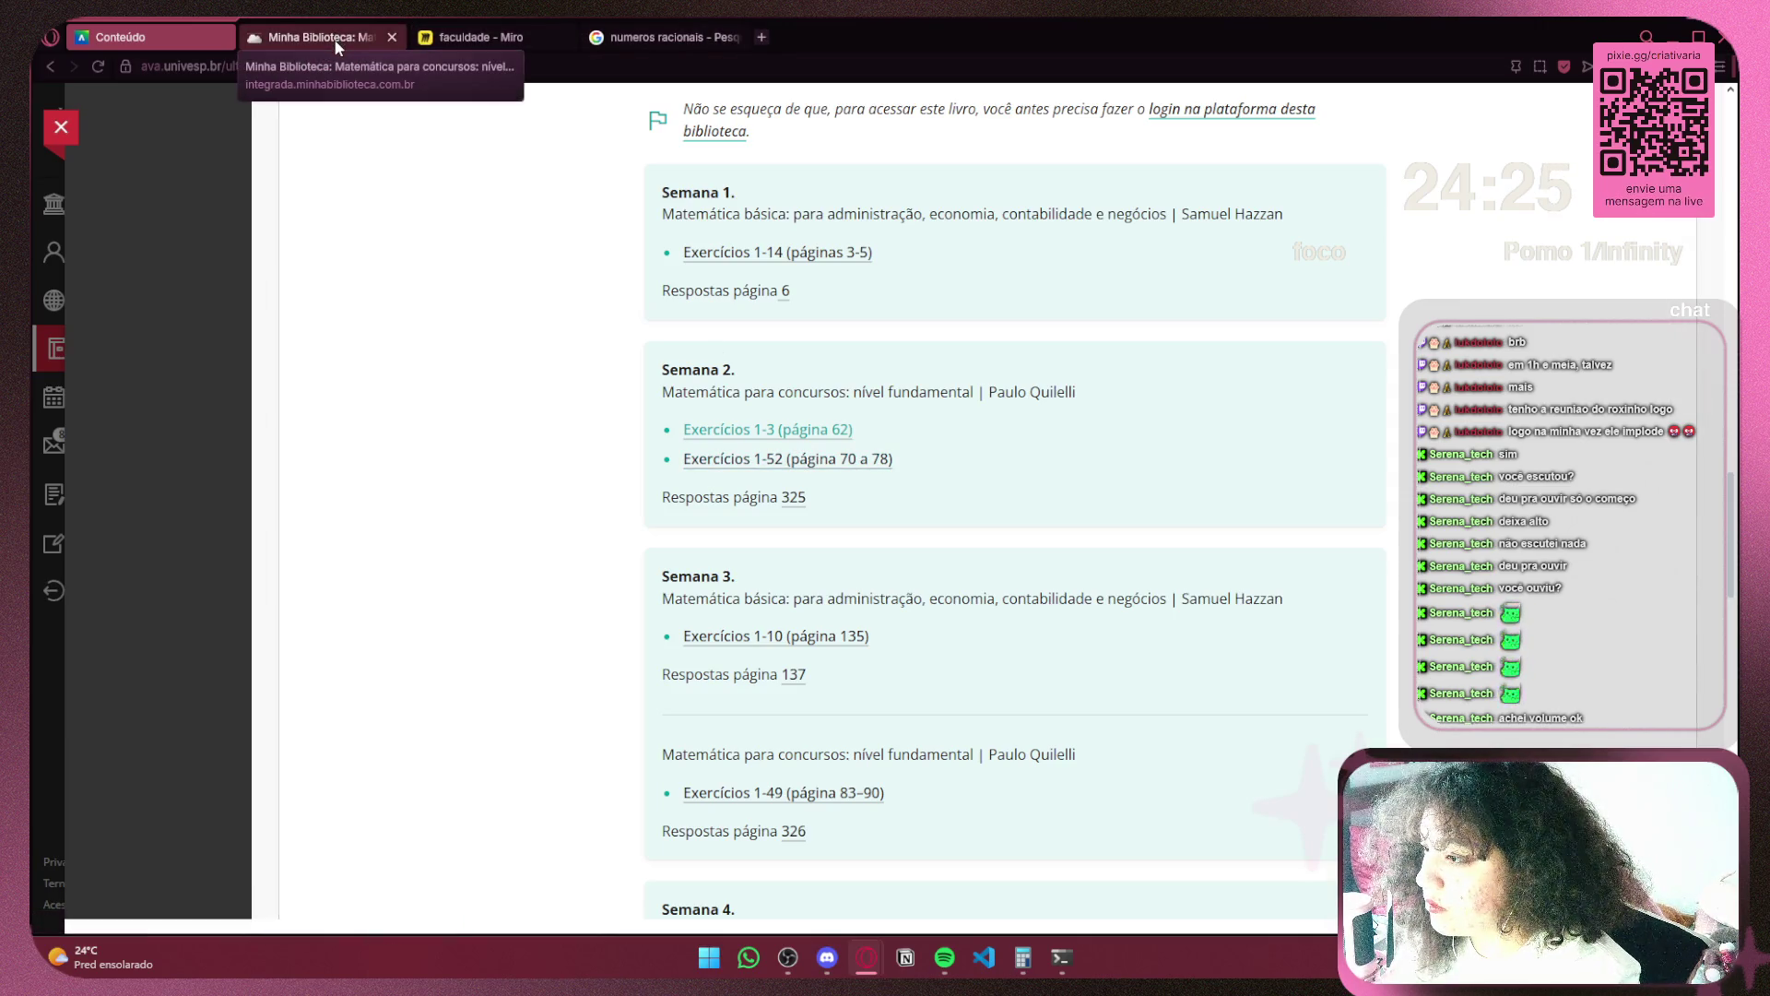
middle_click(791, 498)
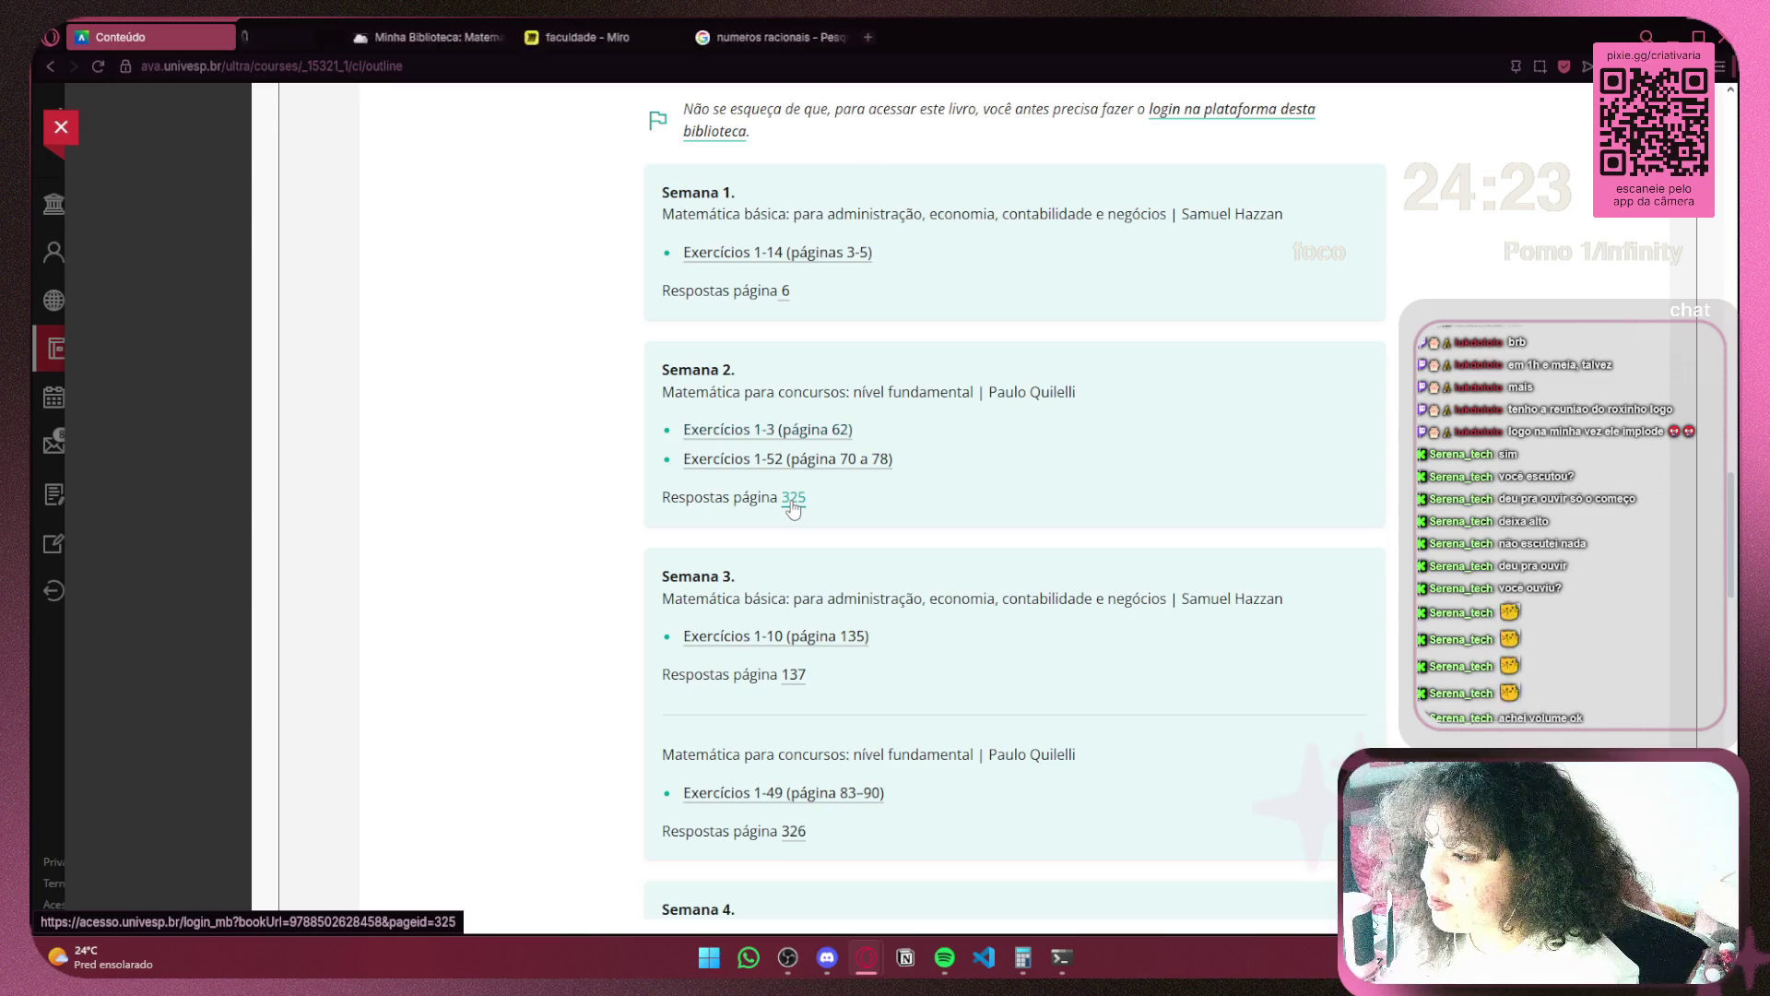
left_click(305, 35)
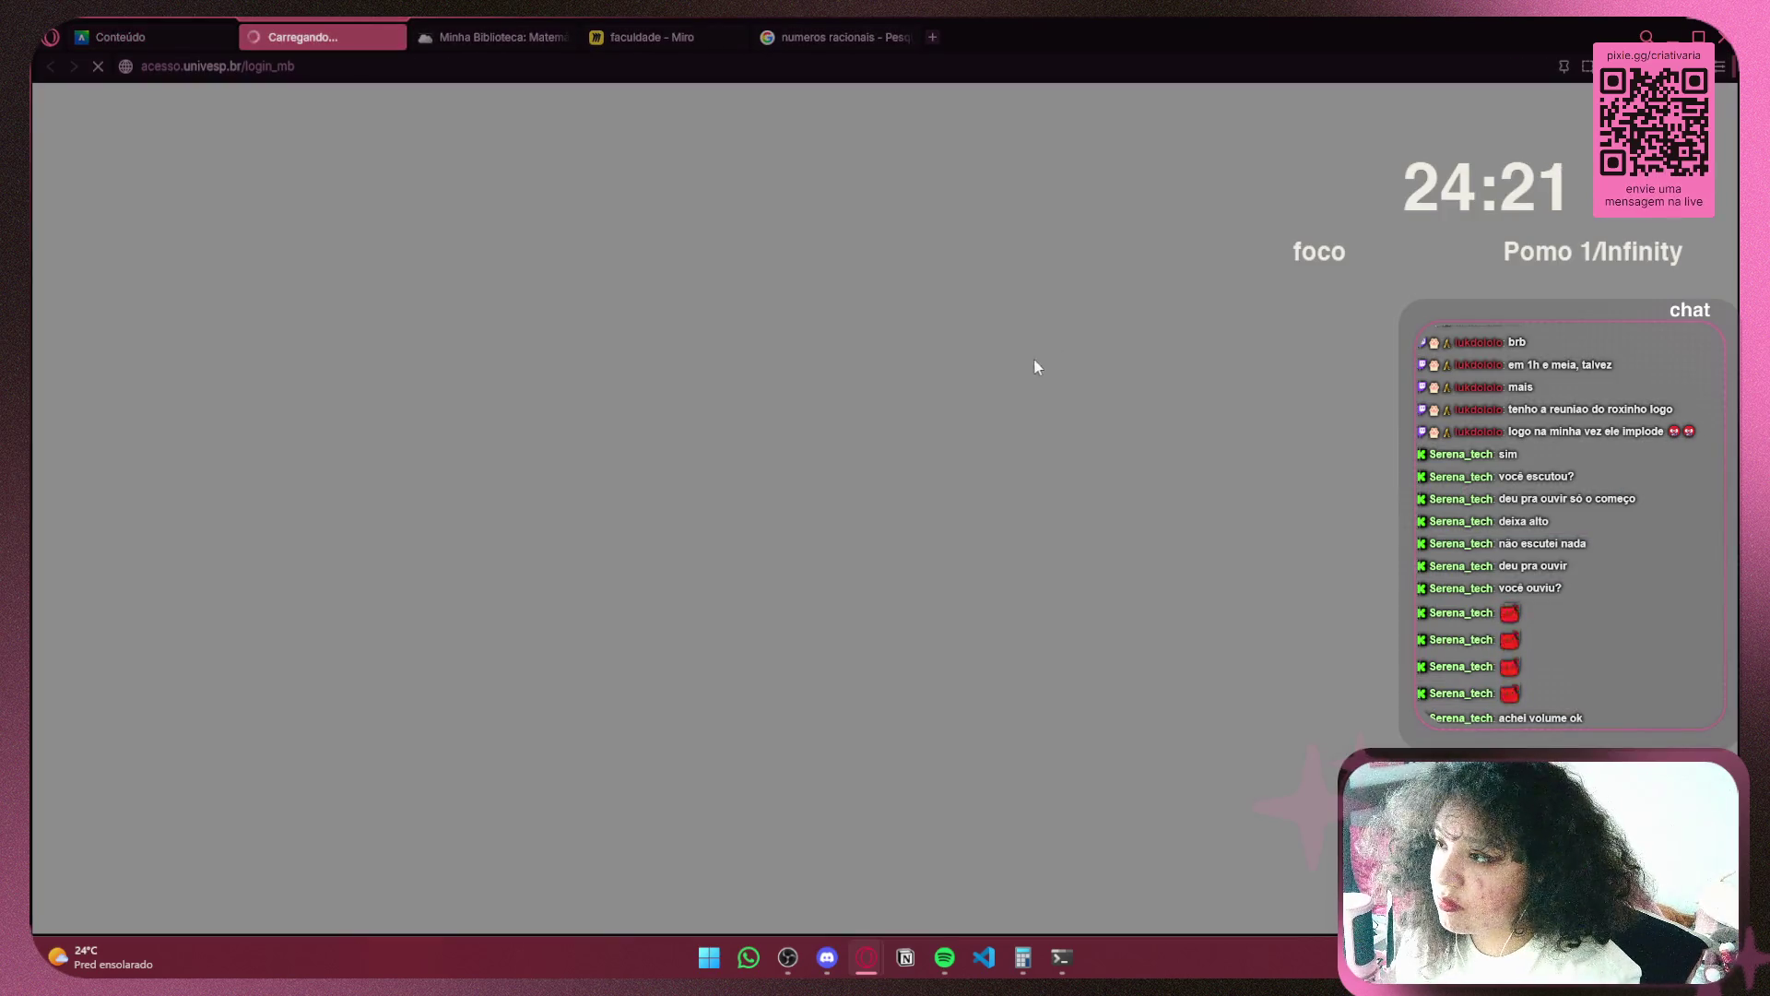